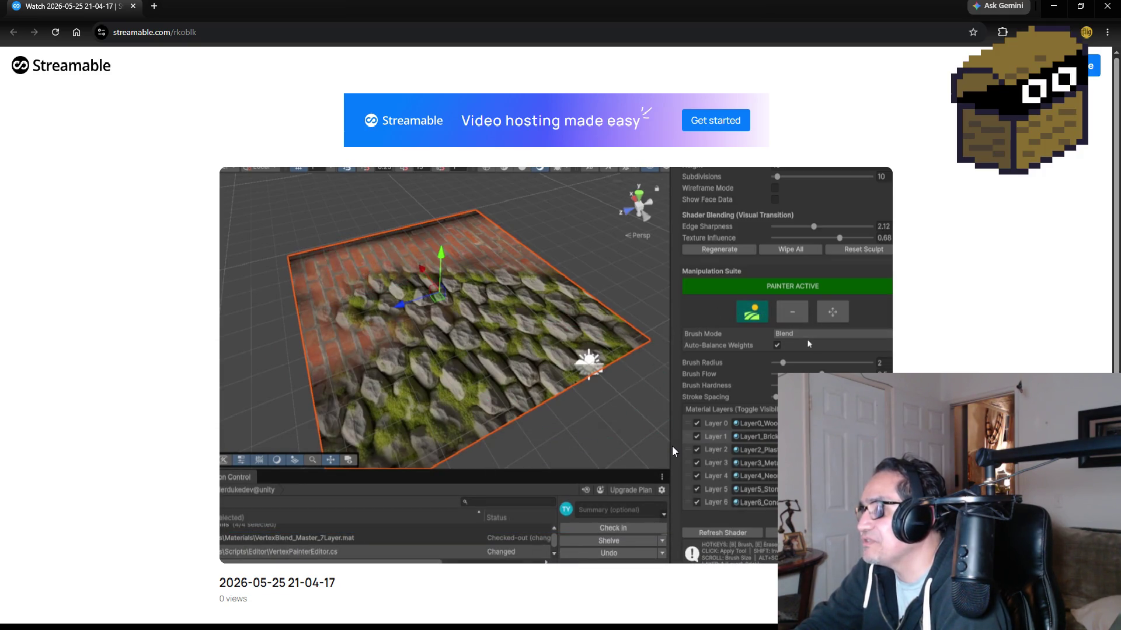
Step: Rewind the Streamable clip to 0:18, pause it, and close the browser window
click(476, 532)
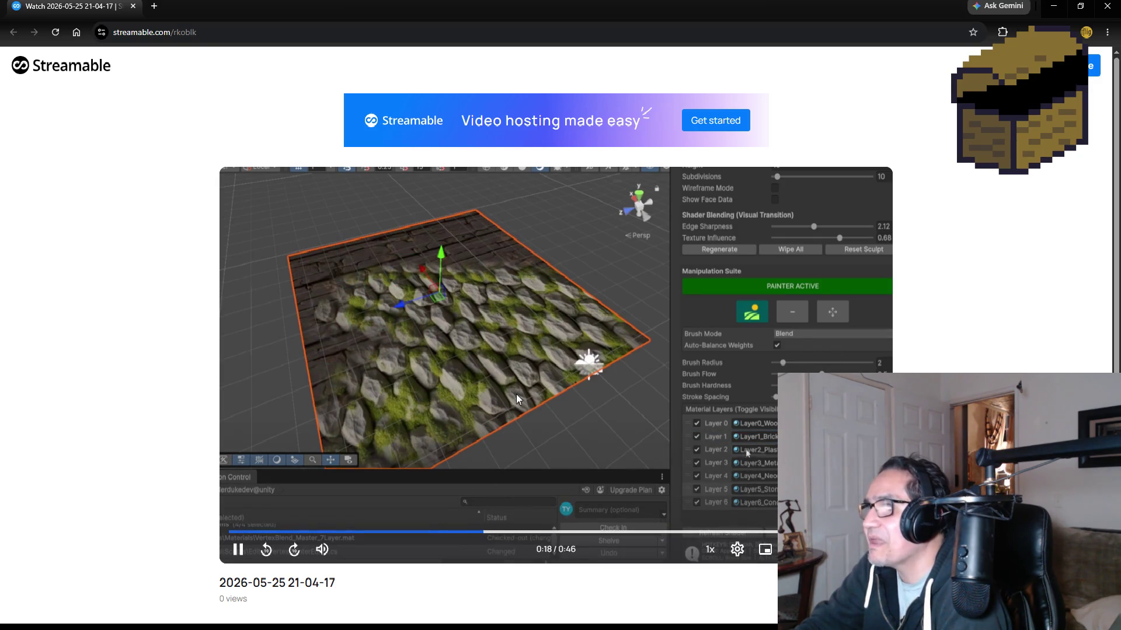
click(485, 477)
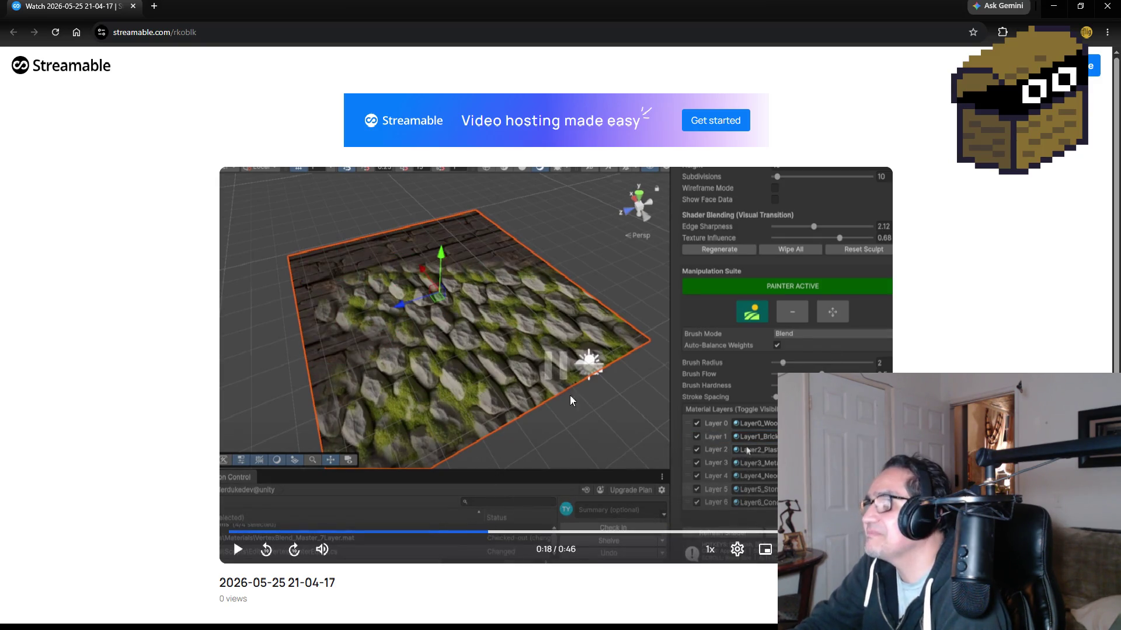
click(1103, 8)
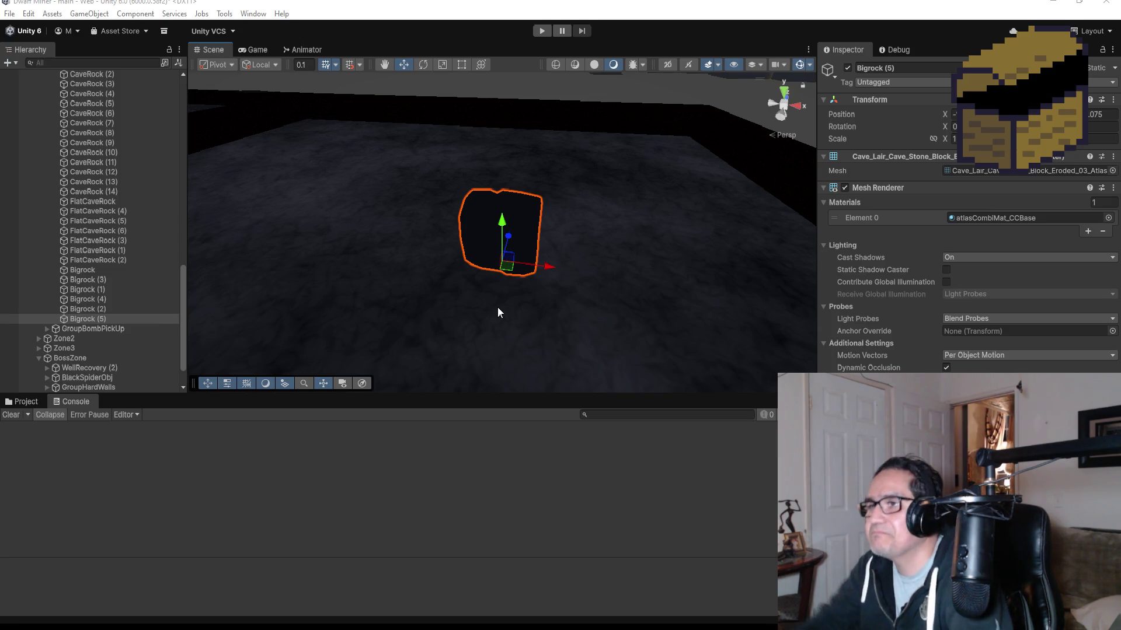
Step: Zoom the Scene view and switch it to Top view over the cave rooms
scroll(661, 211, down, 3)
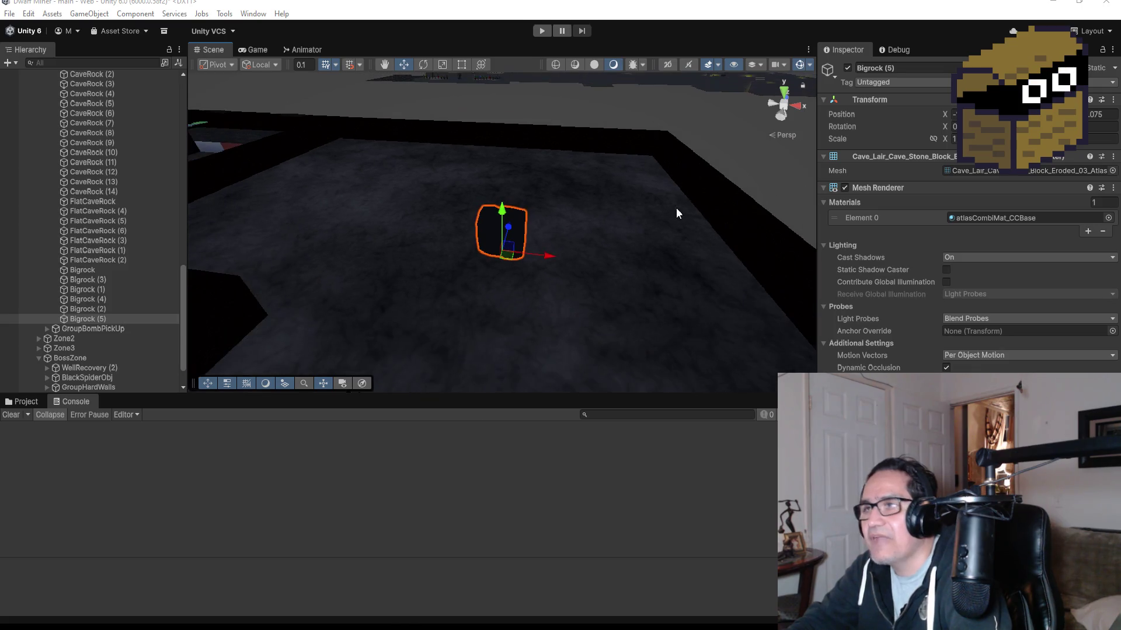
click(782, 92)
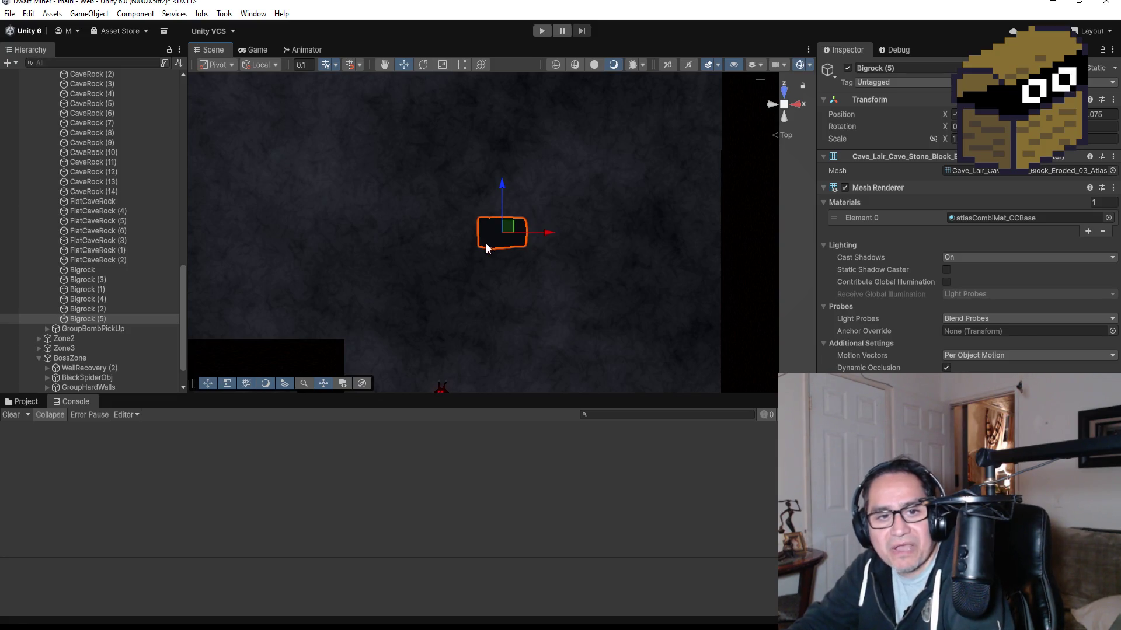
scroll(478, 256, up, 2)
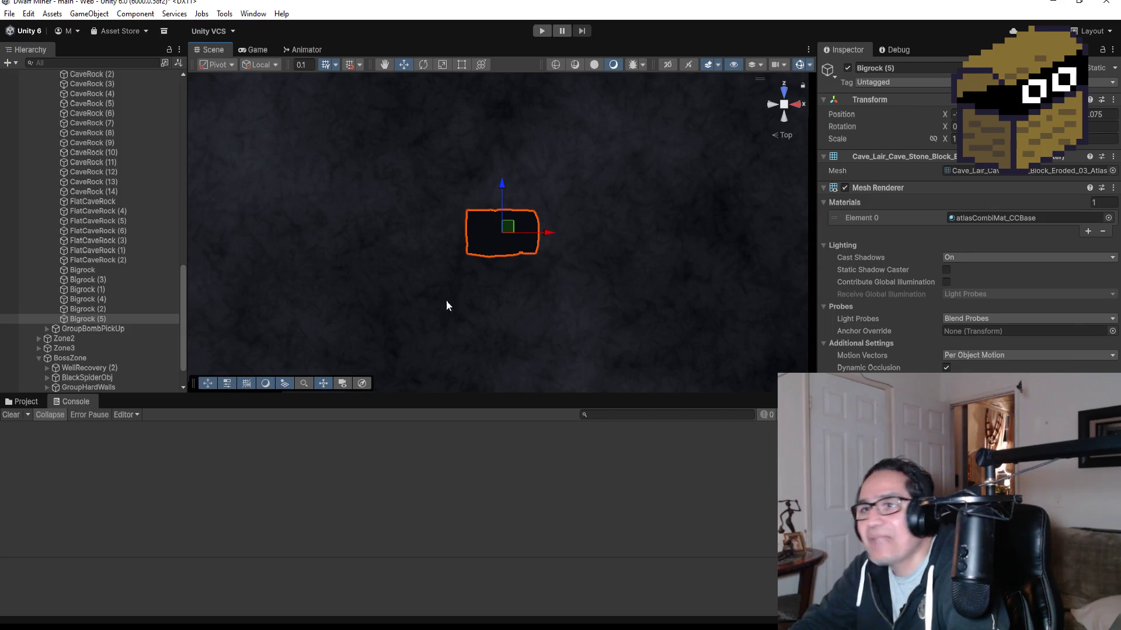
Step: Select FlatCaveRock (2), then CaveRock (14), in the Hierarchy to check their material
click(101, 260)
scroll(448, 197, down, 5)
scroll(428, 249, down, 3)
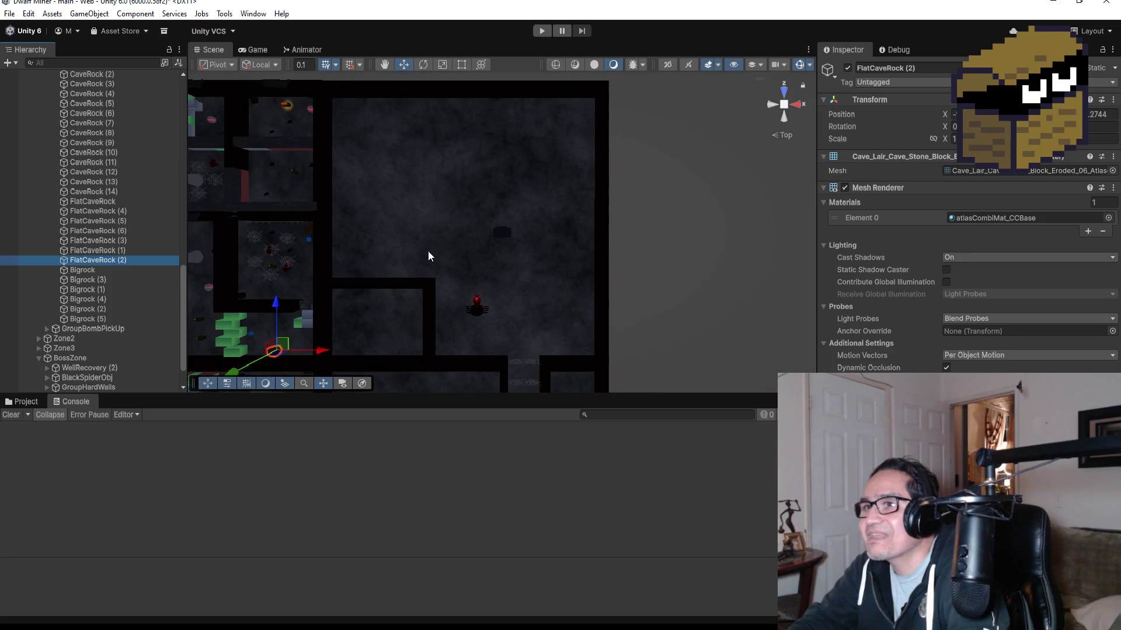
click(102, 205)
click(104, 194)
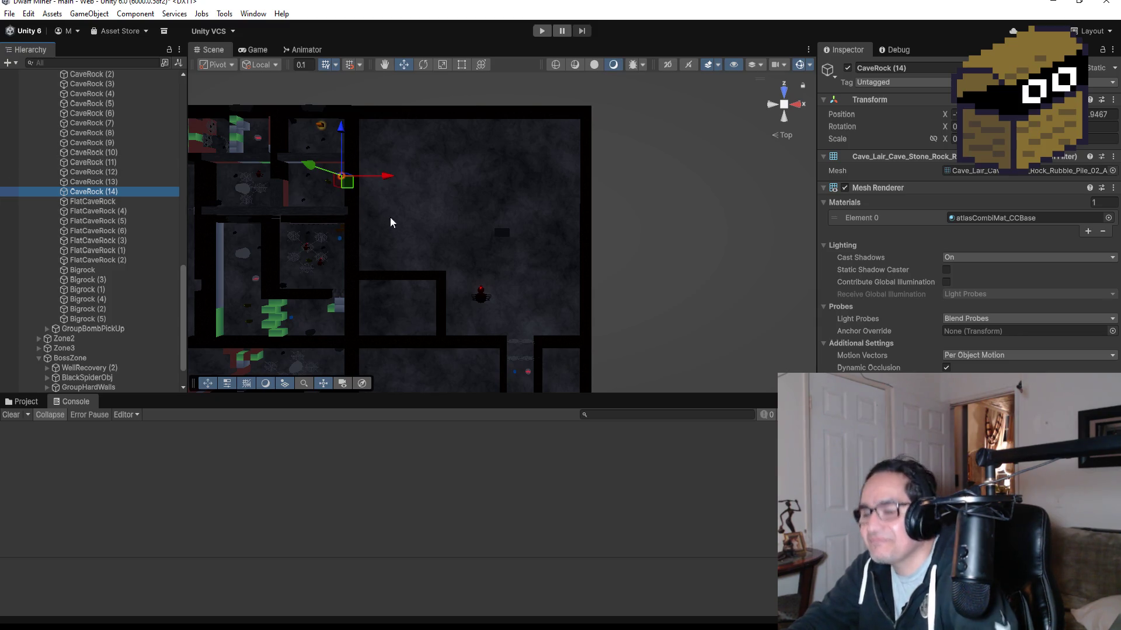
Step: Duplicate CaveRock (14) into CaveRock (18), (19) and (20), spreading them across the empty room
key(ctrl+d)
drag(387, 184, 513, 183)
drag(477, 133, 477, 207)
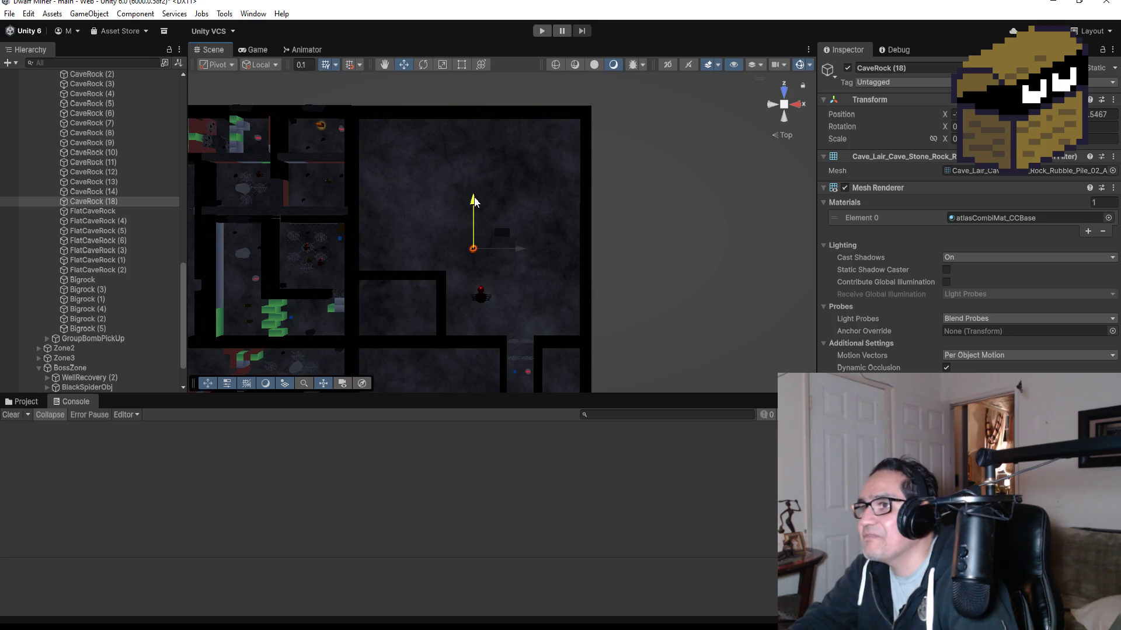
key(ctrl+d)
drag(517, 248, 492, 249)
drag(450, 206, 448, 155)
key(ctrl+d)
drag(491, 196, 474, 201)
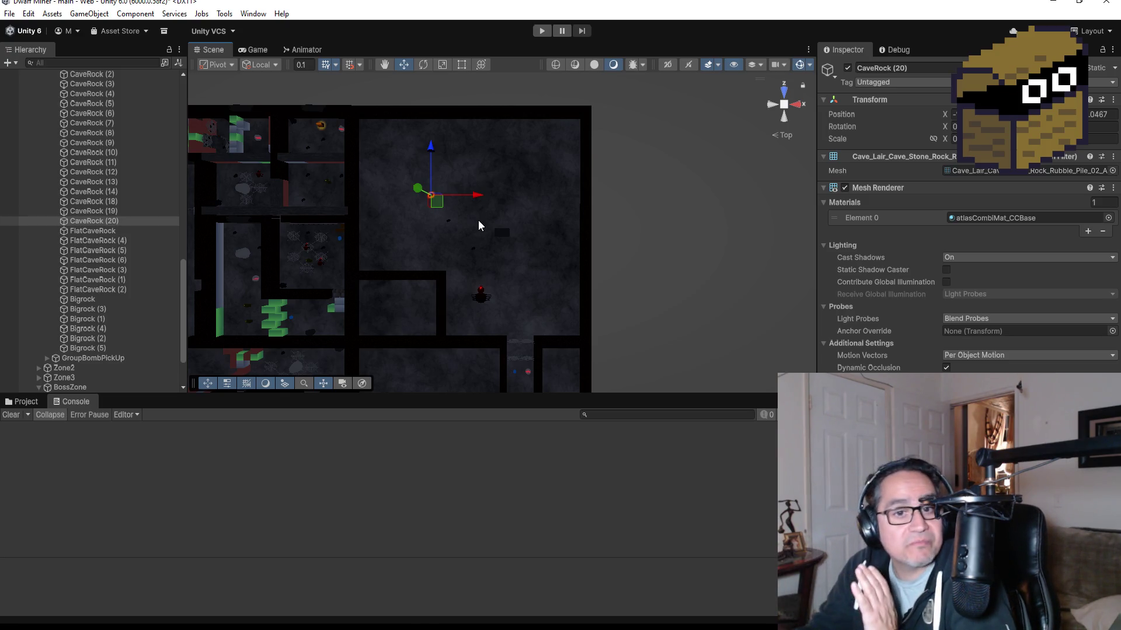
Step: Add CaveRock (21) toward the room's top and CaveRock (22) further left
scroll(467, 215, up, 3)
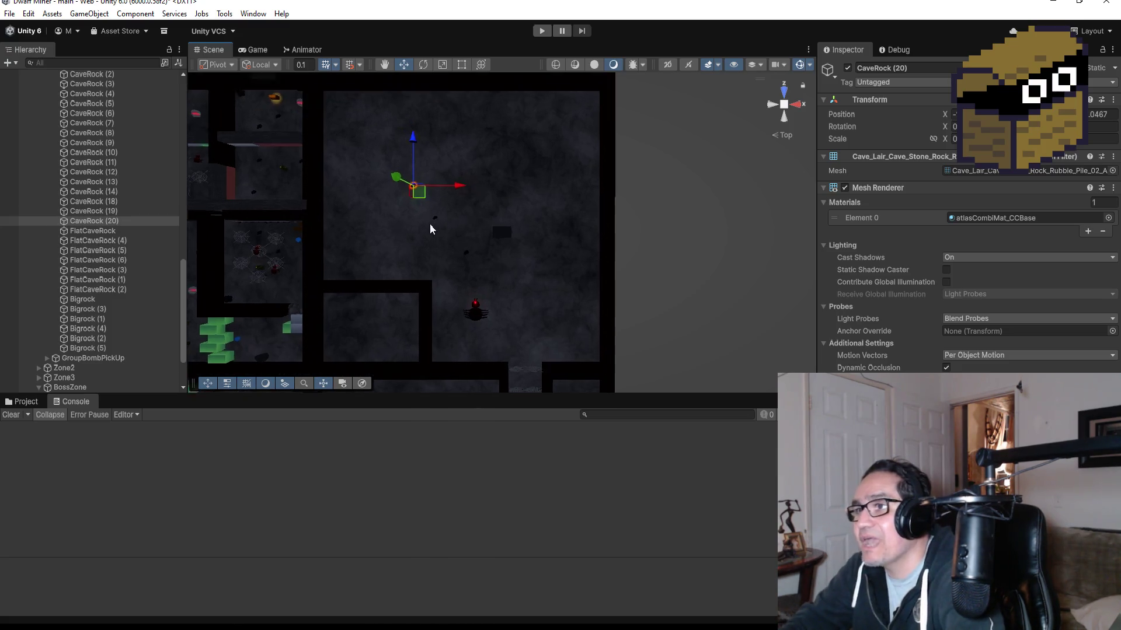
scroll(468, 215, up, 1)
key(ctrl+d)
scroll(389, 166, down, 1)
drag(402, 161, 470, 166)
drag(439, 119, 439, 88)
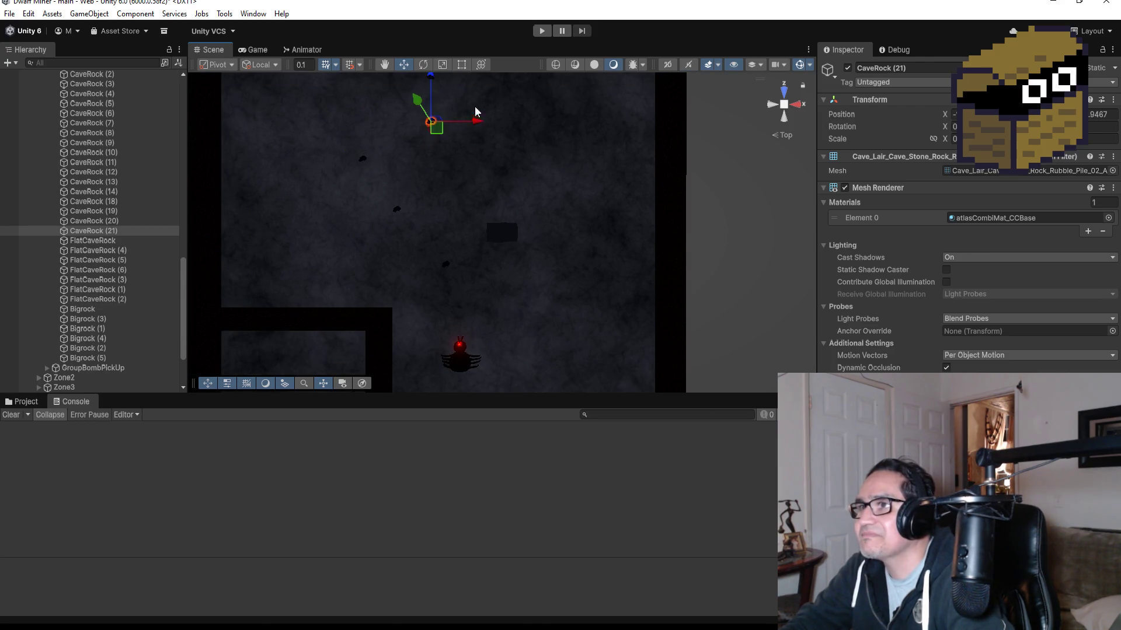
scroll(545, 209, down, 3)
key(ctrl+d)
drag(501, 165, 416, 166)
mouse_move(378, 125)
mouse_down()
mouse_move(378, 100)
mouse_move(375, 157)
mouse_up()
Step: Add CaveRock (23) through (25), placing the last near the room's top-right corner
key(ctrl+d)
mouse_move(417, 198)
mouse_down()
mouse_move(399, 198)
mouse_move(611, 202)
mouse_up()
key(ctrl+d)
key(ctrl+d)
drag(574, 153, 574, 93)
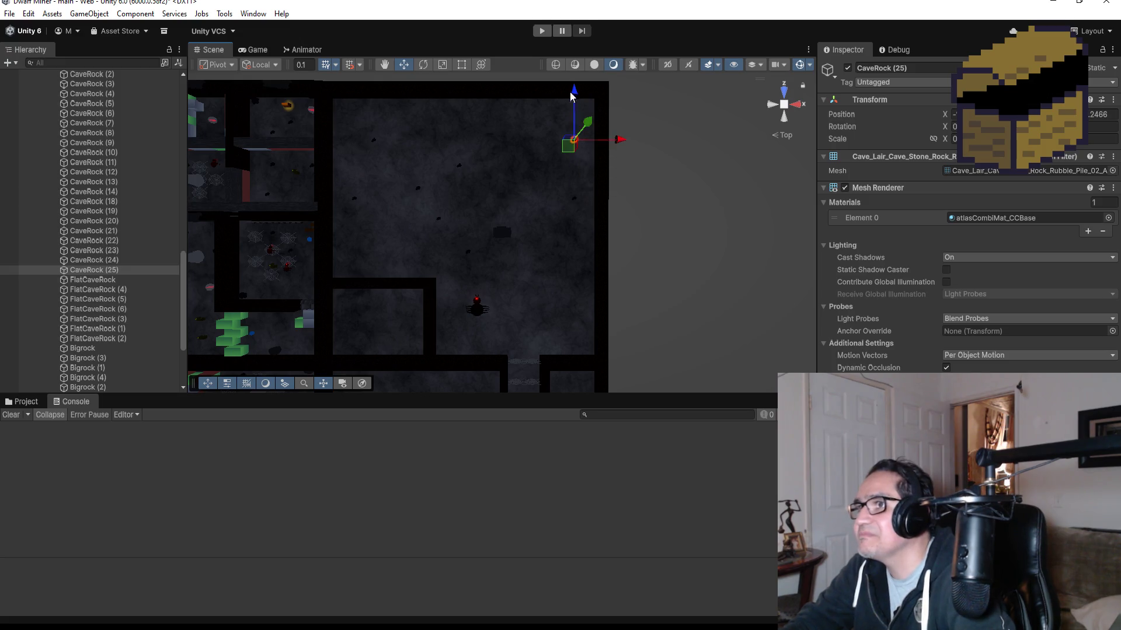
drag(624, 141, 592, 145)
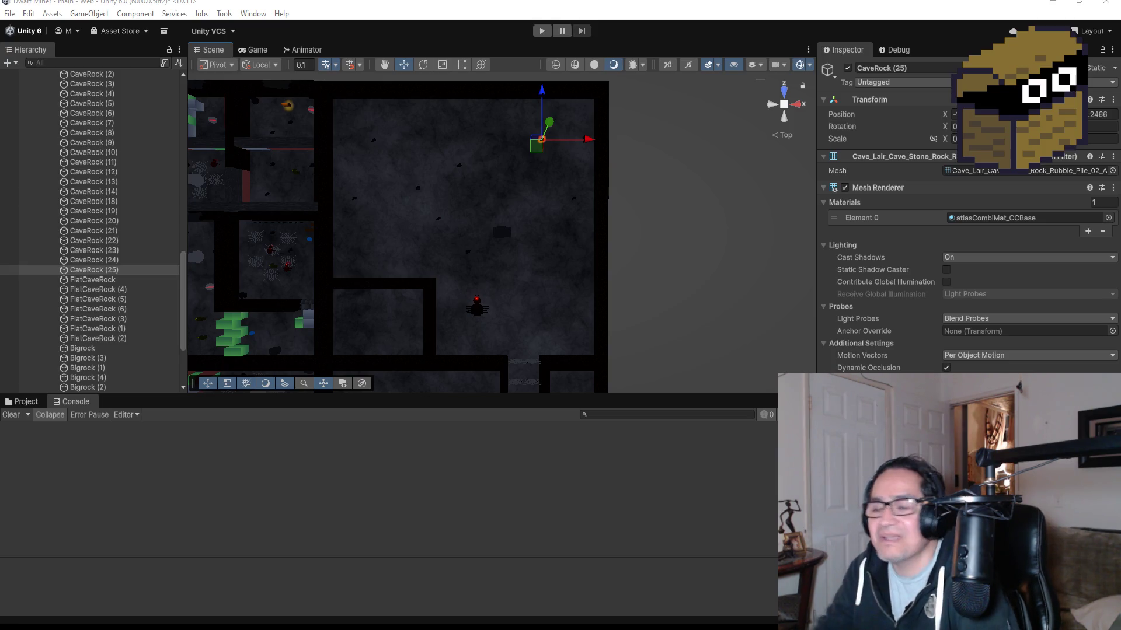
scroll(589, 271, up, 3)
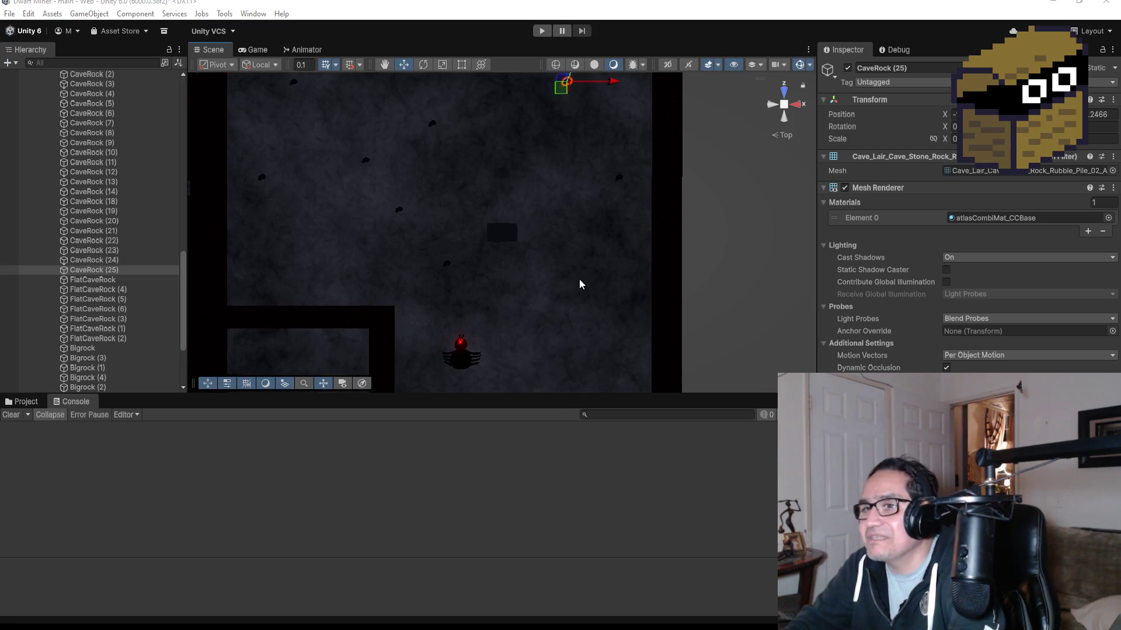
Step: Frame LairRock (19) and reshape the tall spire into a low mound
scroll(106, 240, up, 10)
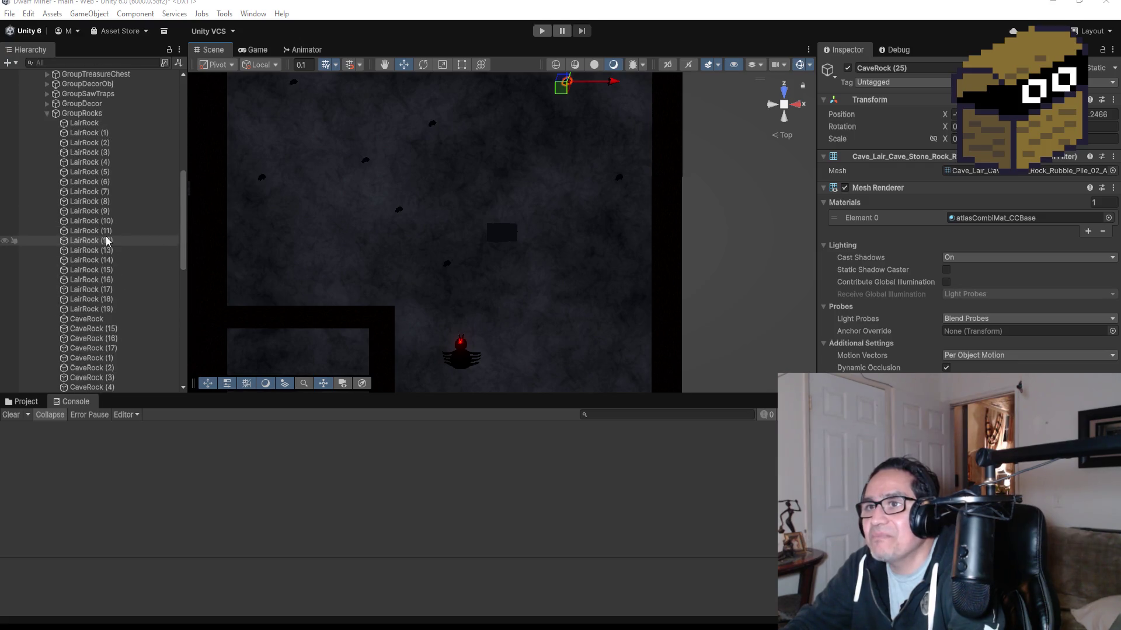
double_click(103, 312)
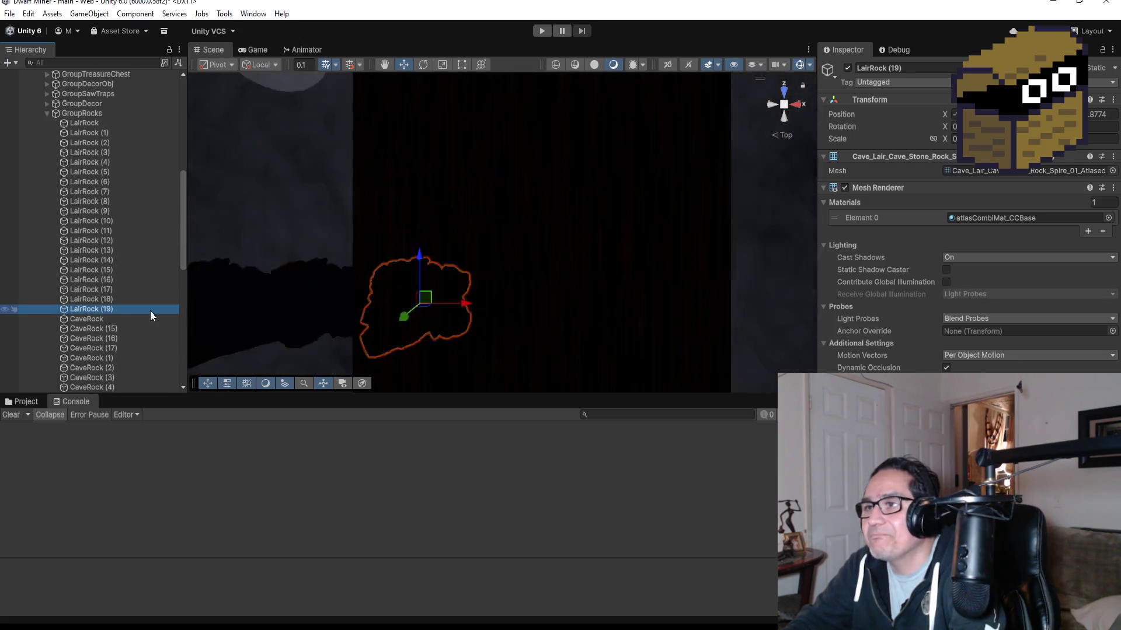
mouse_move(484, 334)
mouse_down()
mouse_move(552, 187)
mouse_move(530, 219)
mouse_move(543, 217)
mouse_up()
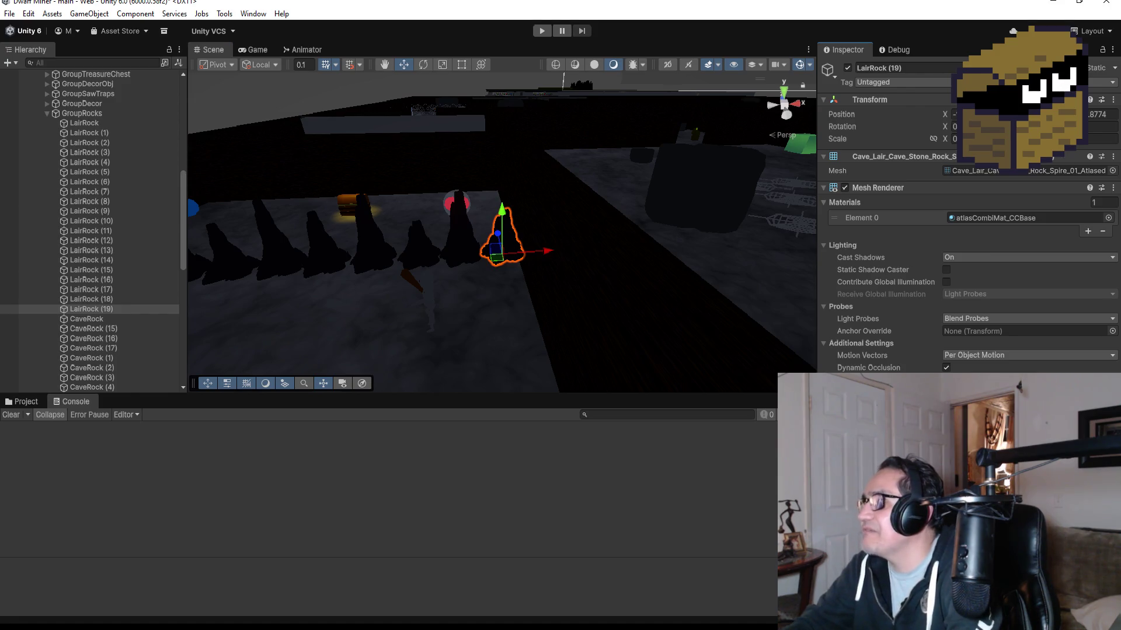
key(Return)
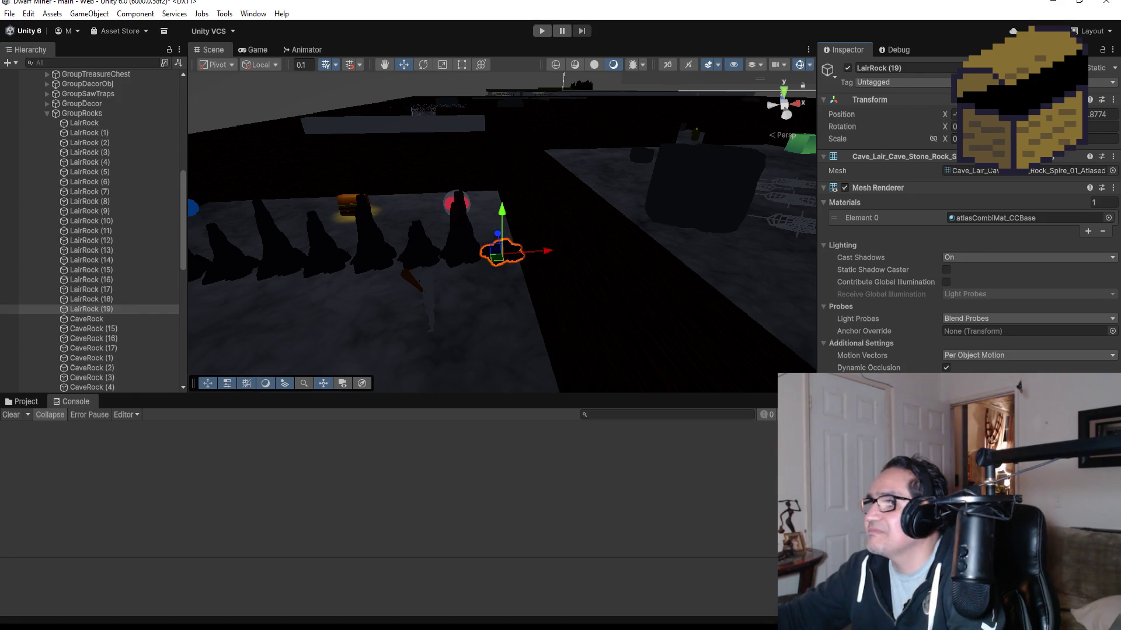
key(Return)
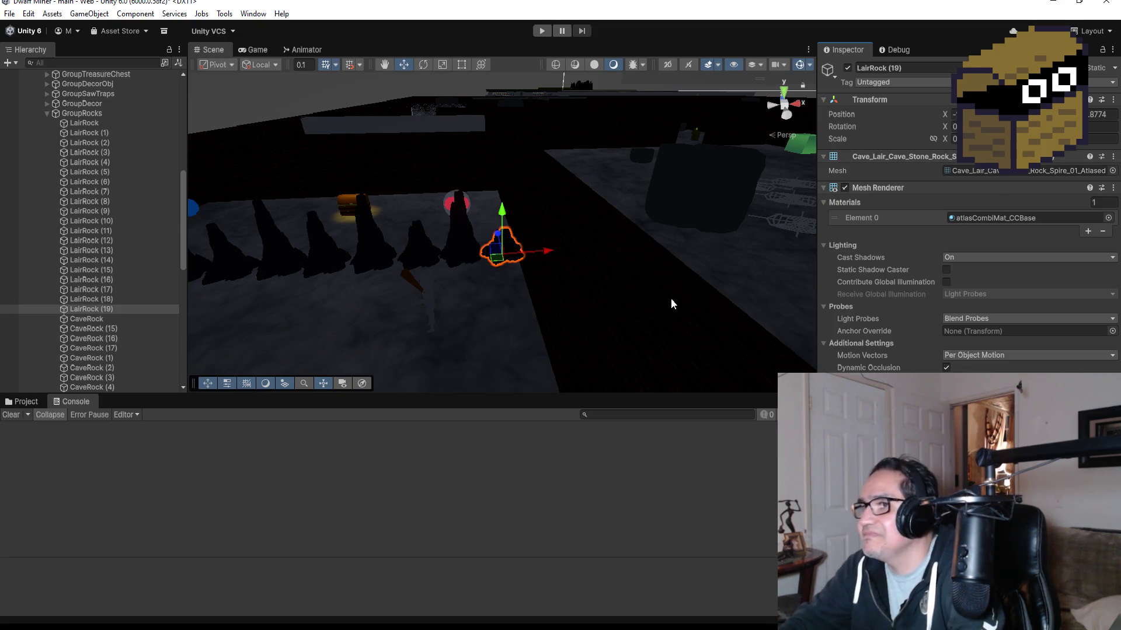
Step: In Top view, duplicate LairRock (19) as LairRock (20) and move it into the neighbouring room
scroll(670, 299, down, 6)
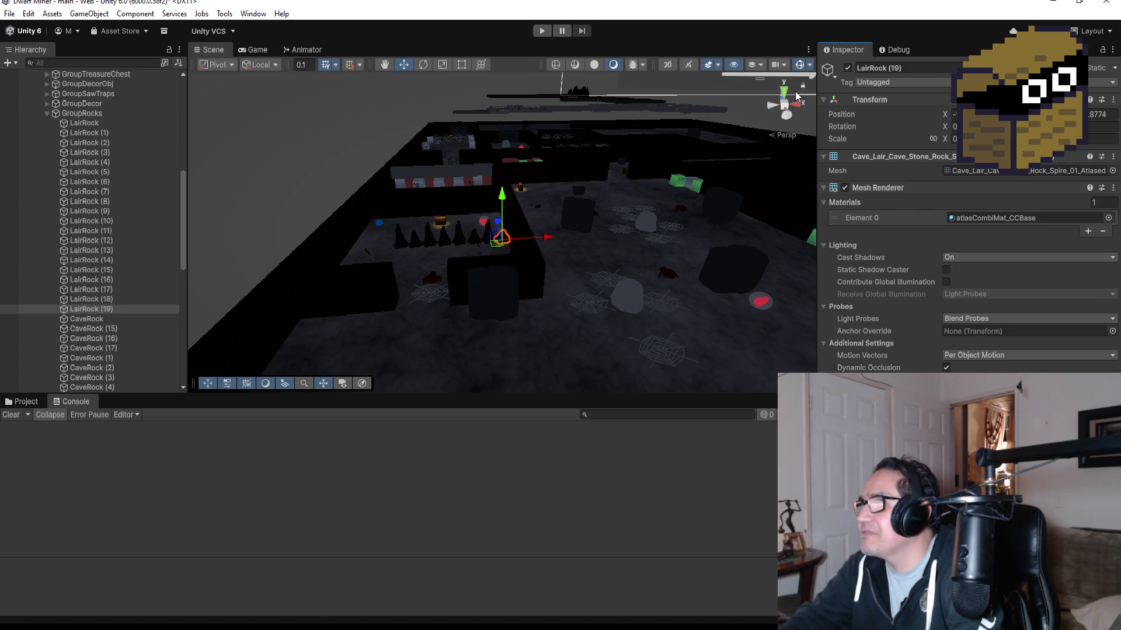
click(785, 92)
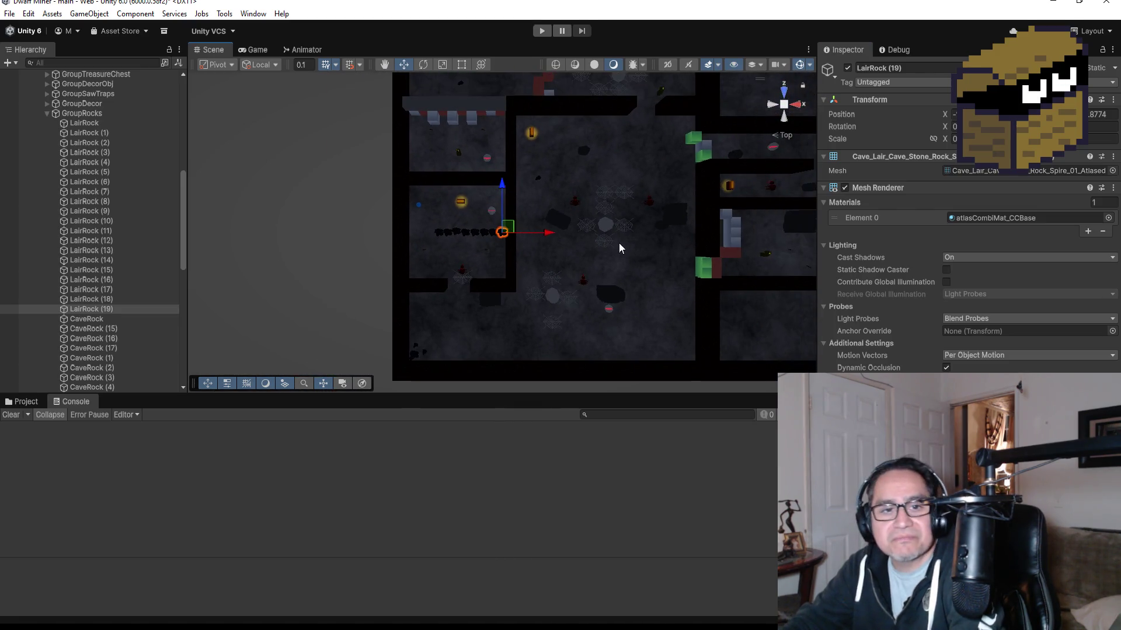
scroll(618, 240, down, 3)
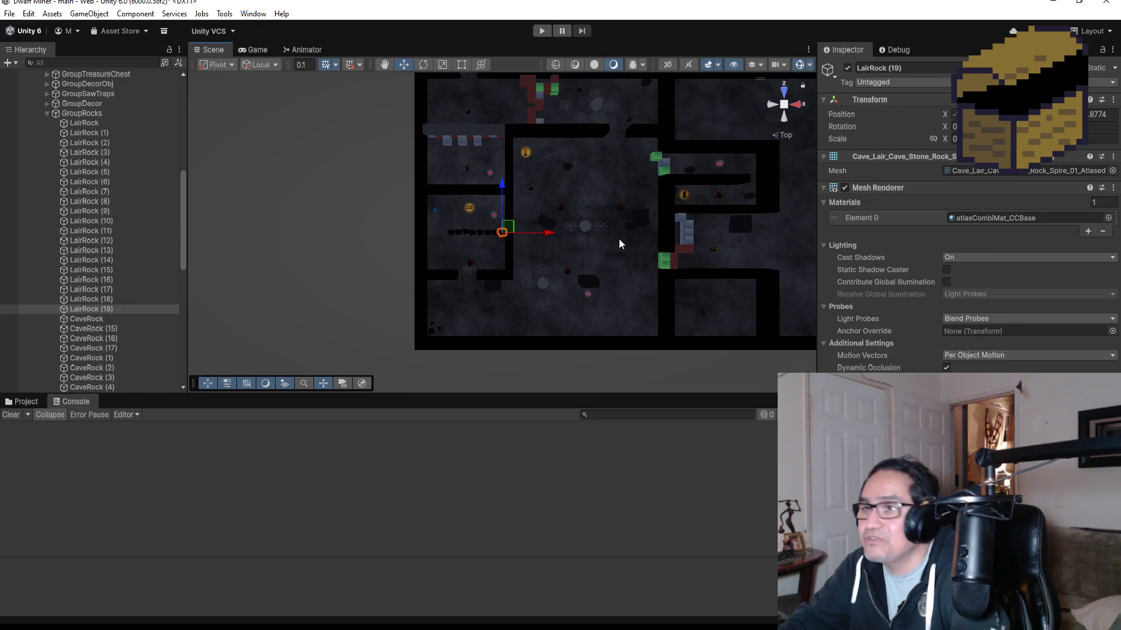
click(97, 310)
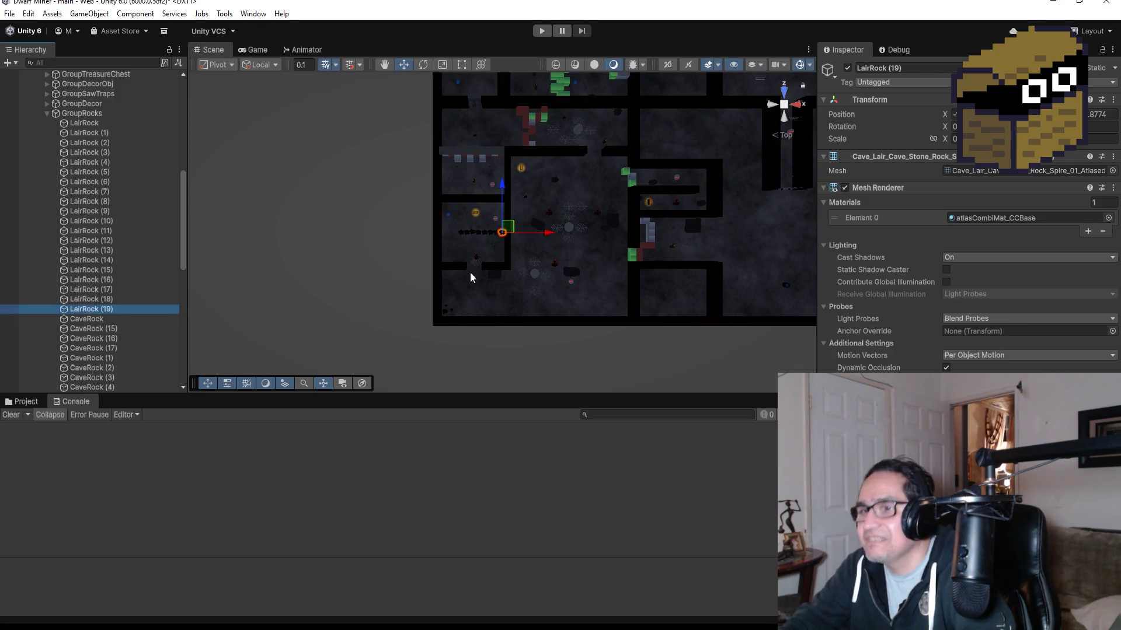
key(ctrl+d)
scroll(645, 216, down, 3)
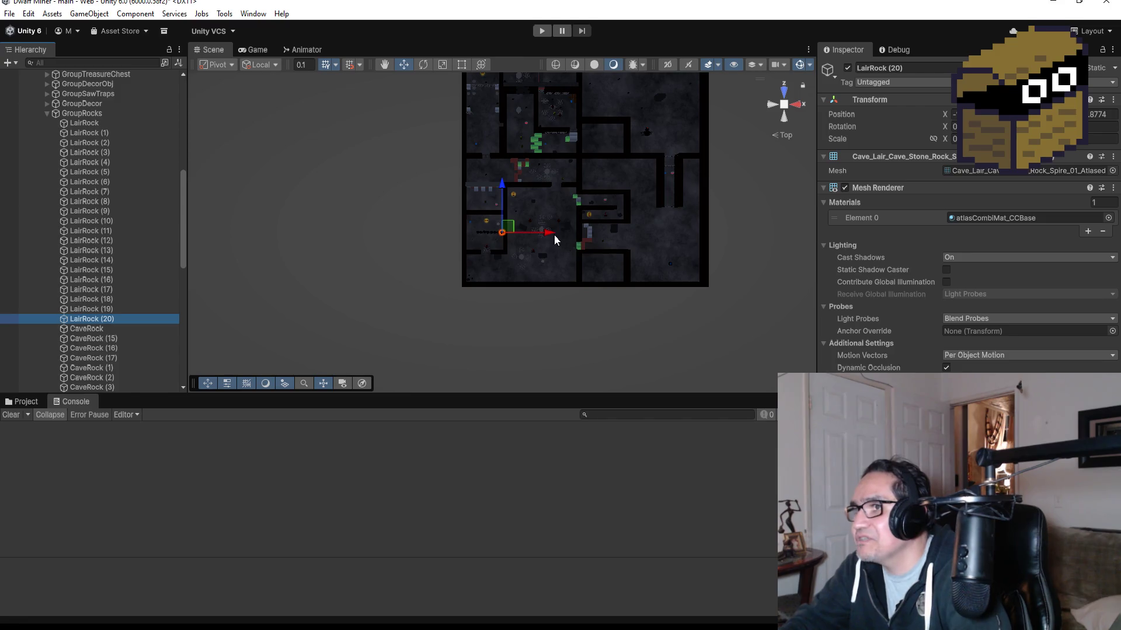
drag(549, 236, 678, 234)
drag(632, 186, 632, 139)
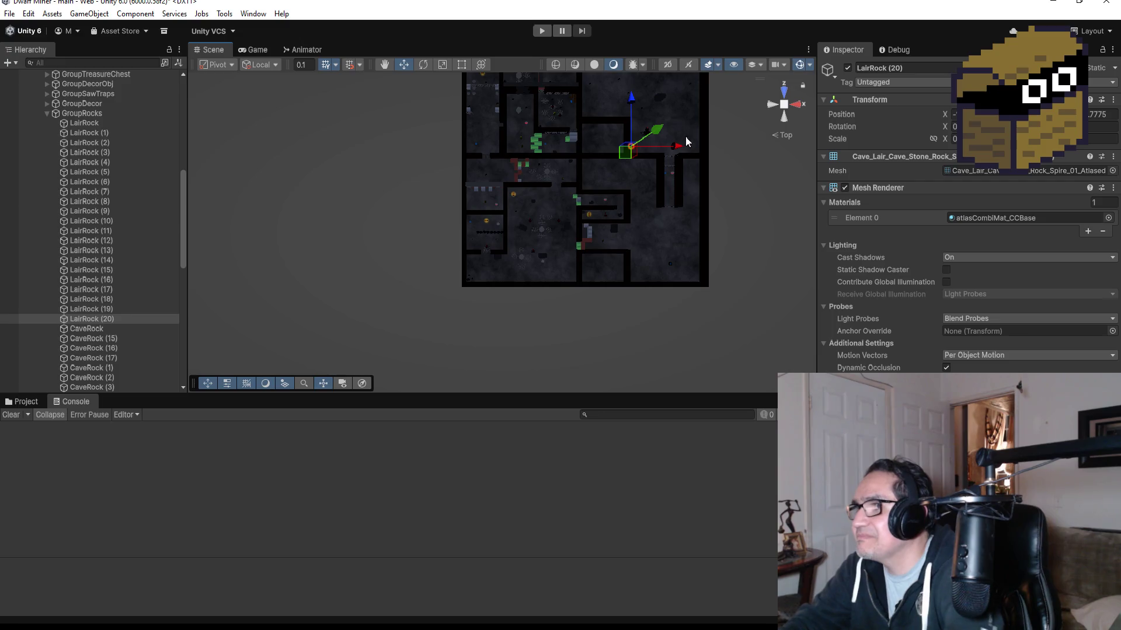
Step: Frame LairRock (20) up close and nudge it down within the room
key(f)
scroll(641, 252, down, 5)
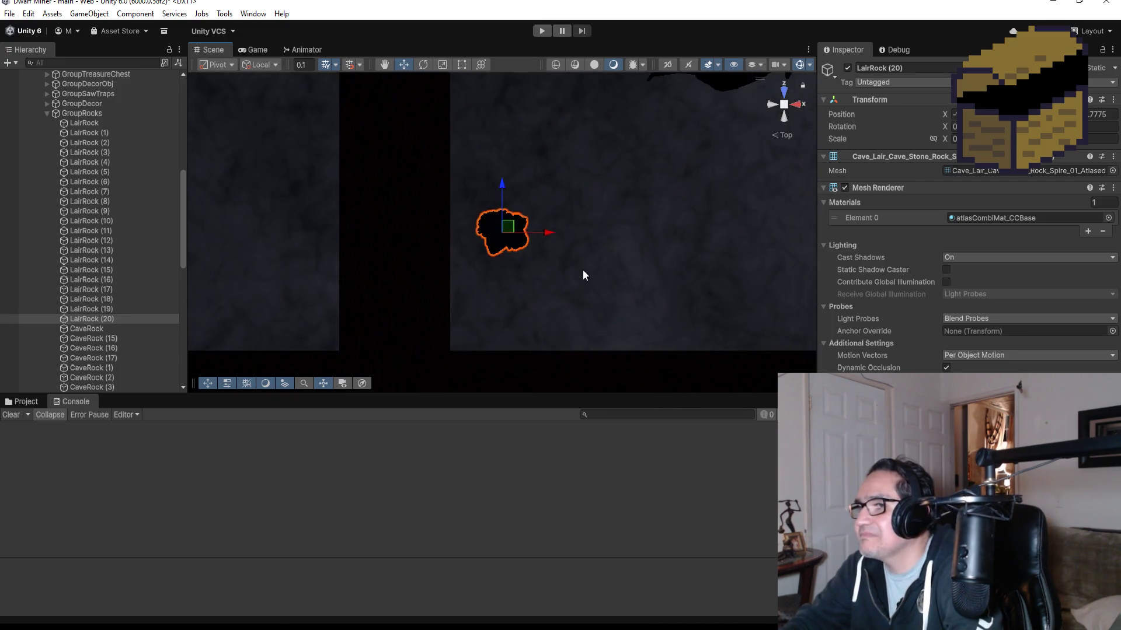
drag(499, 187, 503, 232)
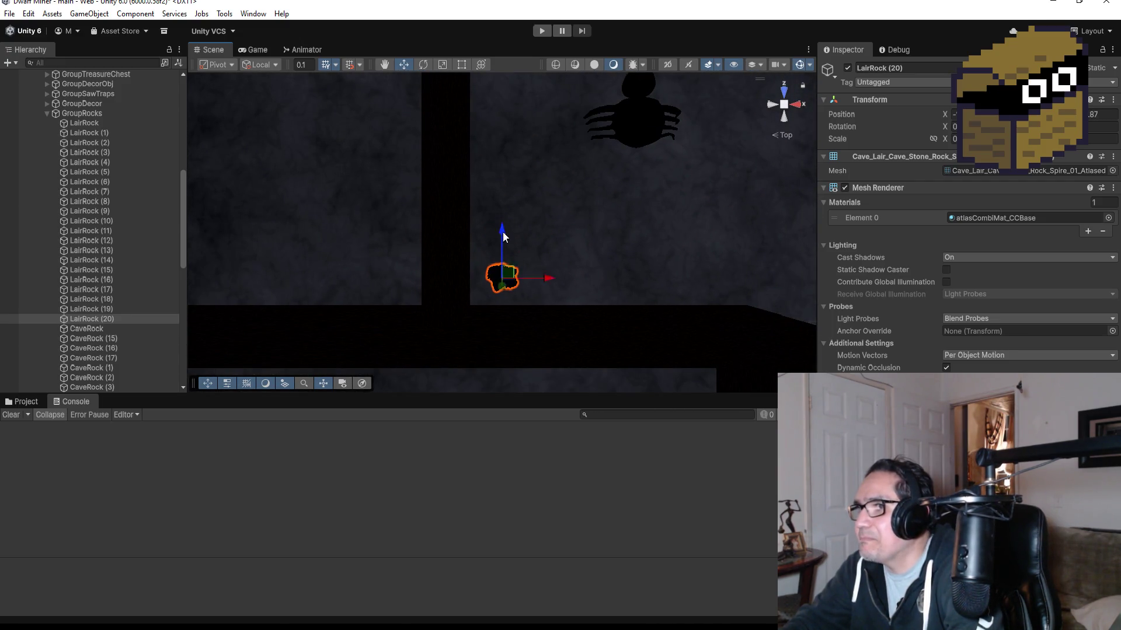
click(96, 319)
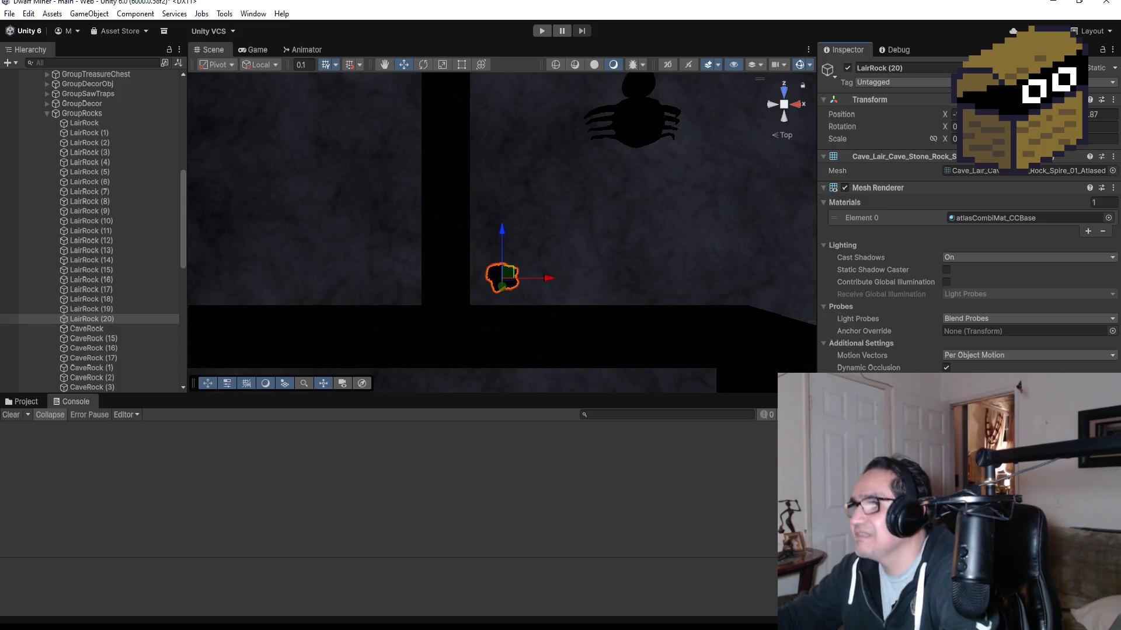
Step: Orbit the view around LairRock (20) to inspect it from a tilted angle
mouse_move(652, 239)
mouse_down()
mouse_move(438, 45)
mouse_move(331, 588)
mouse_move(408, 291)
mouse_move(528, 12)
mouse_up()
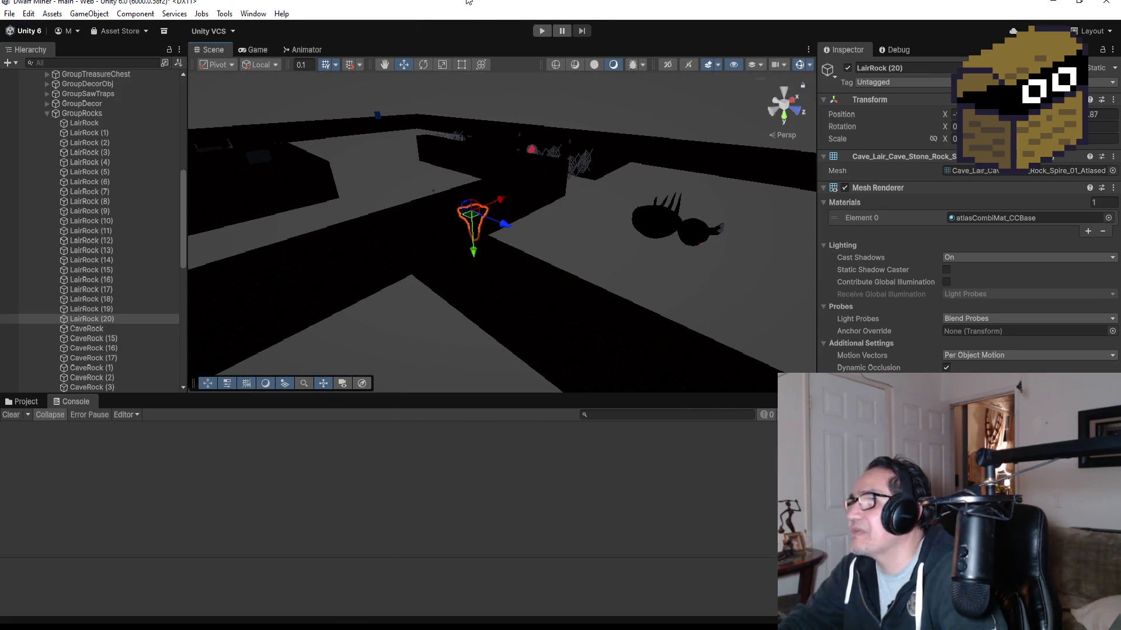
mouse_move(597, 167)
mouse_down()
mouse_move(622, 334)
mouse_move(582, 156)
mouse_move(559, 185)
mouse_up()
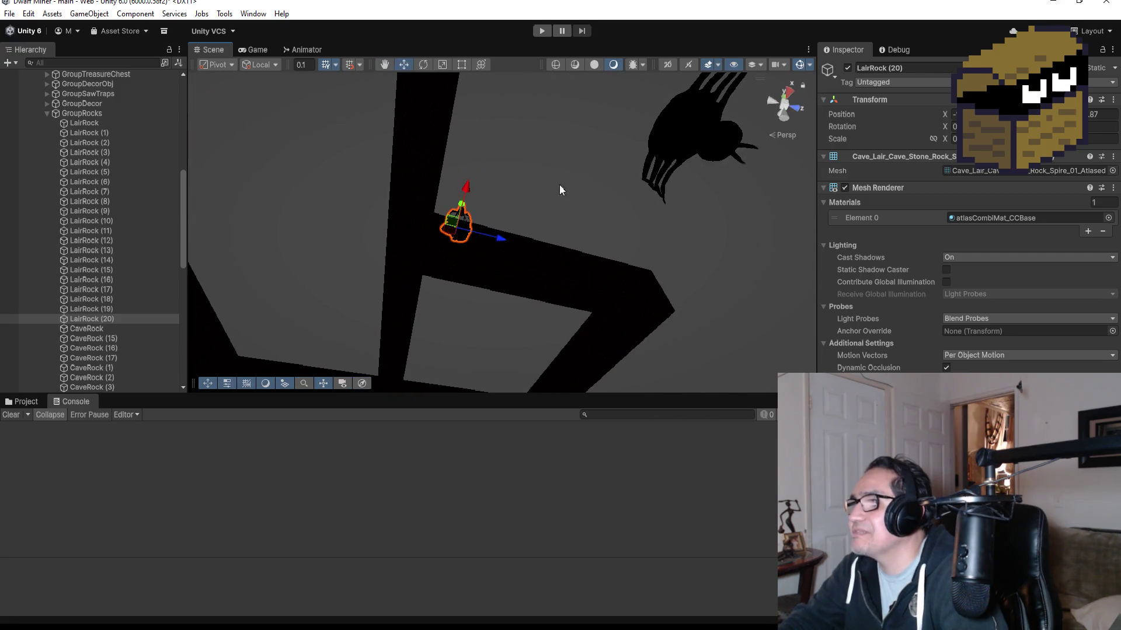
mouse_move(513, 325)
mouse_down()
mouse_move(550, 138)
mouse_move(537, 321)
mouse_move(553, 248)
mouse_move(500, 253)
mouse_up()
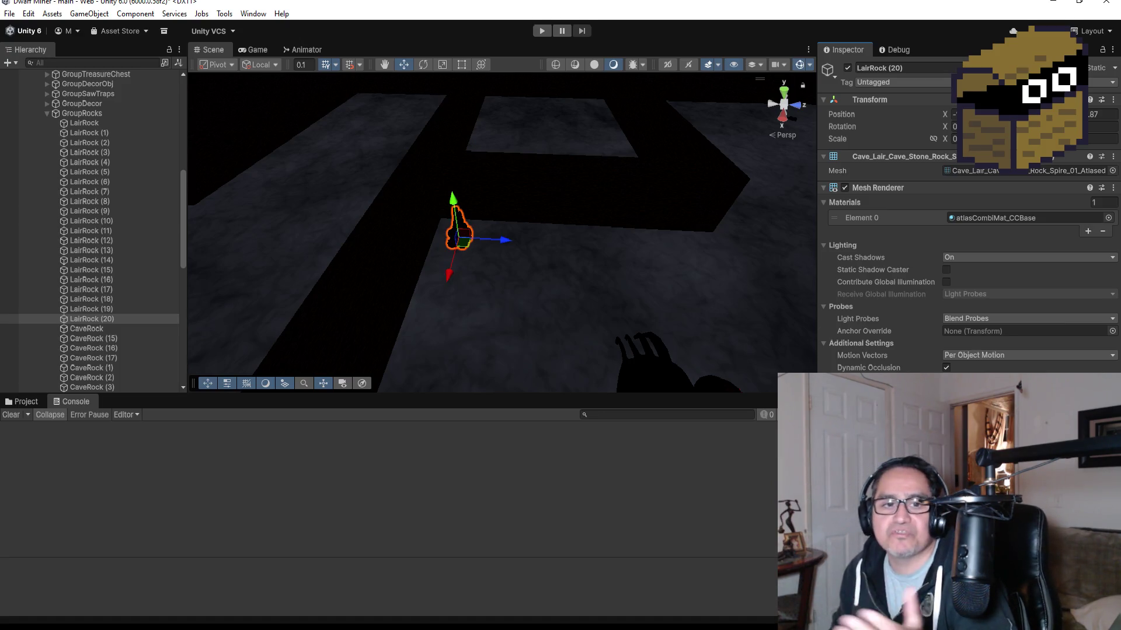
scroll(559, 230, up, 3)
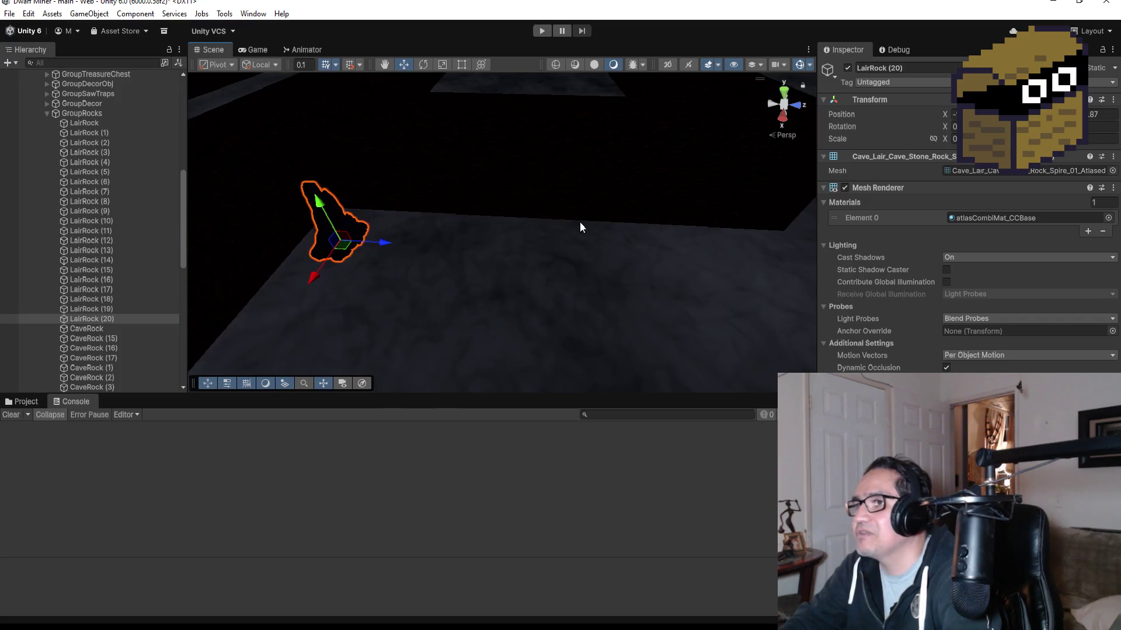
mouse_move(565, 228)
mouse_down()
mouse_move(455, 188)
mouse_move(540, 224)
mouse_up()
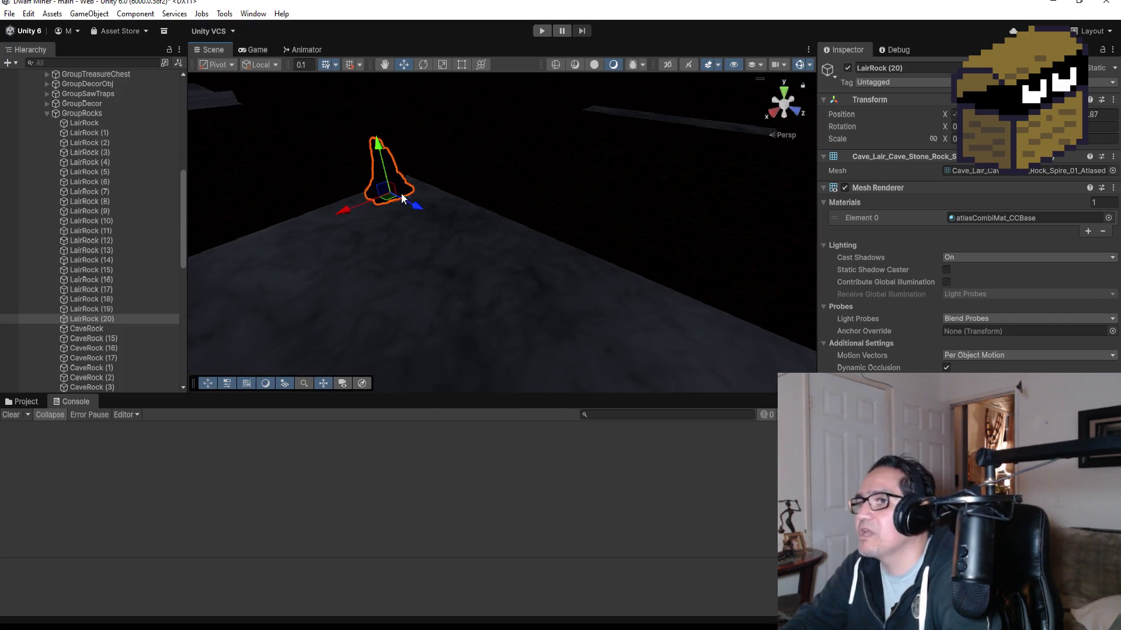
Step: Undo the move of LairRock (20) and restore its tall spire shape at the original spot
drag(401, 194, 415, 231)
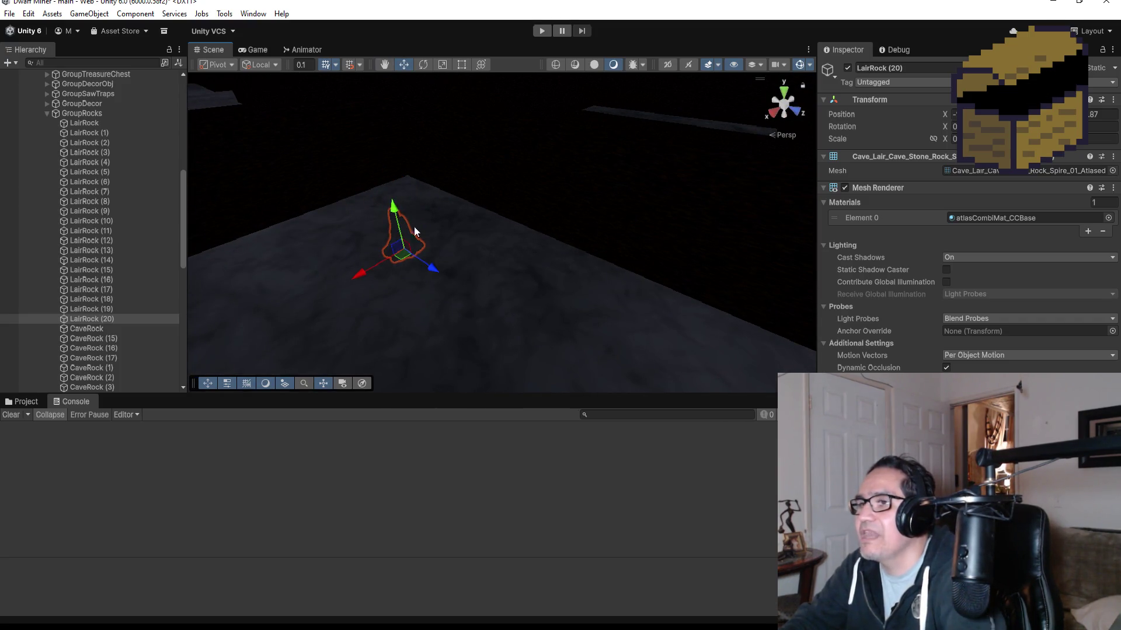
key(ctrl+z)
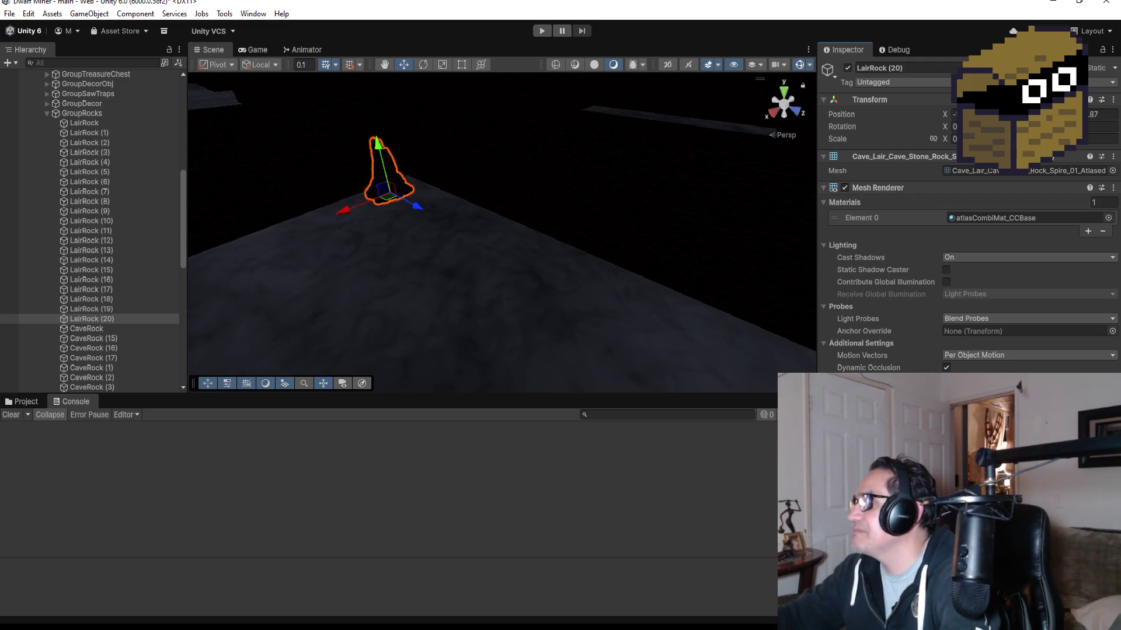
key(ctrl+z)
key(ctrl+y)
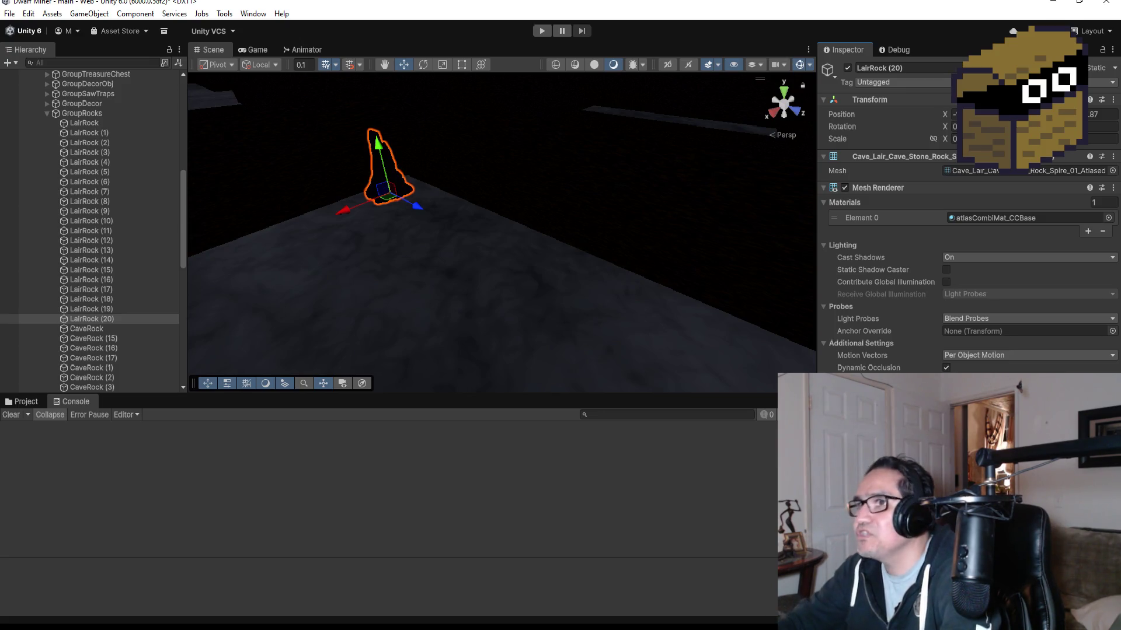
scroll(585, 187, down, 3)
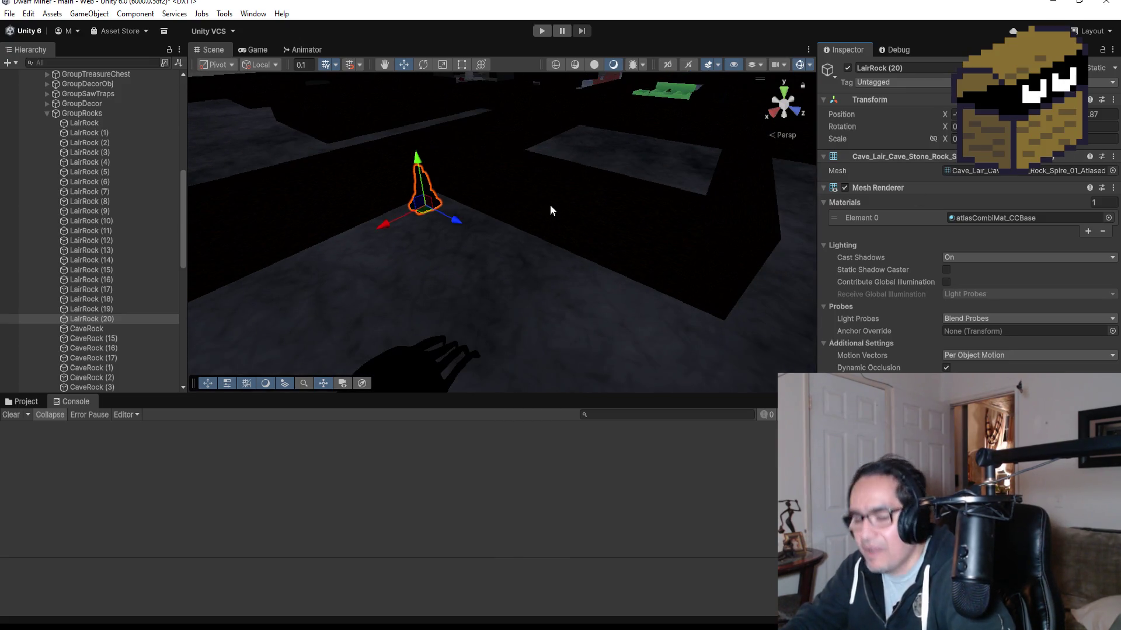
Step: In Top view, duplicate LairRock (20) into LairRock (21) and (22) placed beside it
click(785, 92)
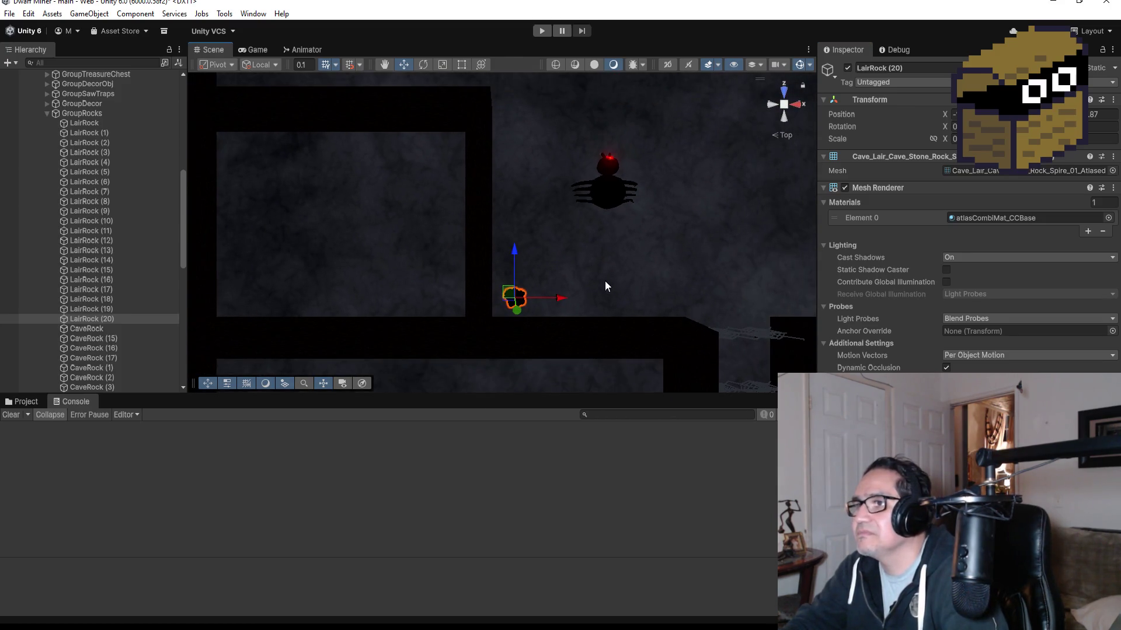
drag(558, 303, 587, 299)
key(ctrl+z)
click(118, 320)
key(ctrl+d)
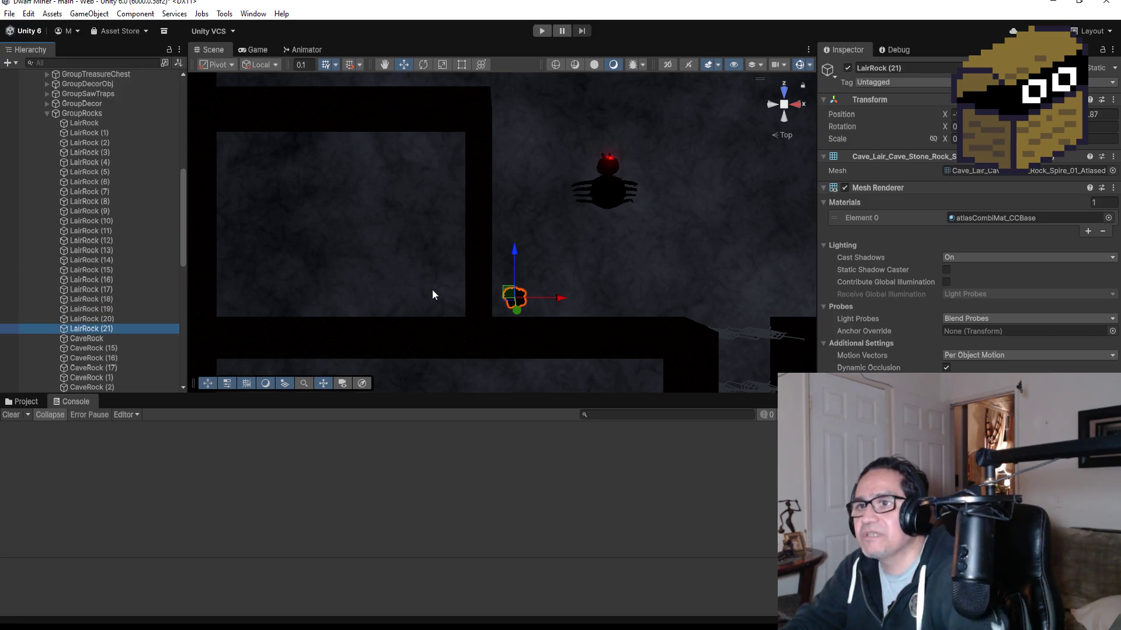
drag(517, 264, 523, 221)
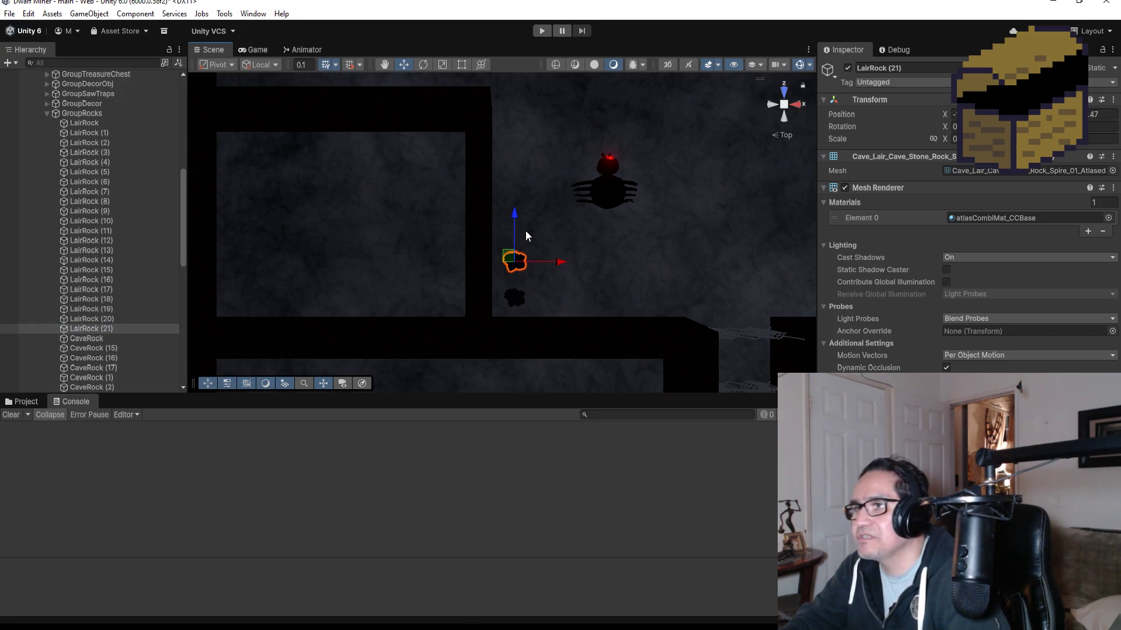
key(ctrl+d)
drag(551, 261, 587, 263)
drag(557, 217, 551, 250)
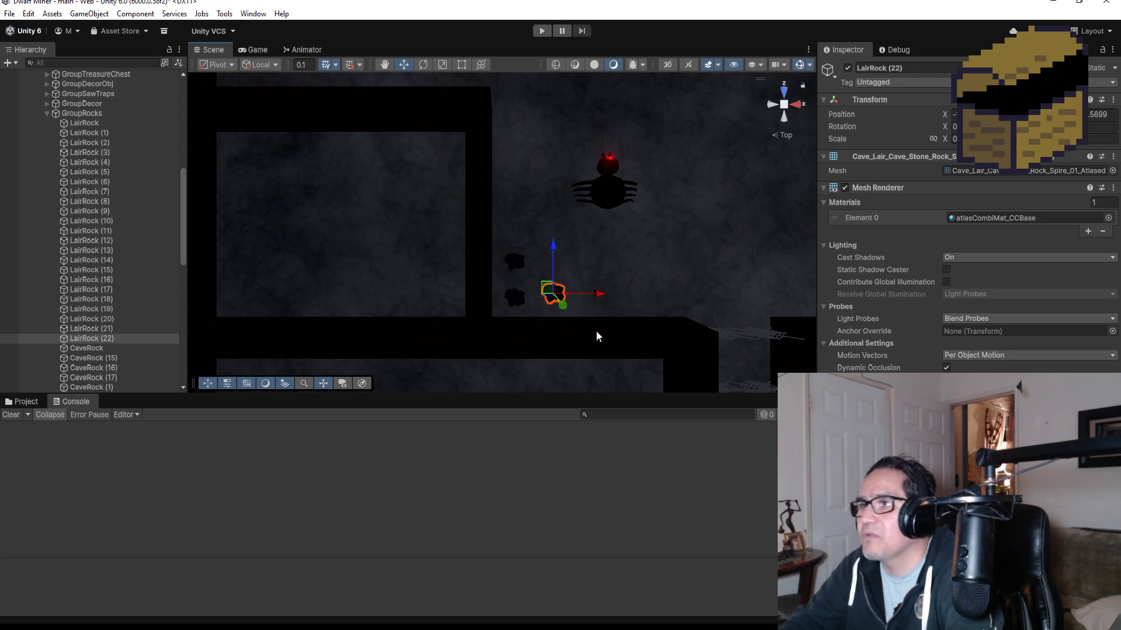
Step: Tilt the view and move LairRock (21) down toward the wall
shift+click(513, 258)
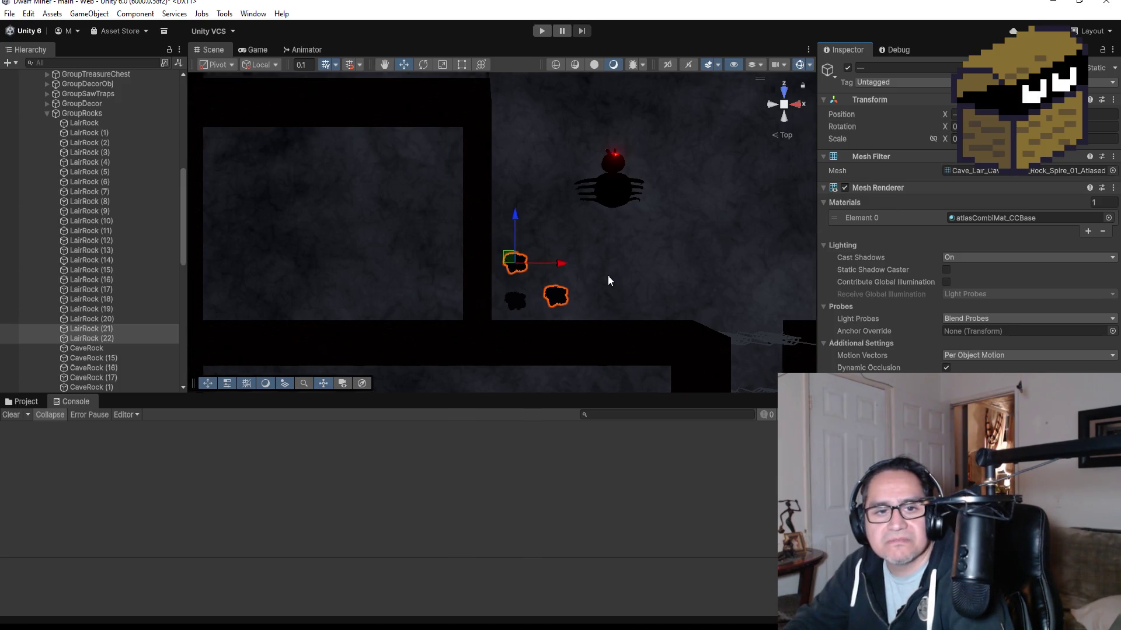
scroll(608, 275, up, 3)
mouse_move(648, 287)
mouse_down()
mouse_move(508, 115)
mouse_move(362, 87)
mouse_move(517, 202)
mouse_move(623, 216)
mouse_up()
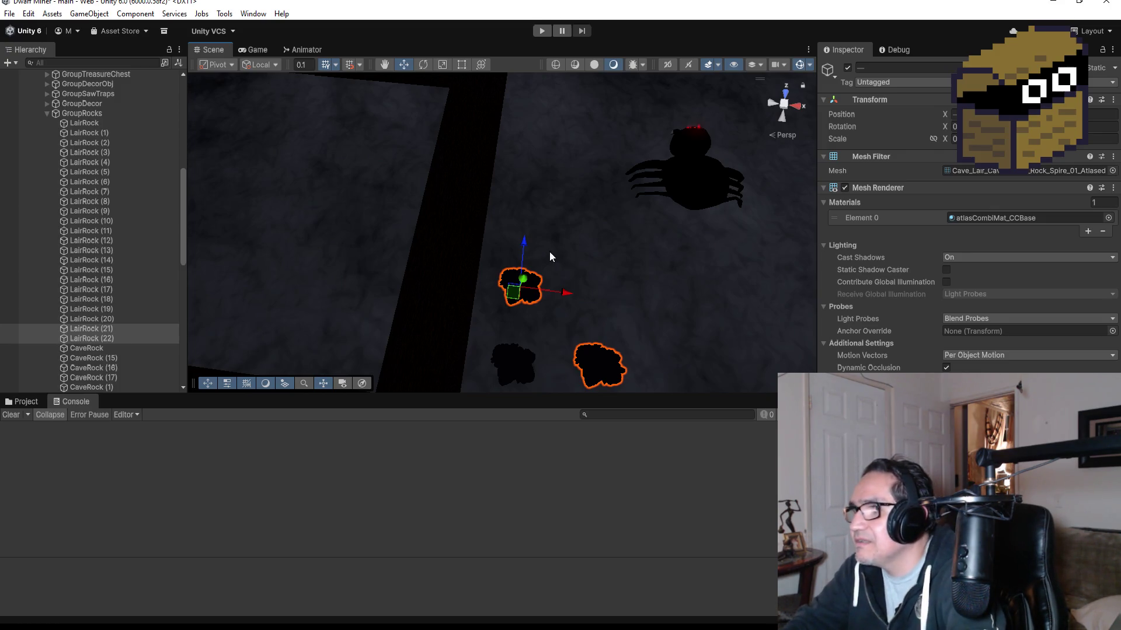
drag(525, 248, 525, 249)
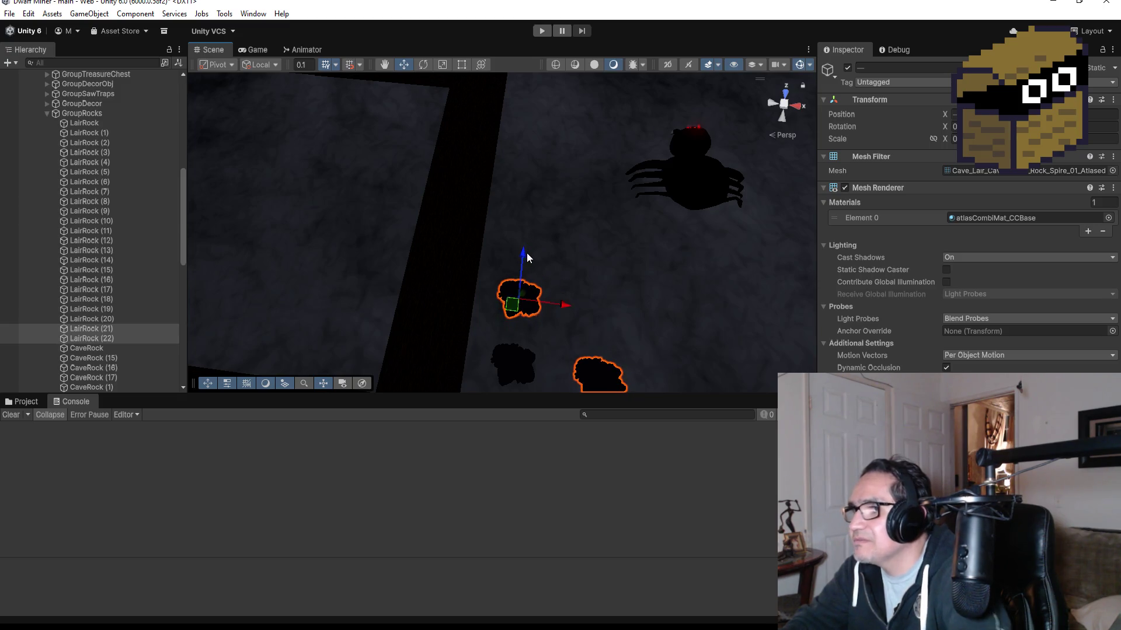
click(91, 330)
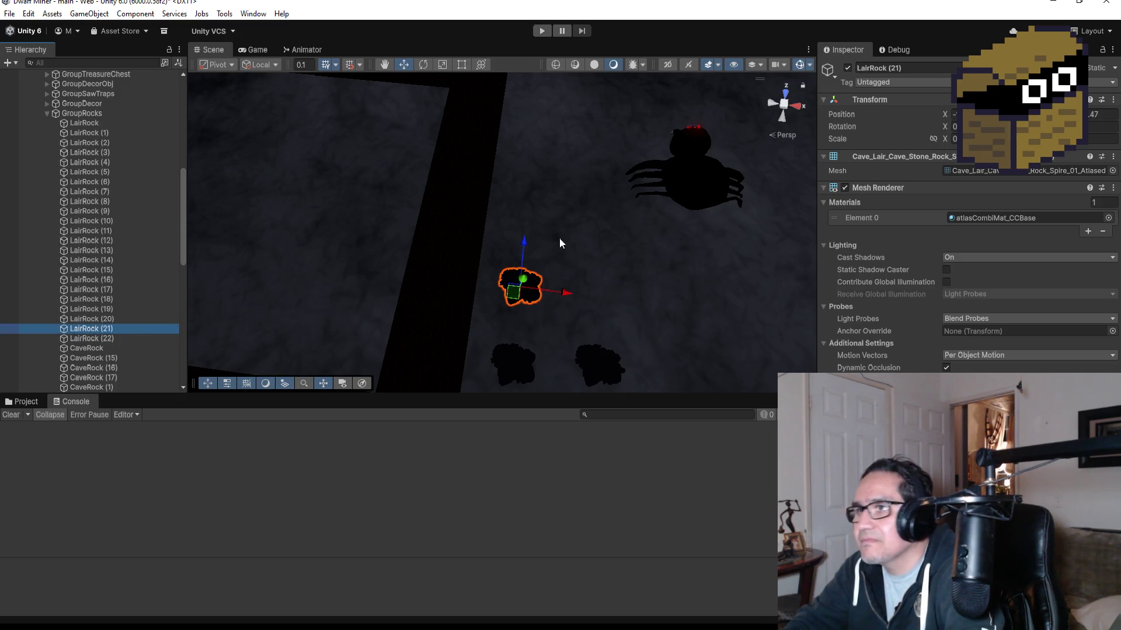
drag(524, 234, 523, 271)
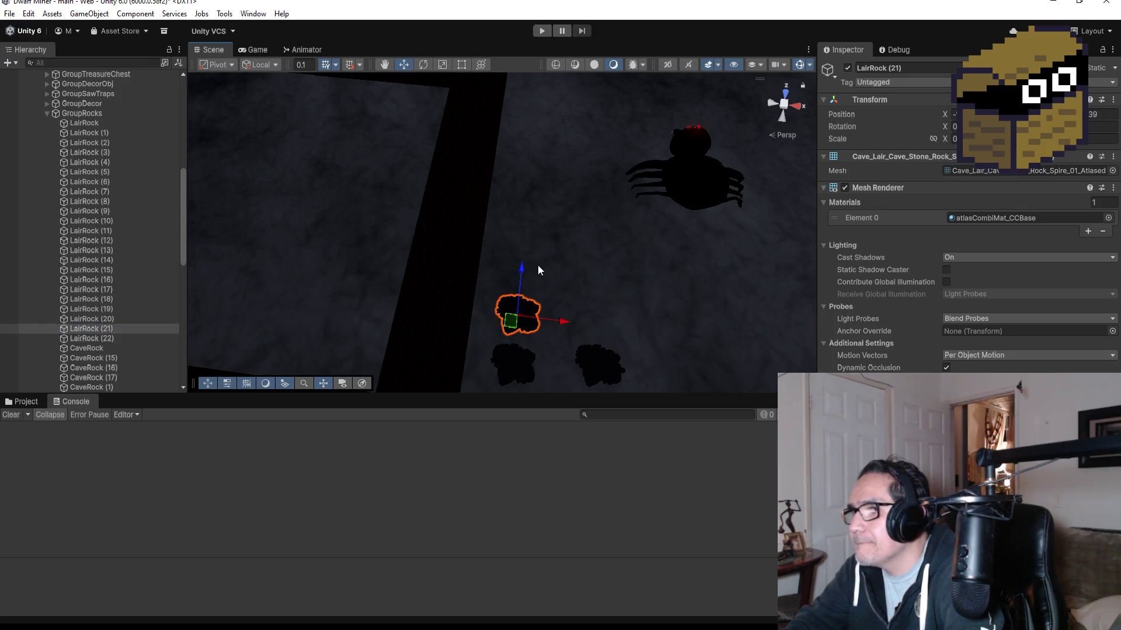
scroll(601, 330, down, 2)
Step: Slide LairRock (22) left and down so it sits next to the cluster
click(584, 341)
drag(625, 346, 596, 349)
drag(546, 296, 564, 315)
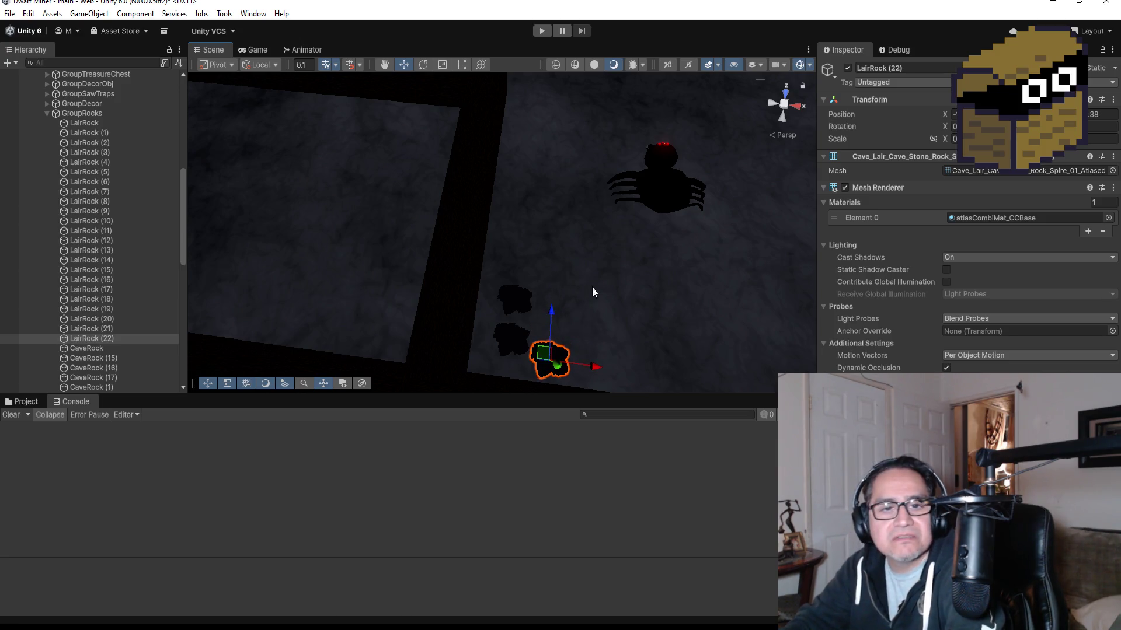
scroll(601, 286, down, 3)
click(126, 338)
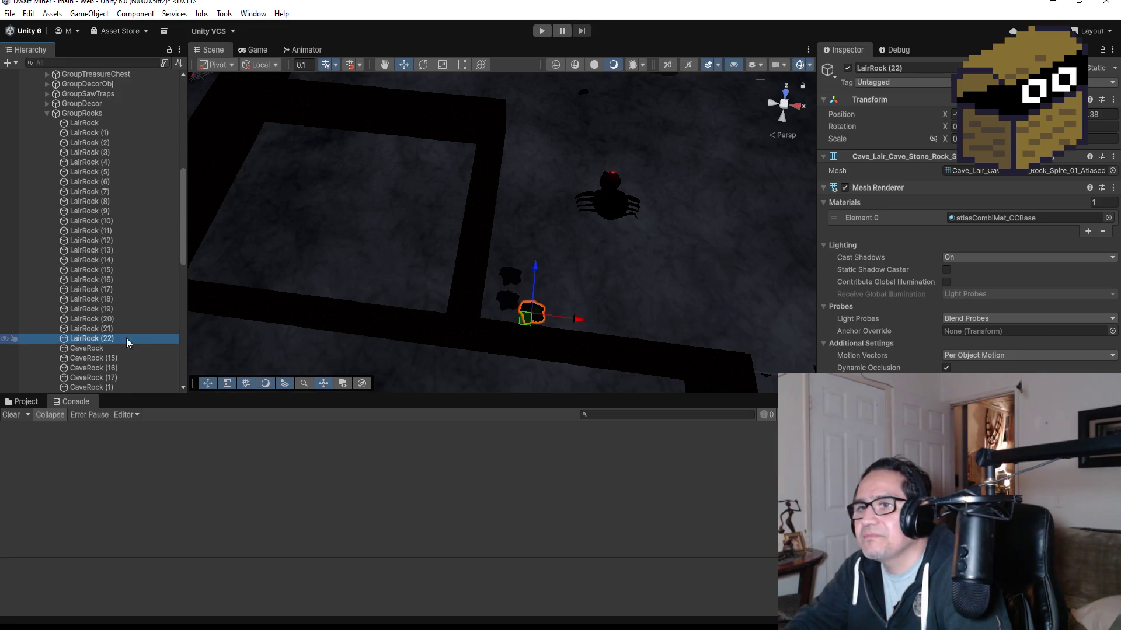
Step: Duplicate LairRock (22) as LairRock (23) and move it up and right beside the cluster
key(ctrl+d)
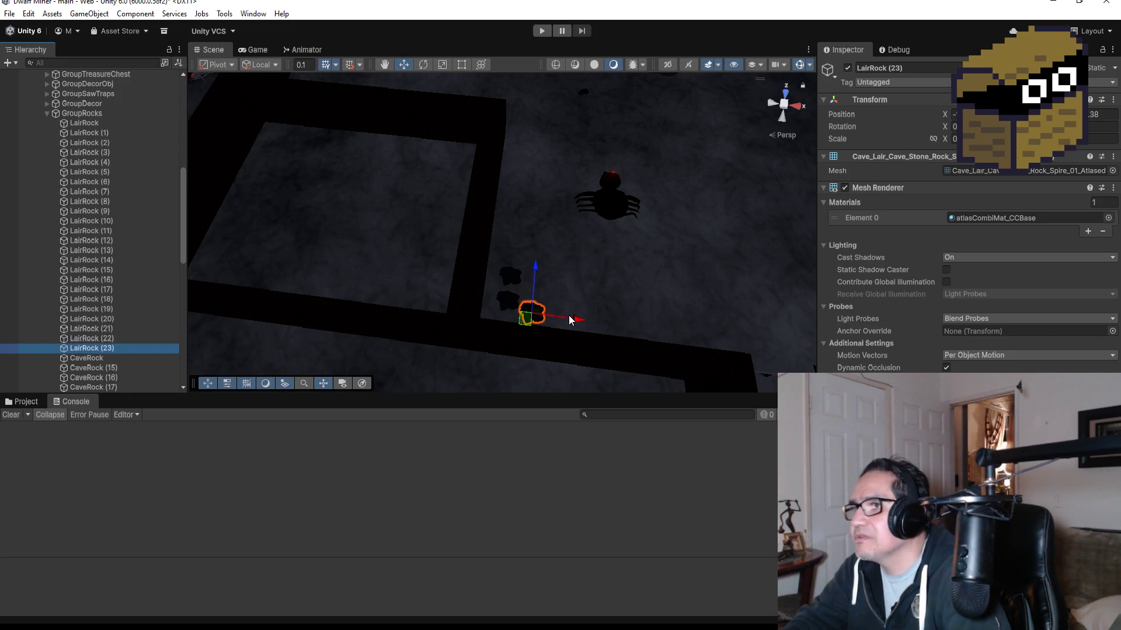
drag(534, 288, 534, 257)
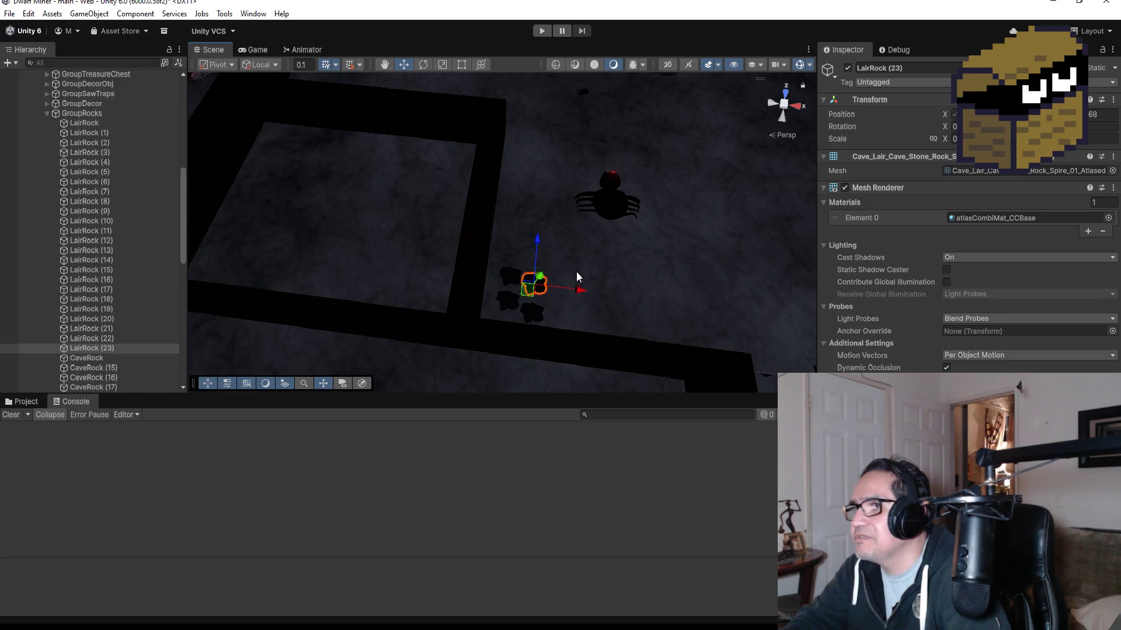
drag(579, 293, 598, 292)
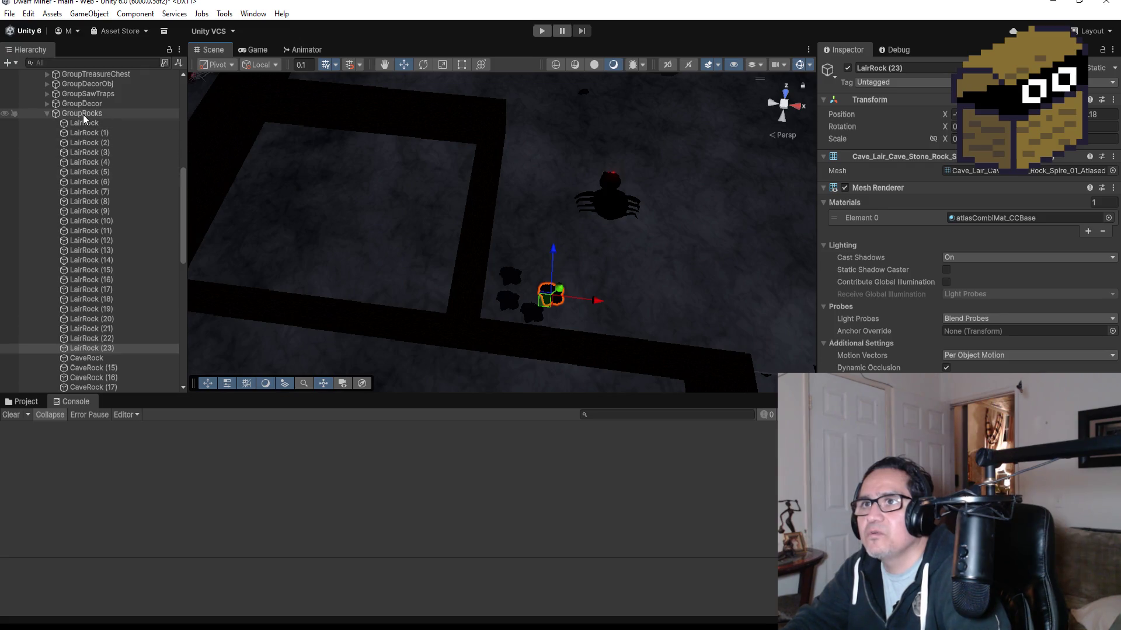
scroll(139, 134, up, 5)
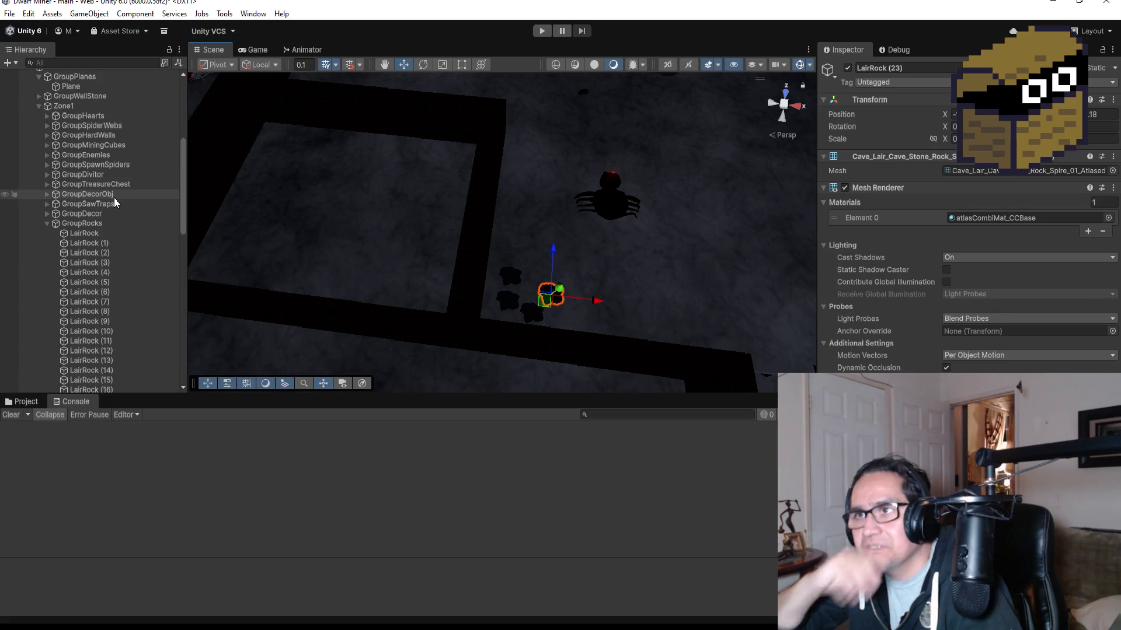
Step: Select LairRock, LairRock (6), (10) and (13) in the Hierarchy, then LairRock (1) alone
click(101, 233)
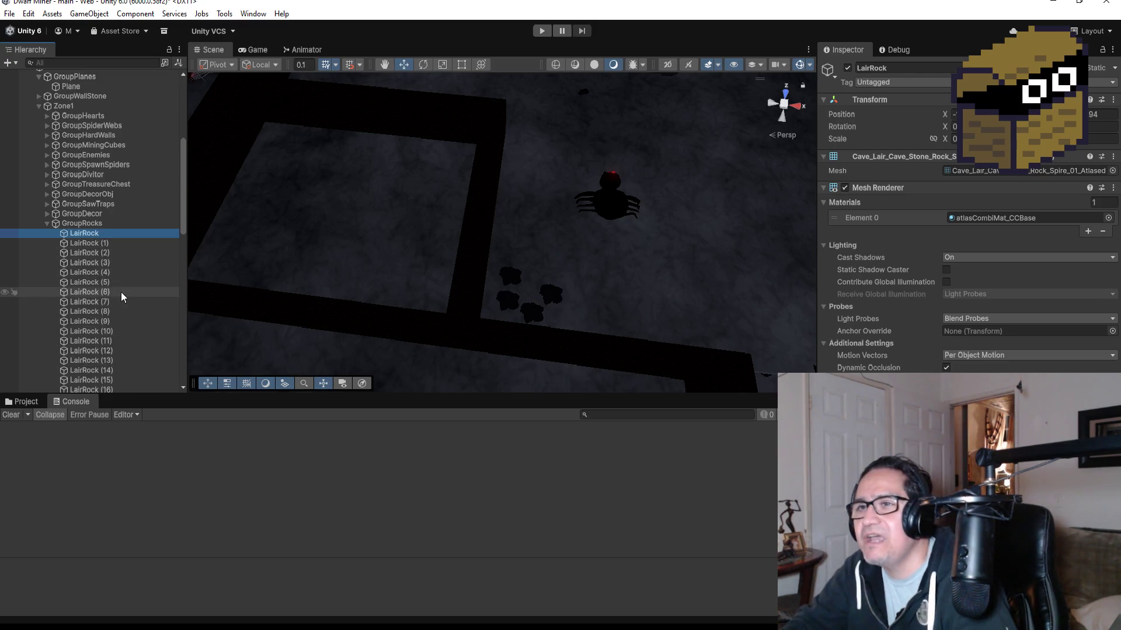
click(121, 292)
ctrl+click(114, 331)
ctrl+click(110, 362)
ctrl+click(111, 243)
click(112, 243)
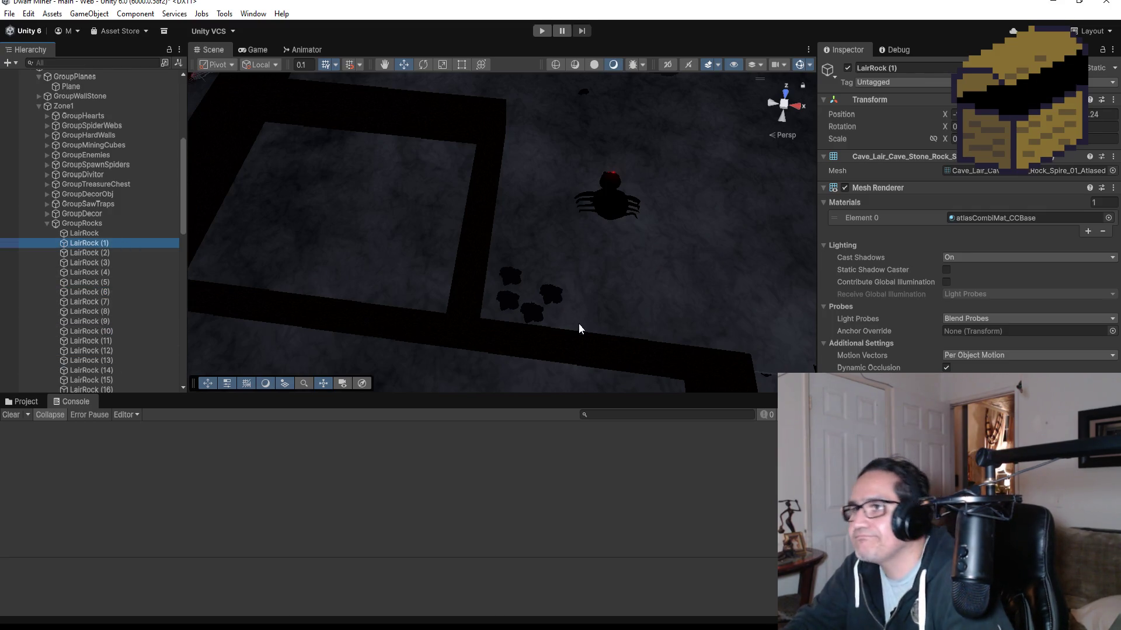
Step: Reposition LairRock (23) down and left so it packs into the cluster
scroll(577, 321, up, 2)
click(578, 325)
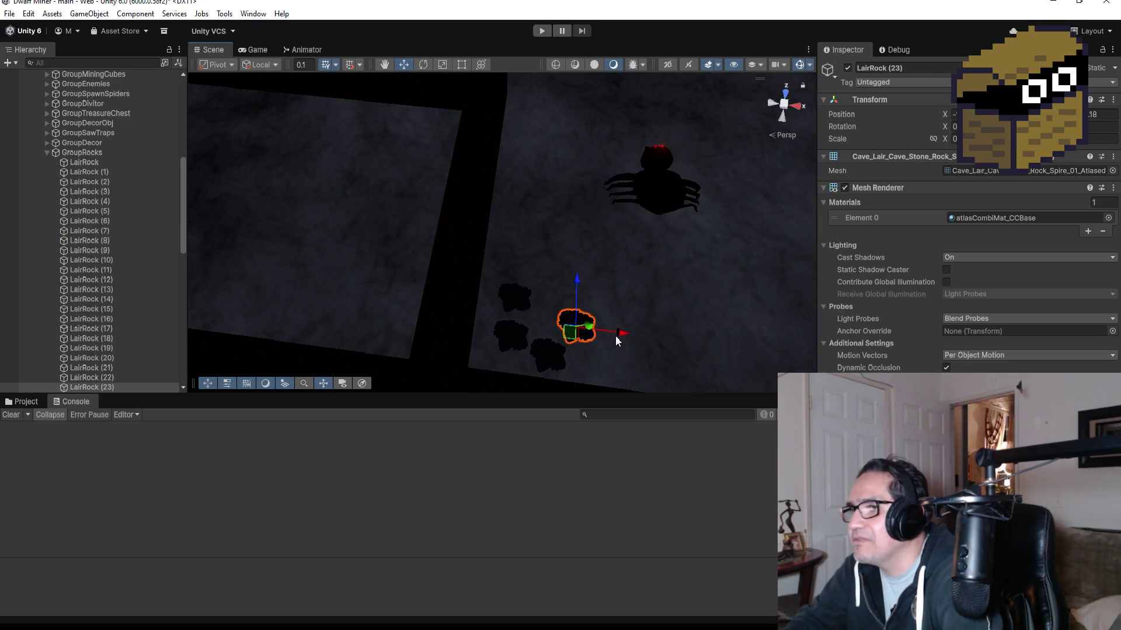
drag(575, 279, 608, 351)
drag(579, 304, 582, 275)
drag(620, 328, 601, 324)
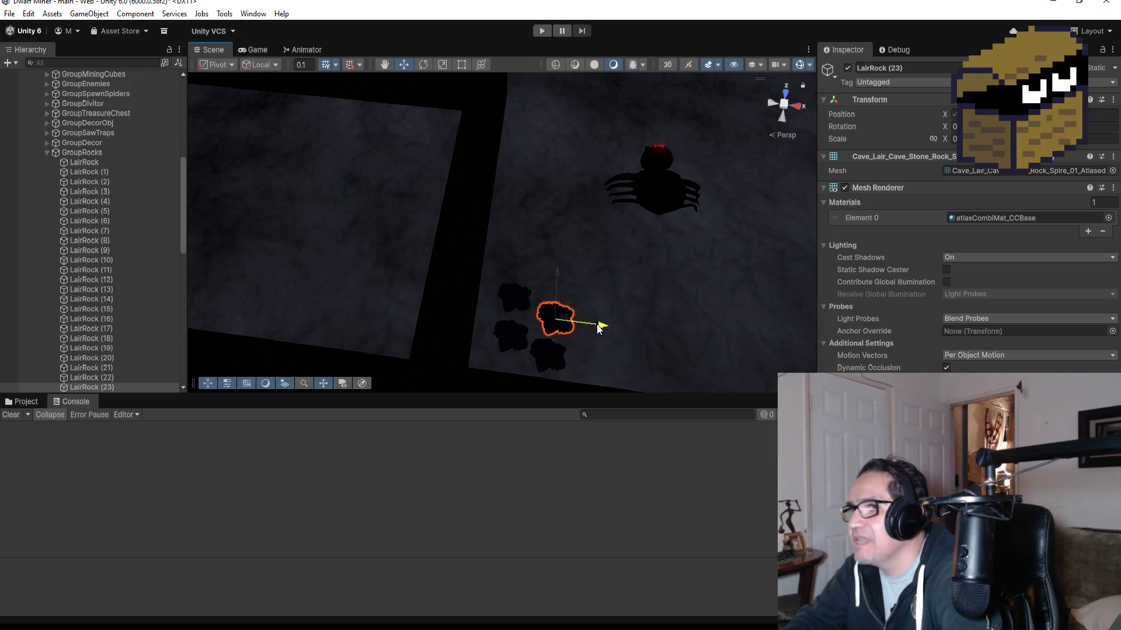
scroll(142, 299, down, 5)
Step: Duplicate LairRock (23) as LairRock (24) and place it to the right of (23)
click(108, 238)
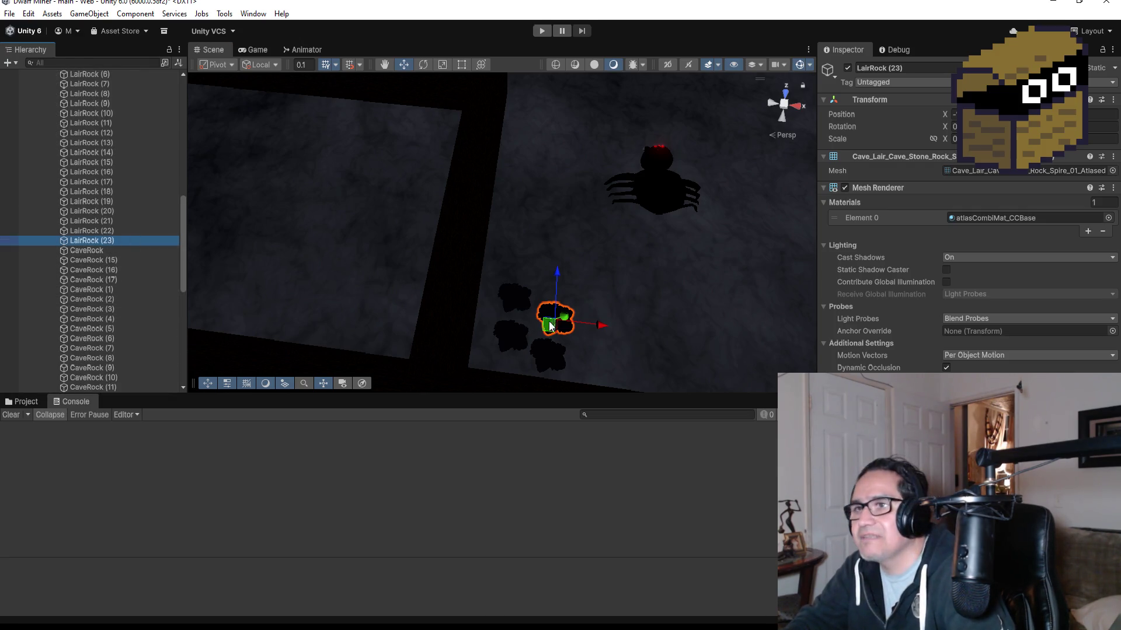
key(ctrl+d)
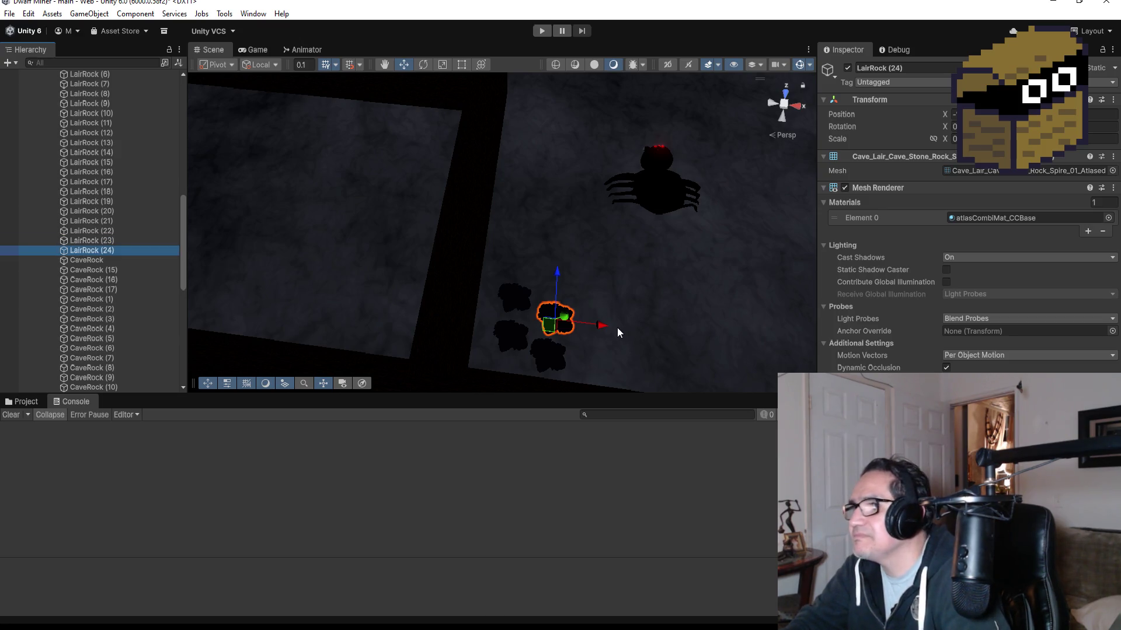
drag(608, 327, 648, 328)
mouse_move(596, 278)
mouse_down()
mouse_move(599, 315)
mouse_move(663, 265)
mouse_move(401, 132)
mouse_move(371, 131)
mouse_move(400, 210)
mouse_move(454, 268)
mouse_up()
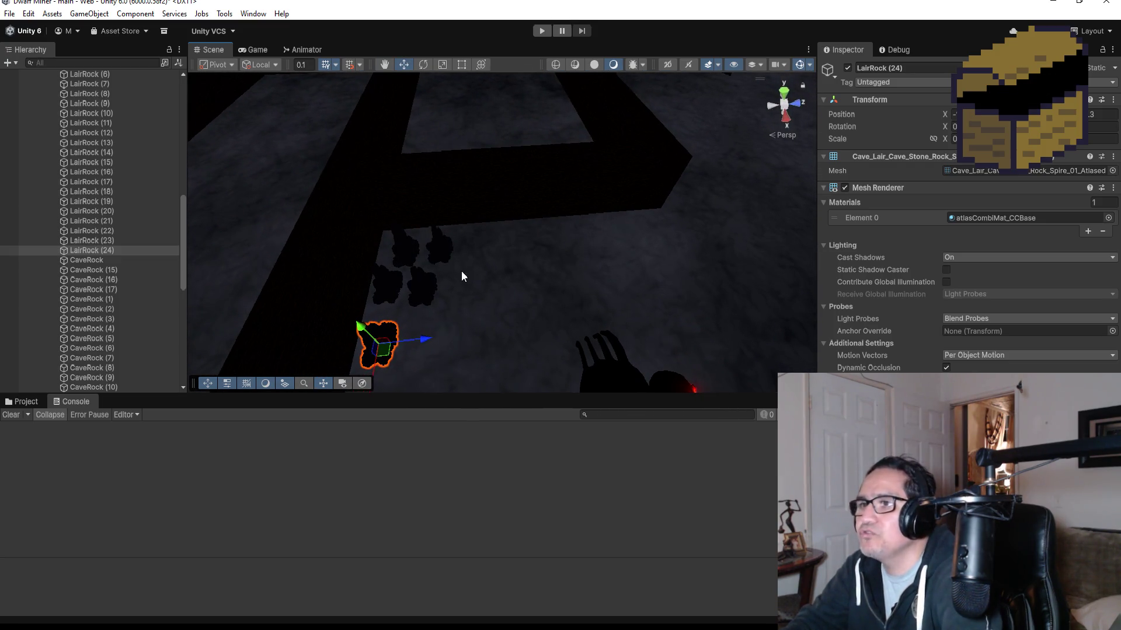
Step: Nudge LairRock (24) along its X axis and orbit to inspect the rock cluster
scroll(422, 323, down, 4)
drag(418, 356, 418, 344)
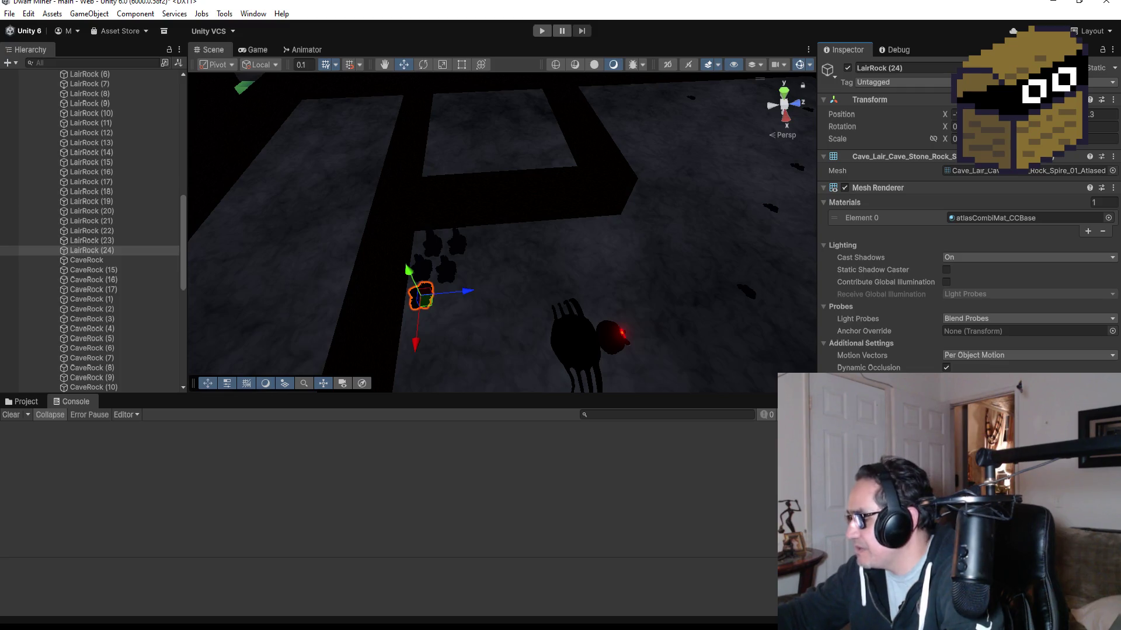
mouse_move(528, 222)
mouse_down()
mouse_move(502, 265)
mouse_move(380, 232)
mouse_move(362, 254)
mouse_up()
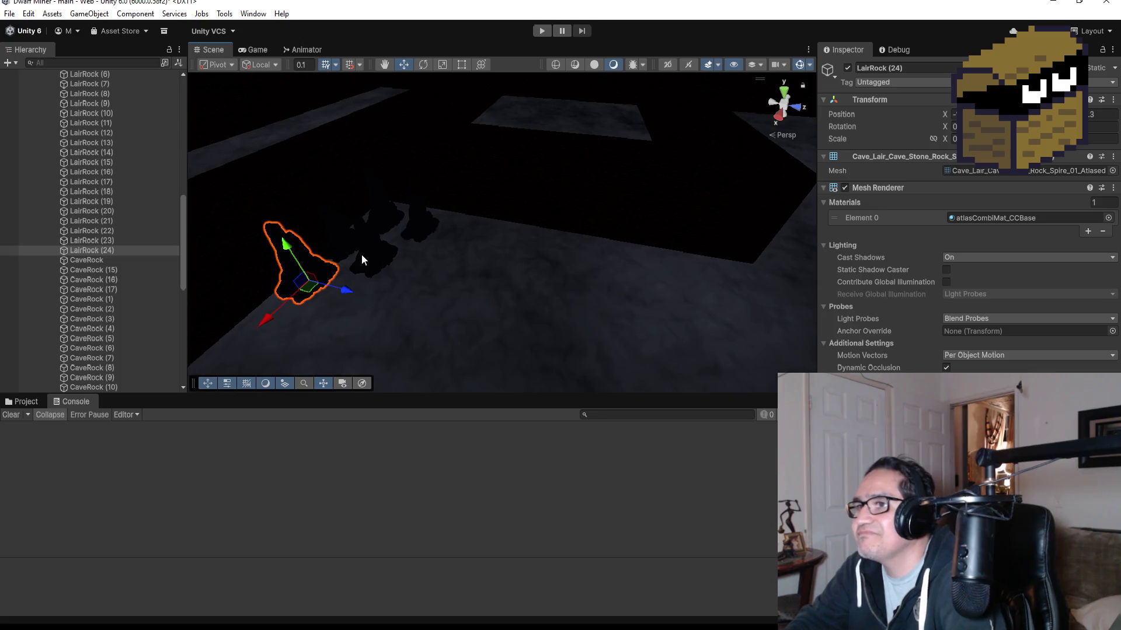
Step: Select only LairRock (21) and (23) and rotate them via the Inspector Rotation field
click(103, 243)
shift+click(104, 222)
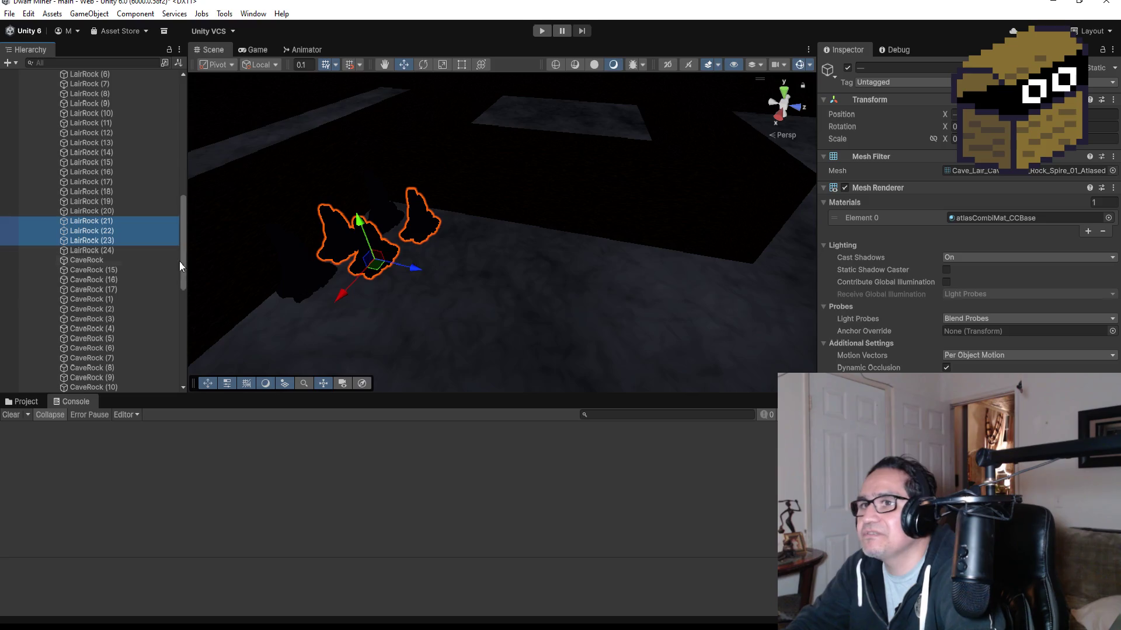
ctrl+click(109, 232)
ctrl+click(111, 241)
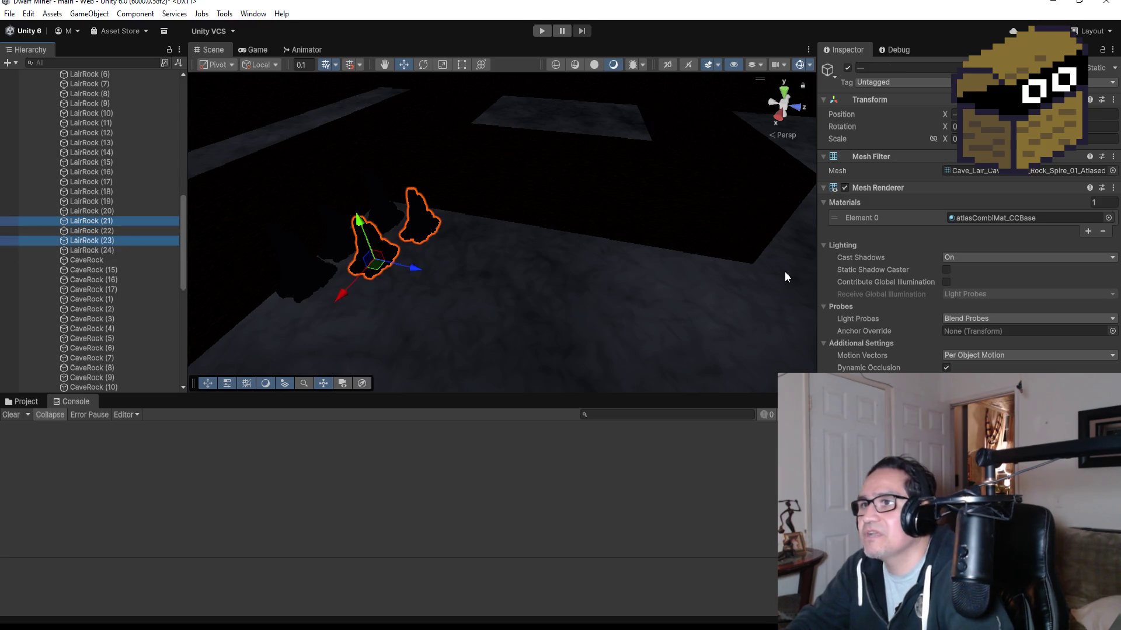
click(992, 135)
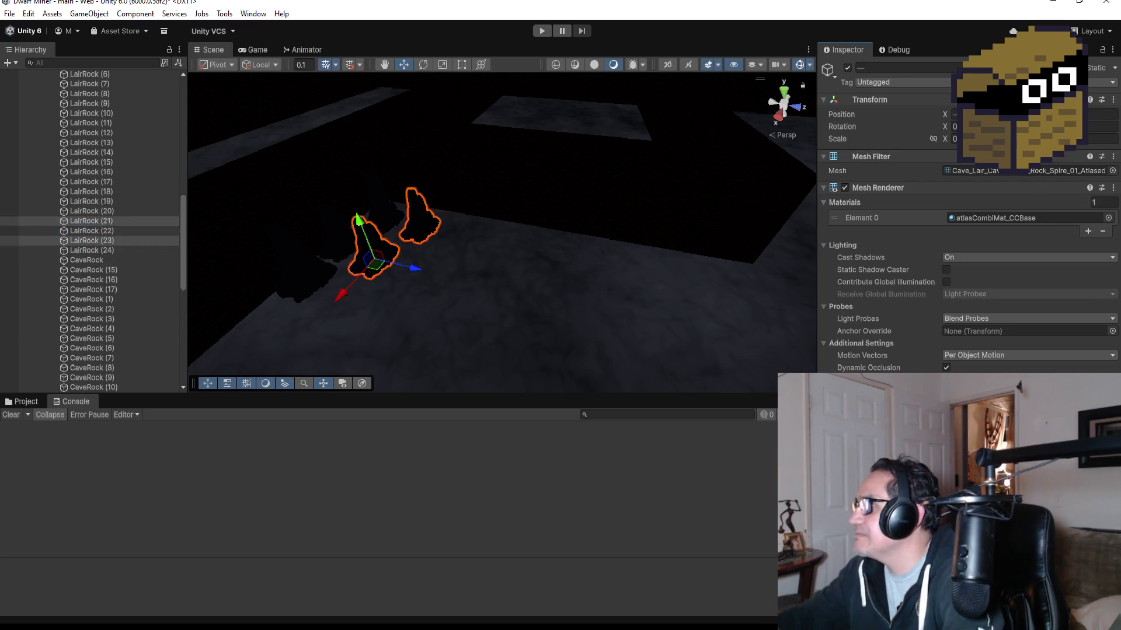
drag(992, 134, 1010, 134)
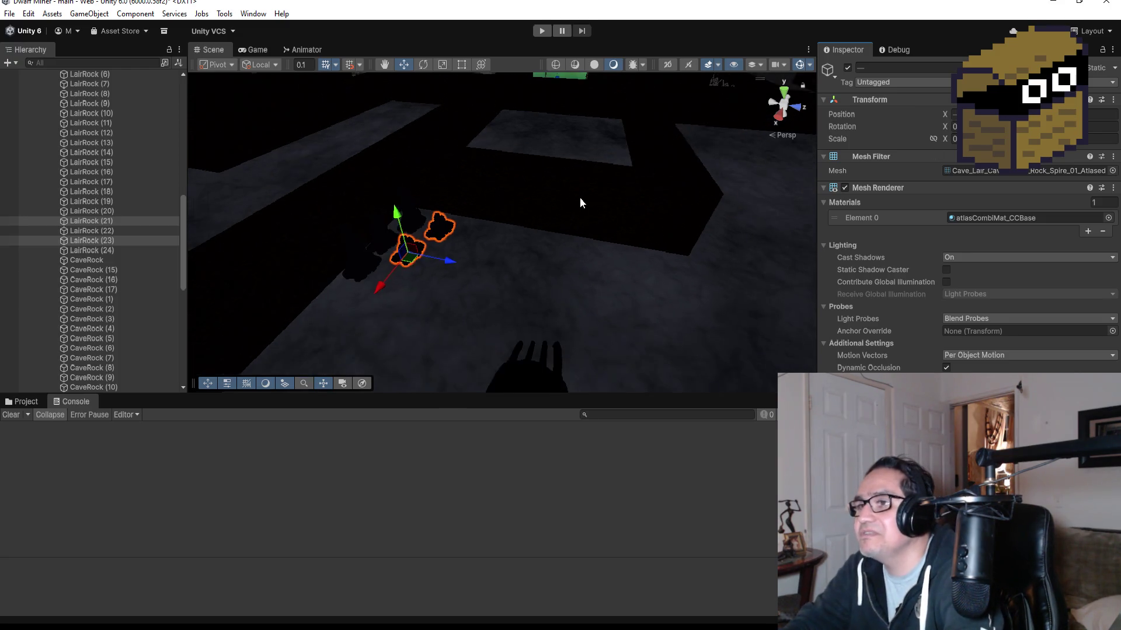
Step: Frame the selected rocks and orbit to view the cluster from lower down
scroll(580, 197, down, 5)
mouse_move(590, 194)
mouse_down()
mouse_move(602, 223)
mouse_move(505, 233)
mouse_move(527, 298)
mouse_up()
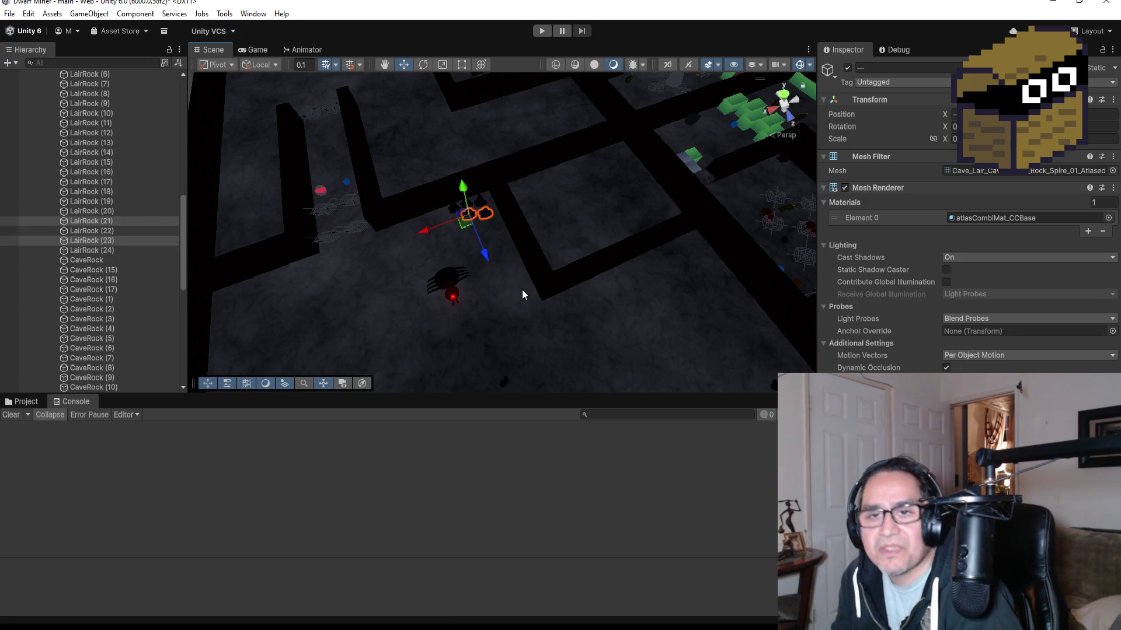
mouse_move(523, 281)
mouse_down()
mouse_move(507, 293)
mouse_move(509, 283)
mouse_move(470, 276)
mouse_up()
key(f)
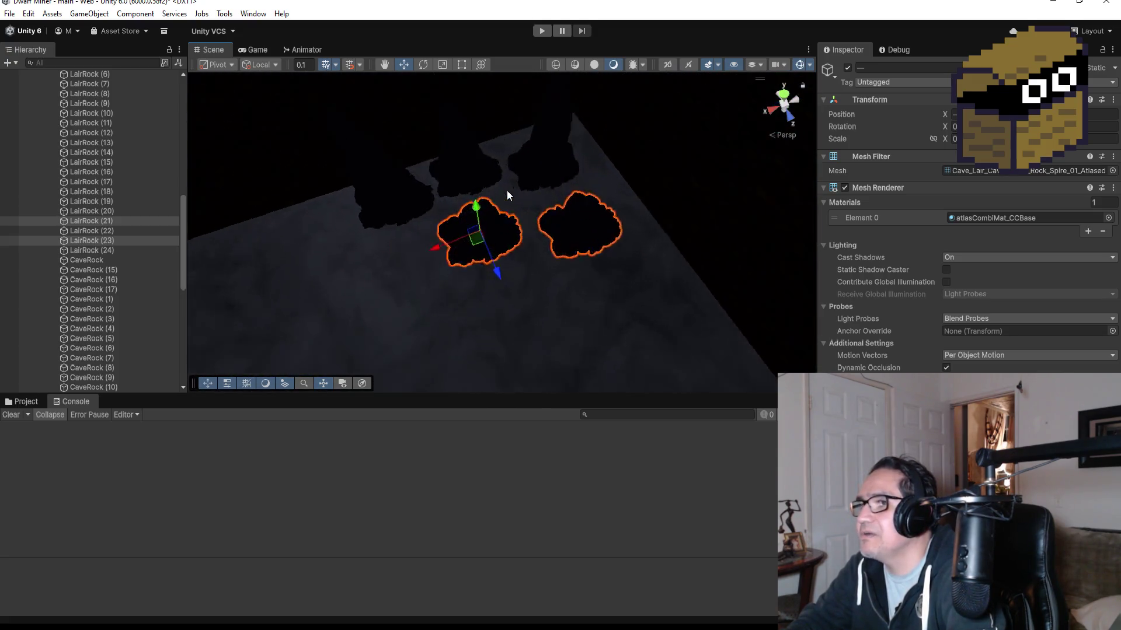
mouse_move(636, 332)
mouse_down()
mouse_move(663, 145)
mouse_move(669, 206)
mouse_up()
scroll(654, 219, down, 4)
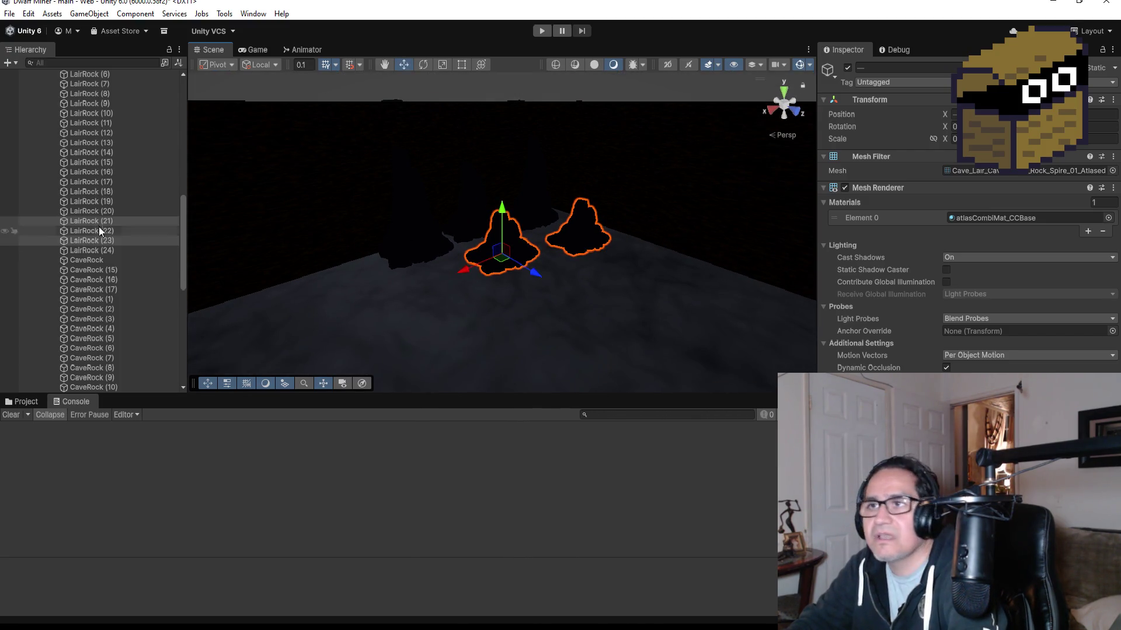
scroll(58, 193, up, 10)
Step: Collapse GroupRocks to reveal Zone2, Zone3 and BossZone, then orbit to a steeper overhead view
click(47, 298)
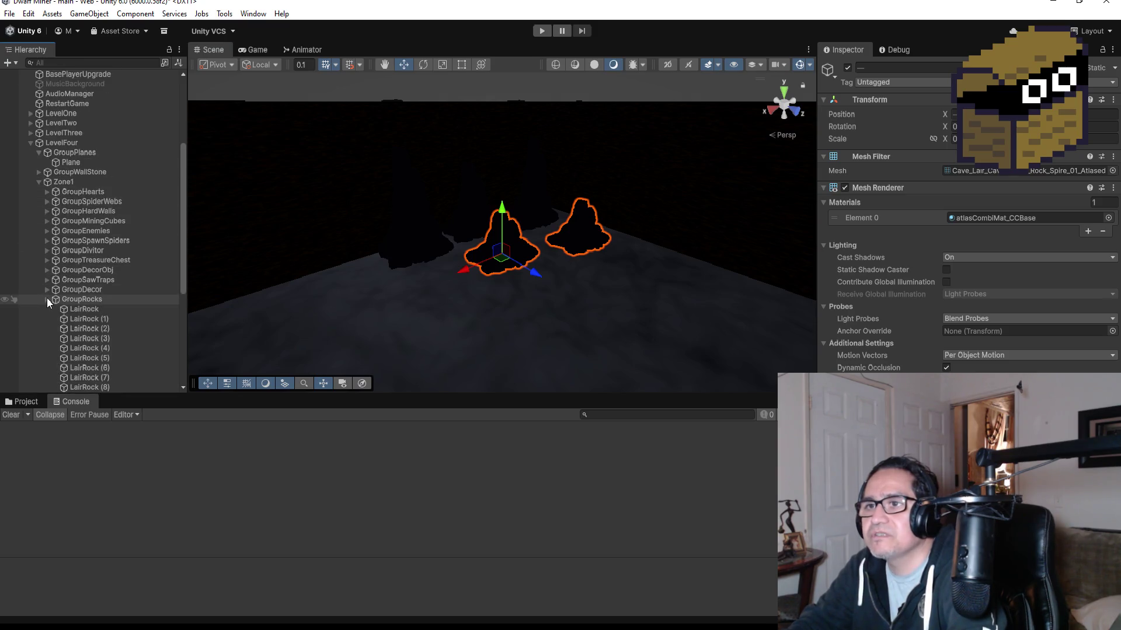
scroll(516, 216, down, 3)
scroll(540, 243, down, 5)
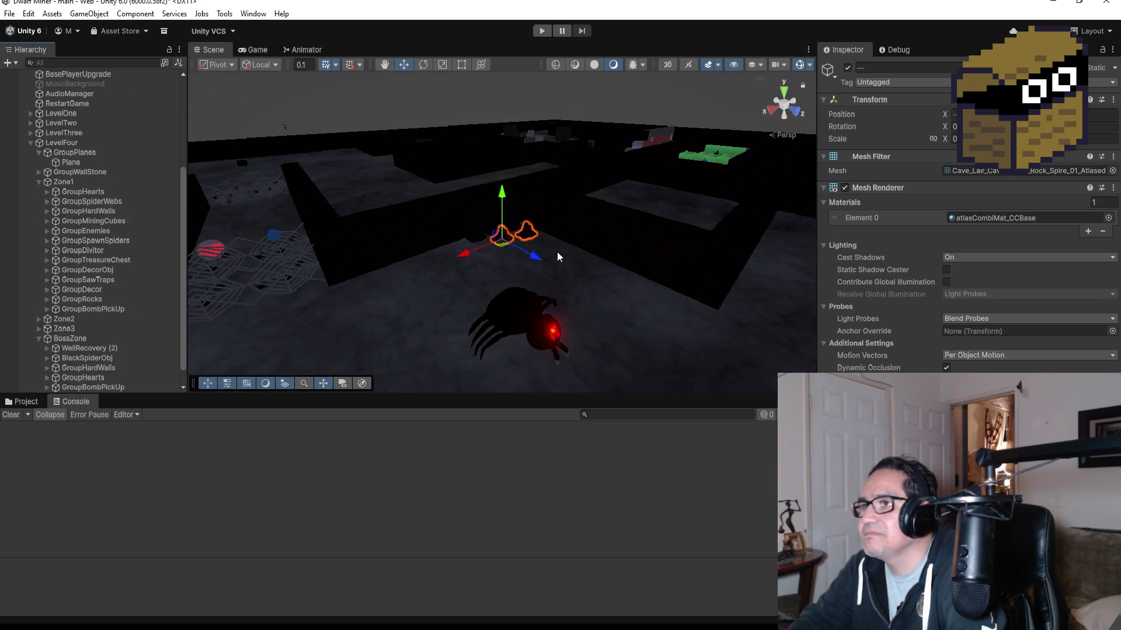
alt+drag(528, 175, 621, 223)
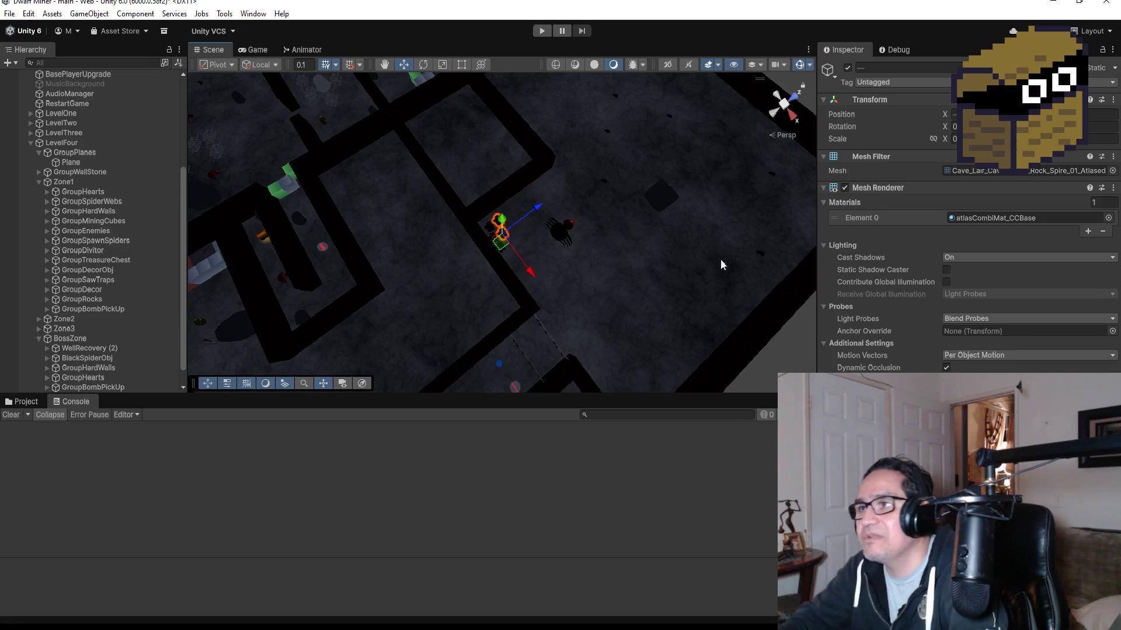
scroll(606, 296, down, 2)
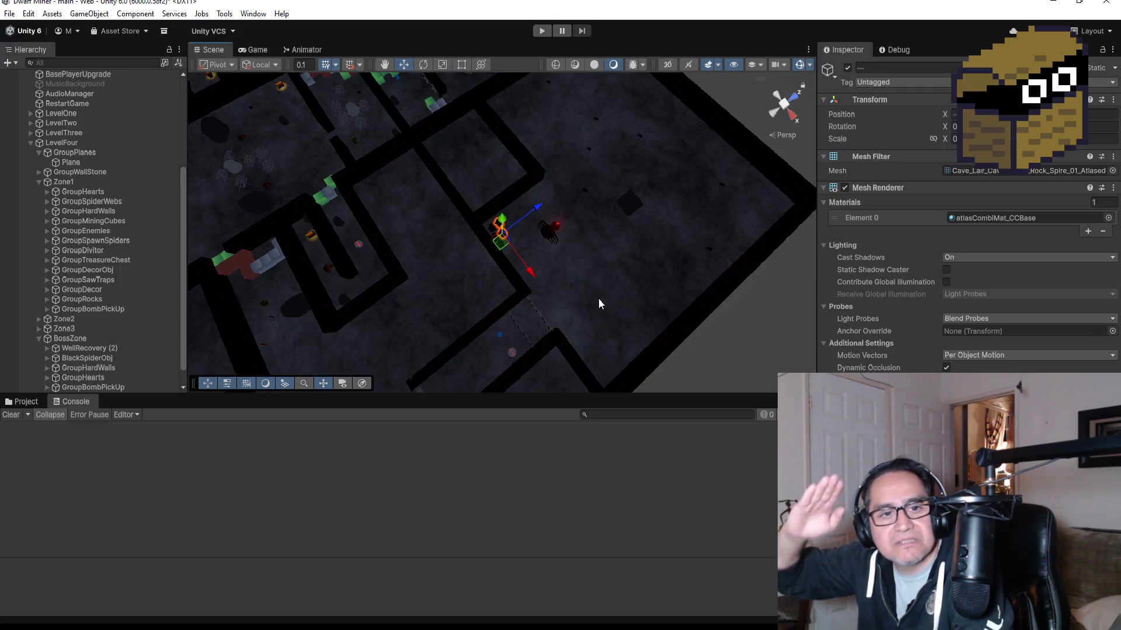
Step: Box-select the cluster of lair rocks near the centre and duplicate them
scroll(619, 245, down, 2)
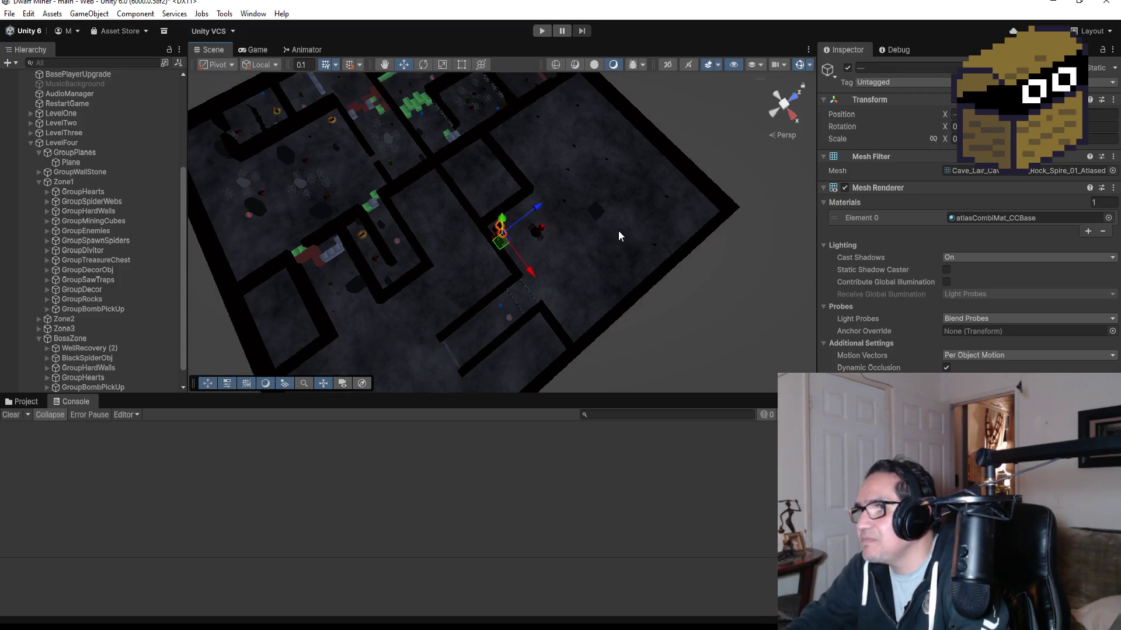
click(601, 216)
mouse_move(601, 215)
mouse_down()
mouse_move(740, 234)
mouse_move(551, 211)
mouse_move(570, 218)
mouse_up()
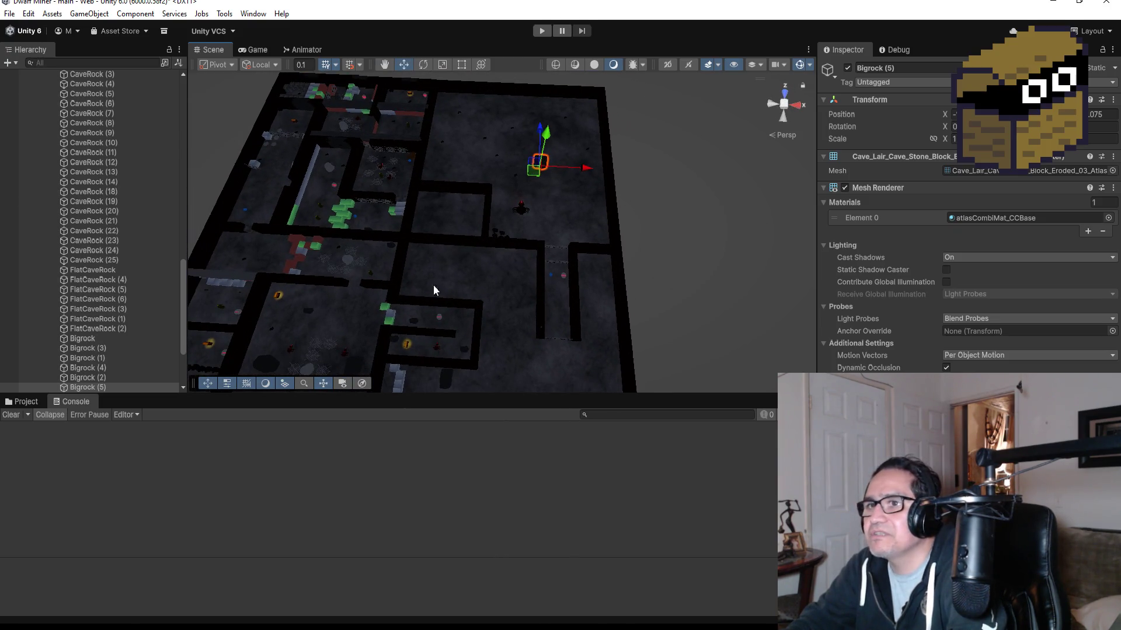
scroll(429, 245, up, 2)
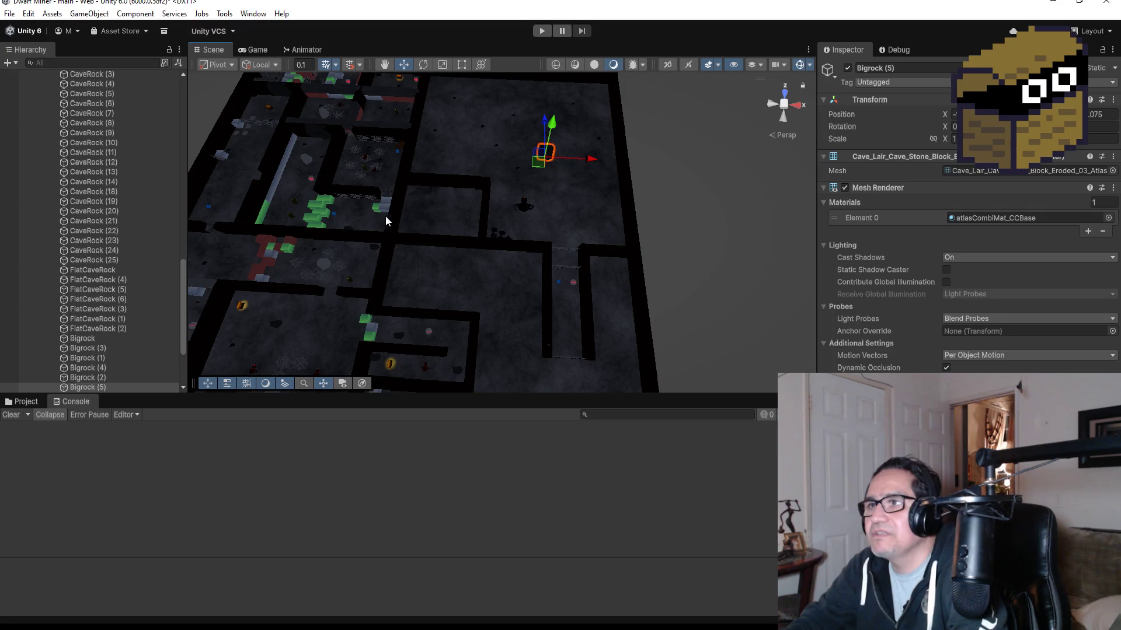
scroll(517, 215, up, 2)
drag(451, 220, 538, 259)
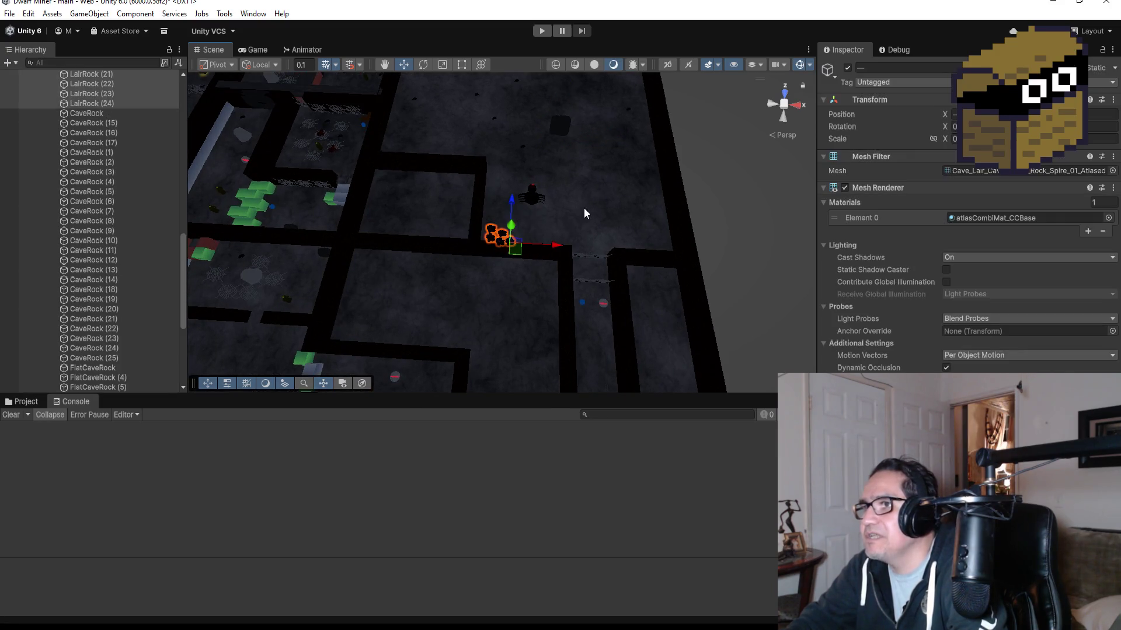
key(f)
scroll(657, 178, up, 2)
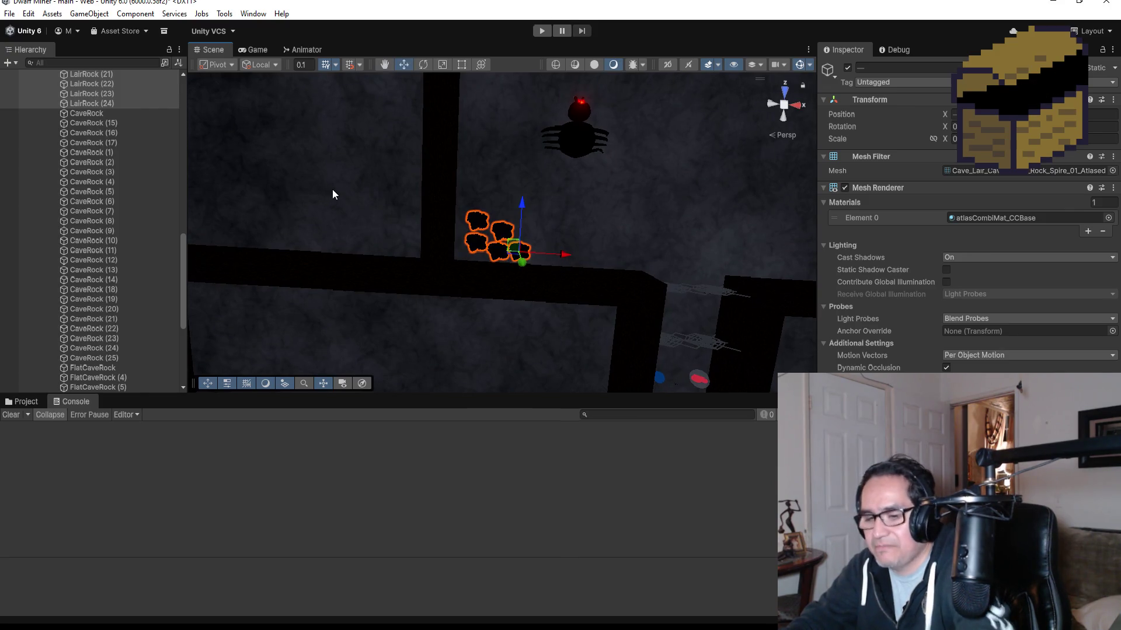
key(ctrl+d)
Step: Move the copied rocks up to the maze's top wall, aligning them in Top view
scroll(602, 243, down, 4)
scroll(558, 239, down, 3)
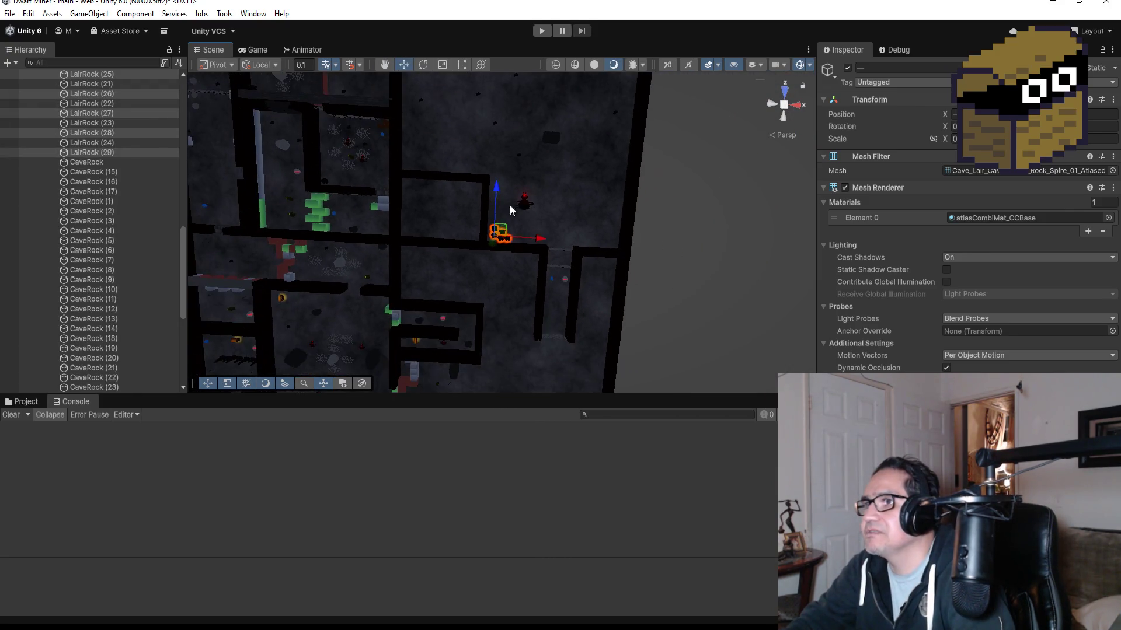
drag(495, 193, 522, 56)
scroll(569, 122, down, 4)
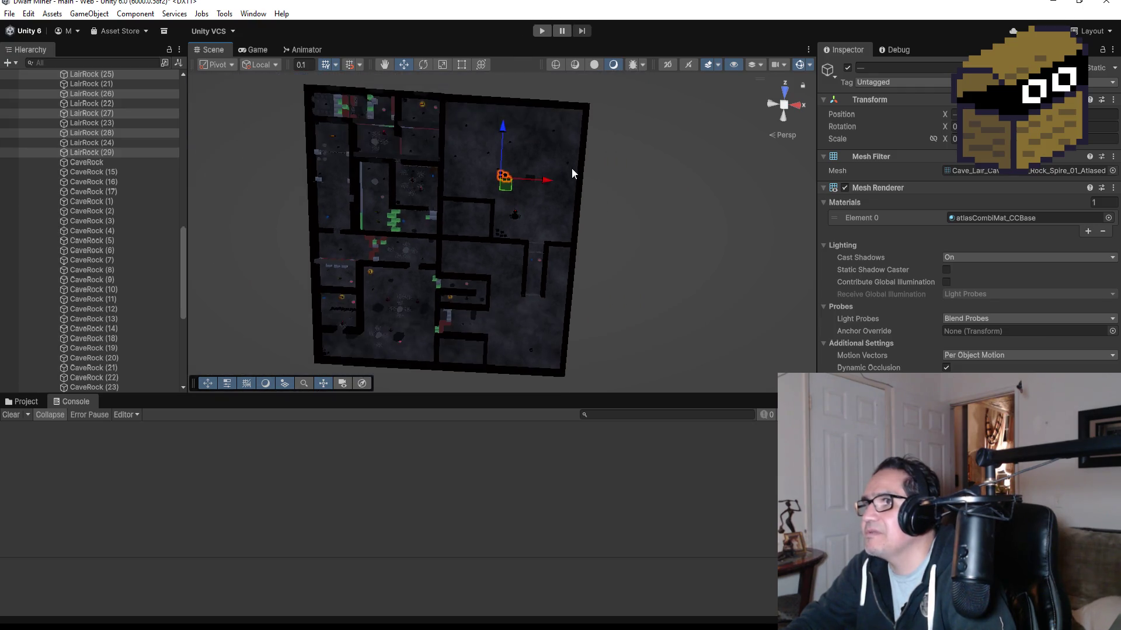
drag(501, 133, 508, 83)
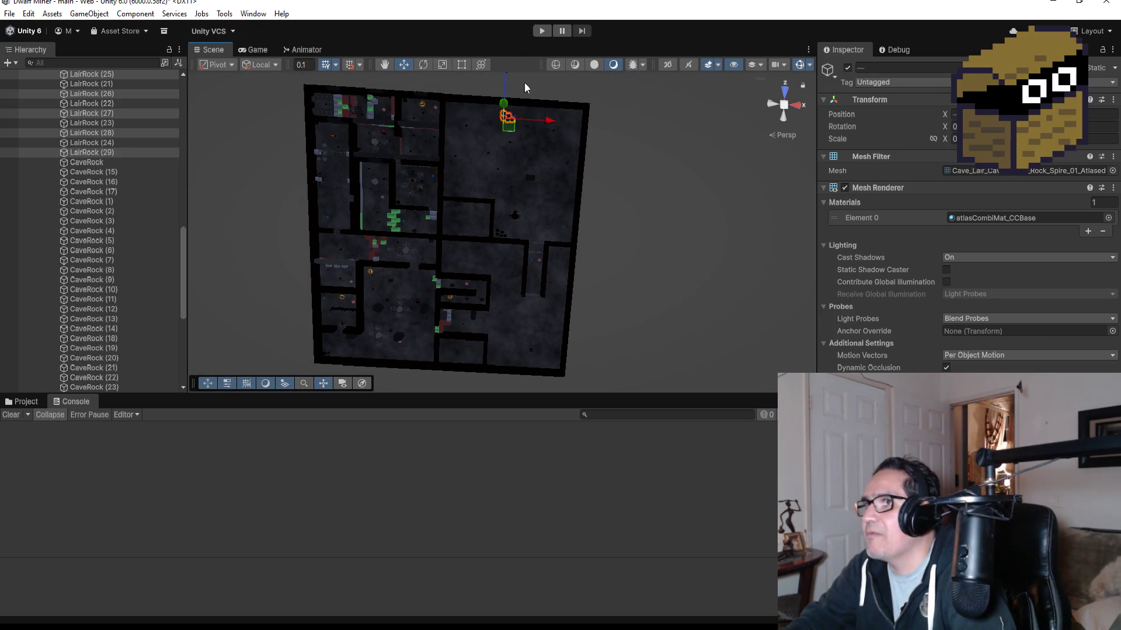
click(783, 115)
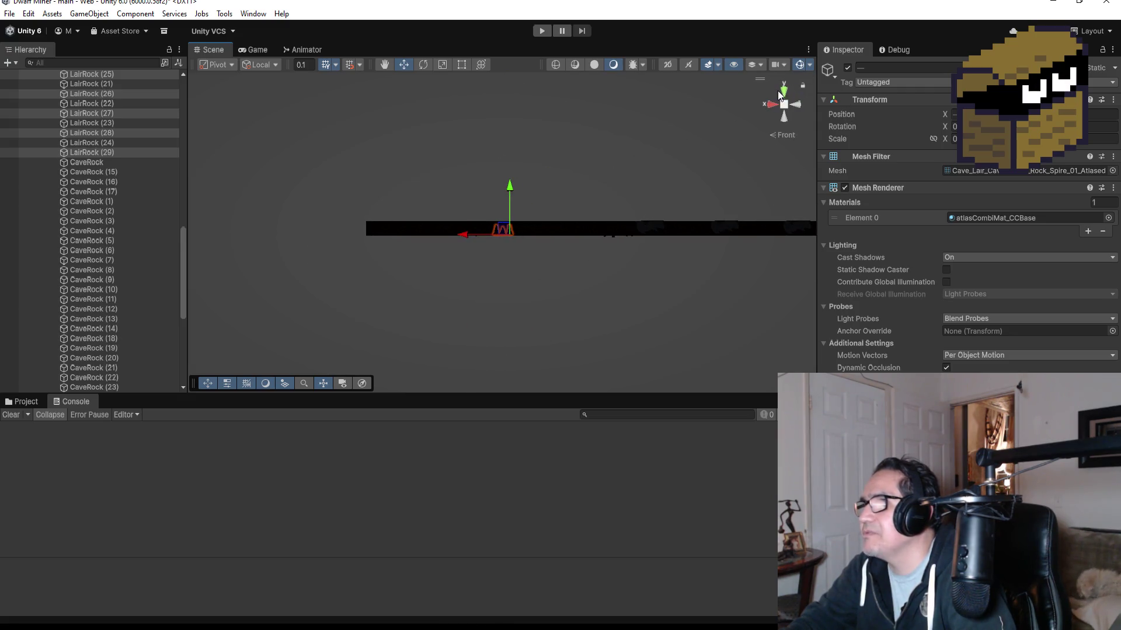
click(783, 92)
drag(546, 124, 504, 128)
drag(449, 93, 449, 89)
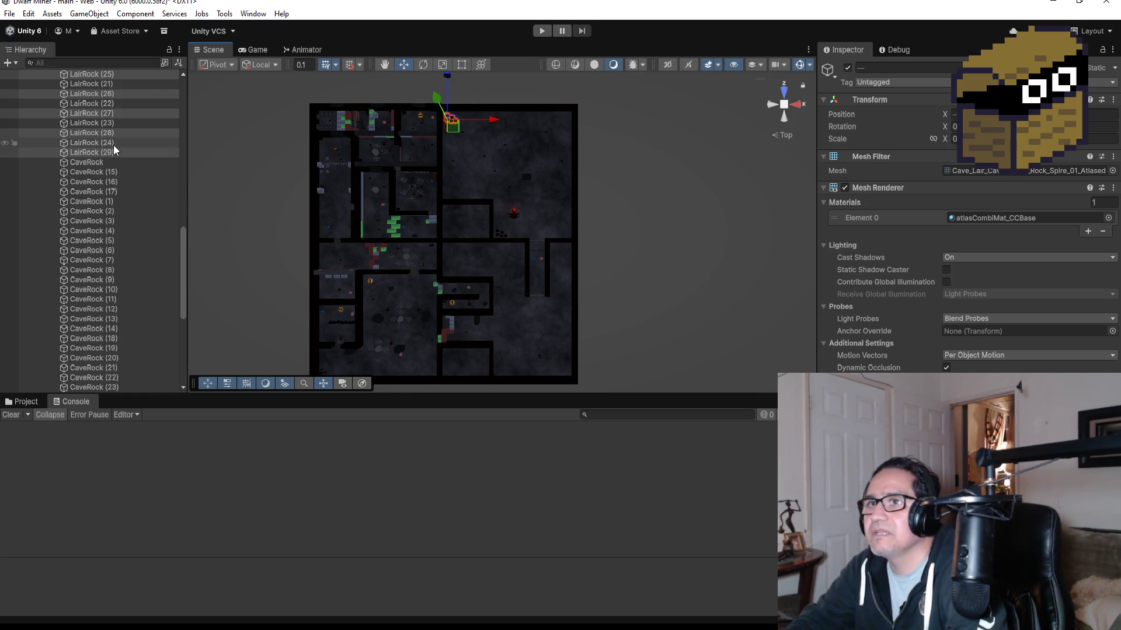
Step: Place LairRock (25)–(29) directly below LairRock (24) in the Hierarchy
scroll(127, 117, up, 3)
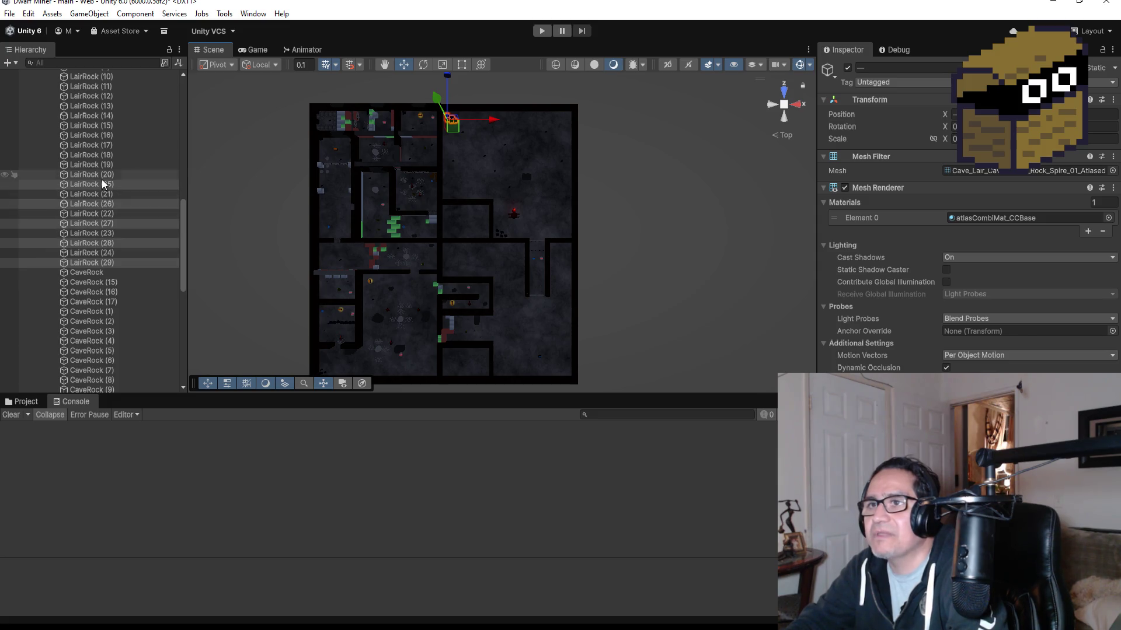
mouse_move(103, 186)
mouse_down()
mouse_move(105, 283)
mouse_move(103, 264)
mouse_up()
scroll(485, 116, up, 5)
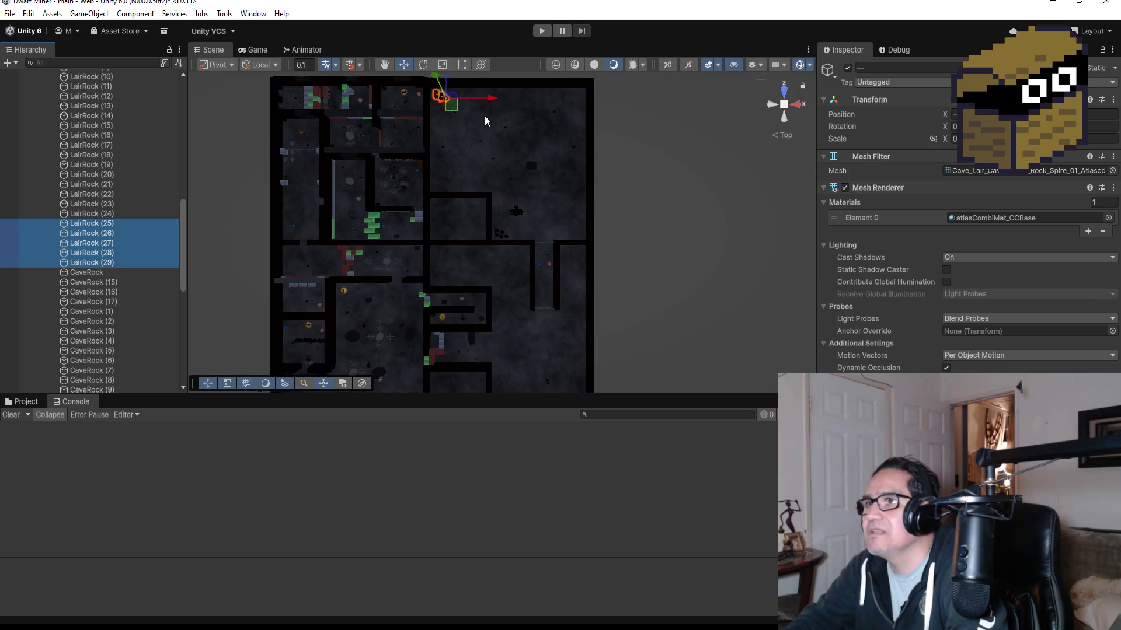
Step: Frame the copies and move LairRock (26) up and to the left
key(f)
scroll(556, 251, down, 5)
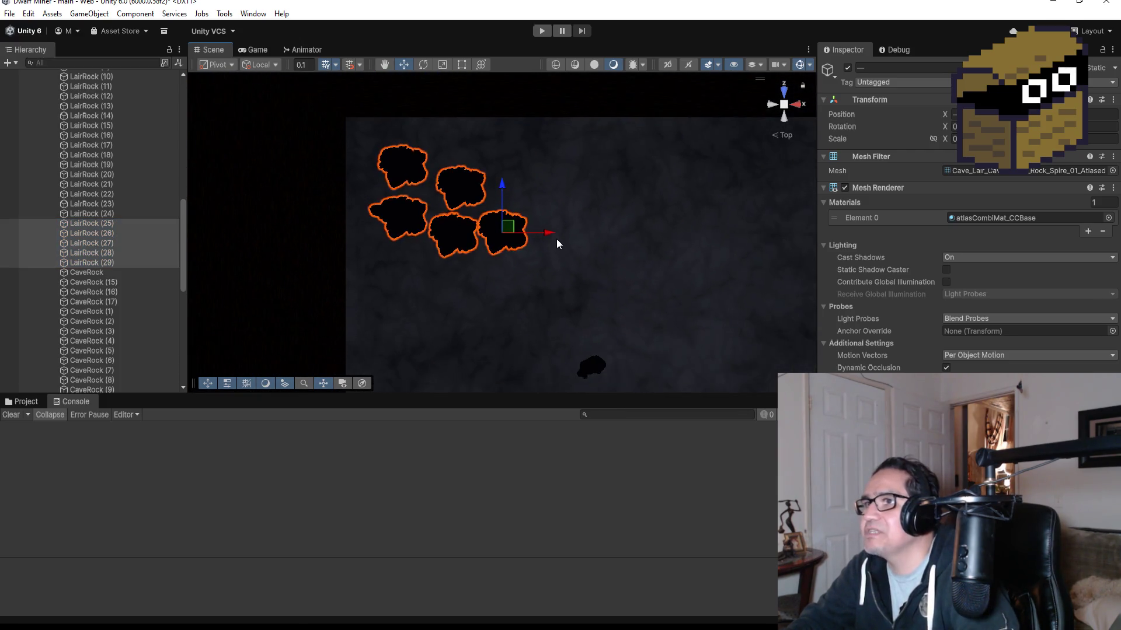
click(403, 180)
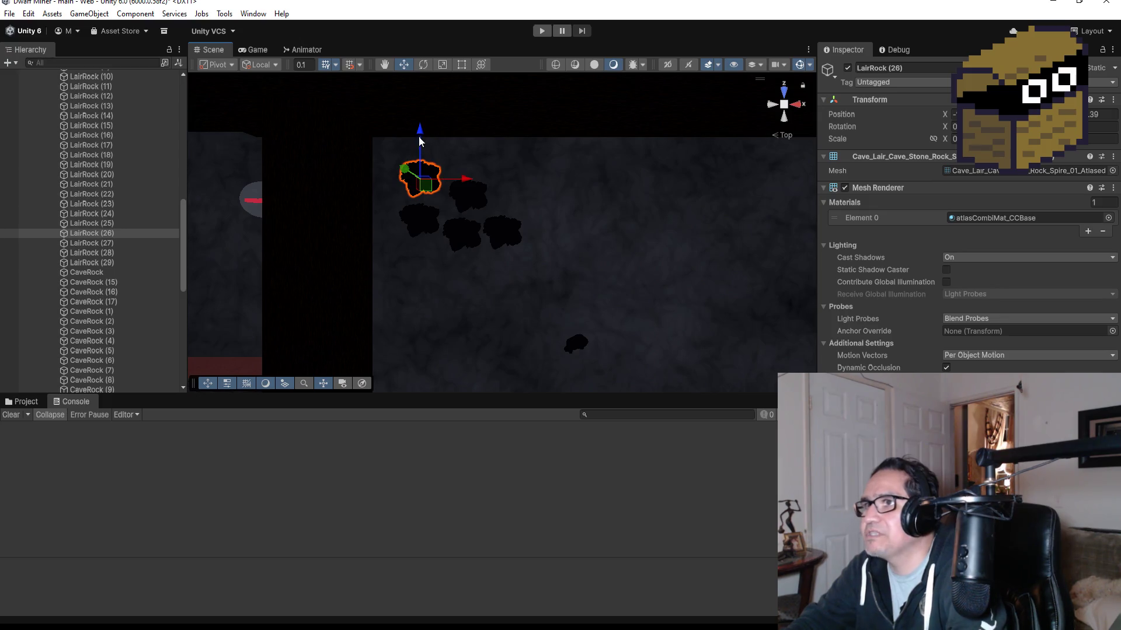
drag(419, 141, 420, 117)
drag(463, 168, 451, 167)
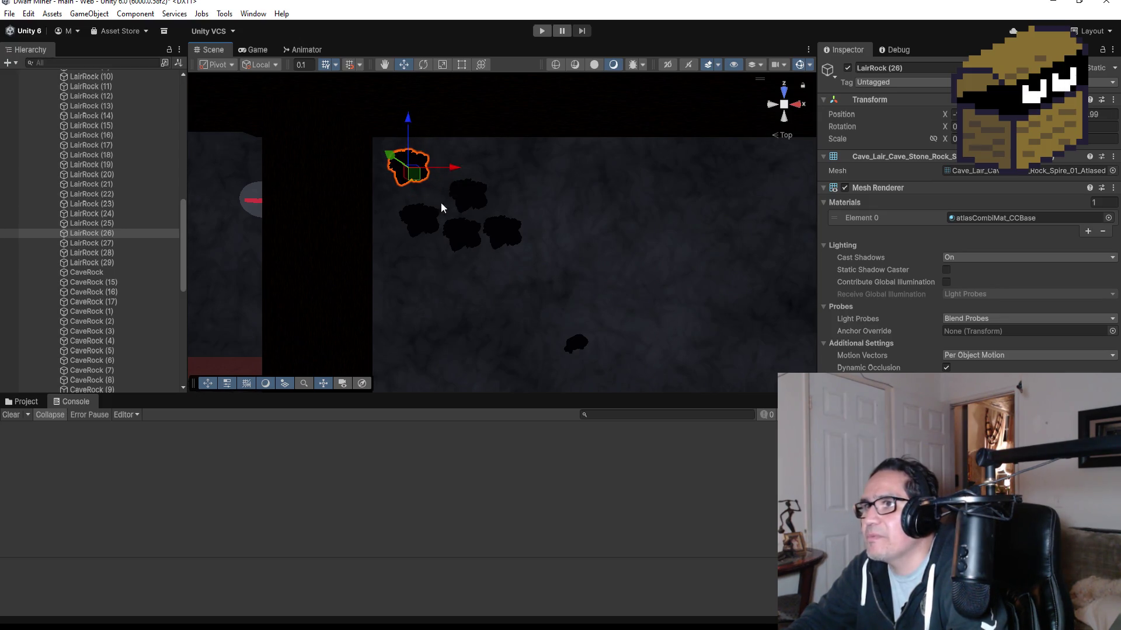
Step: Raise LairRock (28) slightly and shift LairRock (29) sideways to loosen the cluster
click(423, 219)
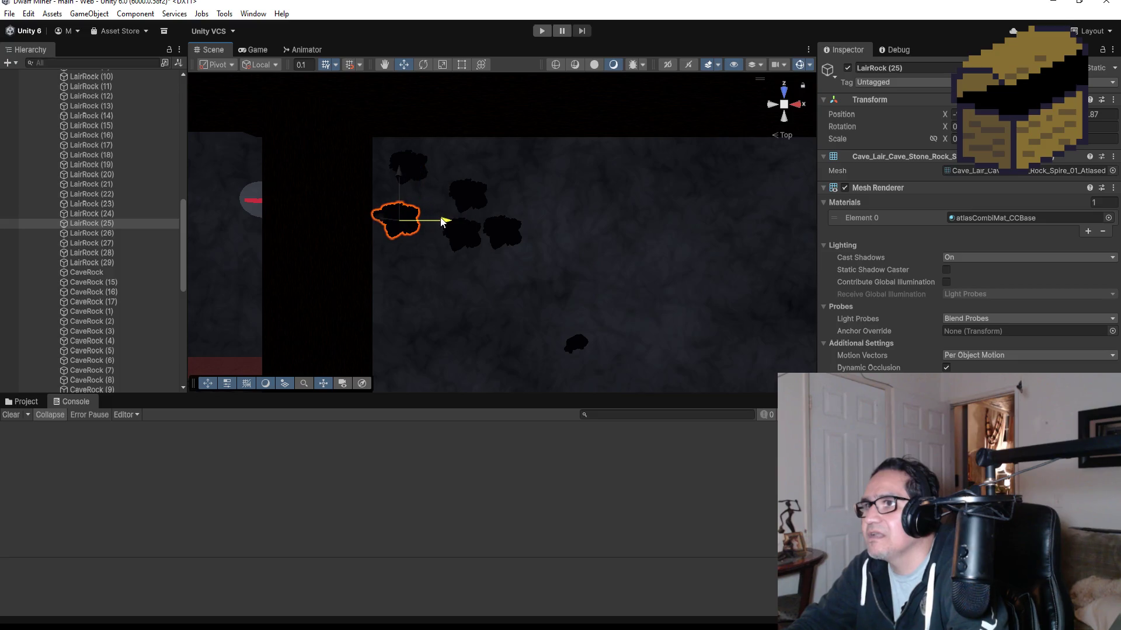
click(472, 191)
drag(468, 151, 468, 146)
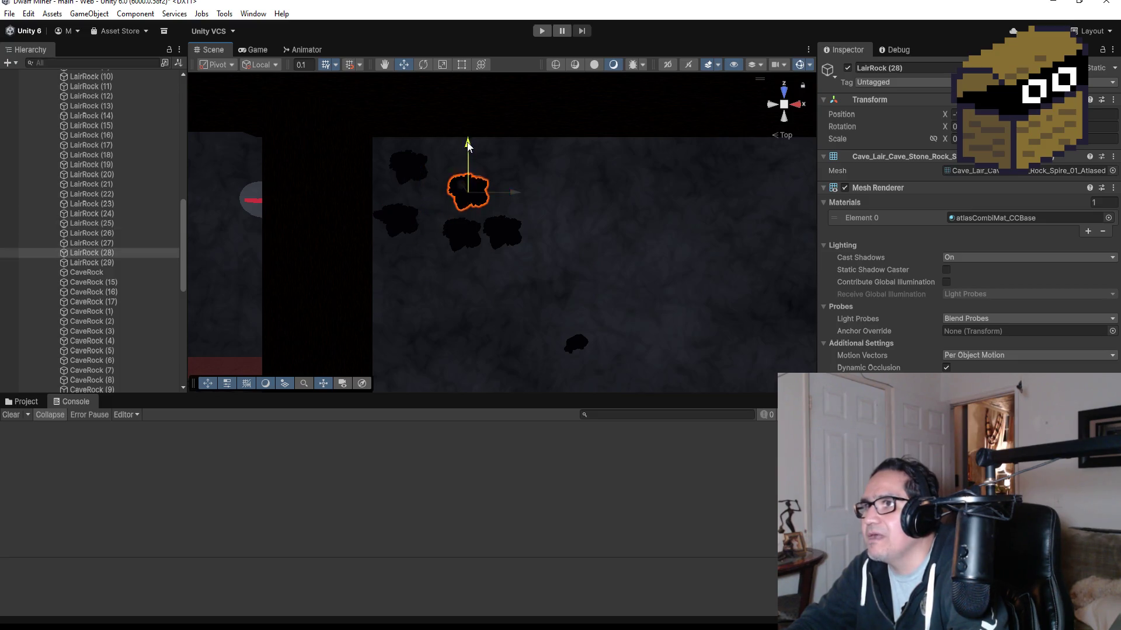
click(464, 229)
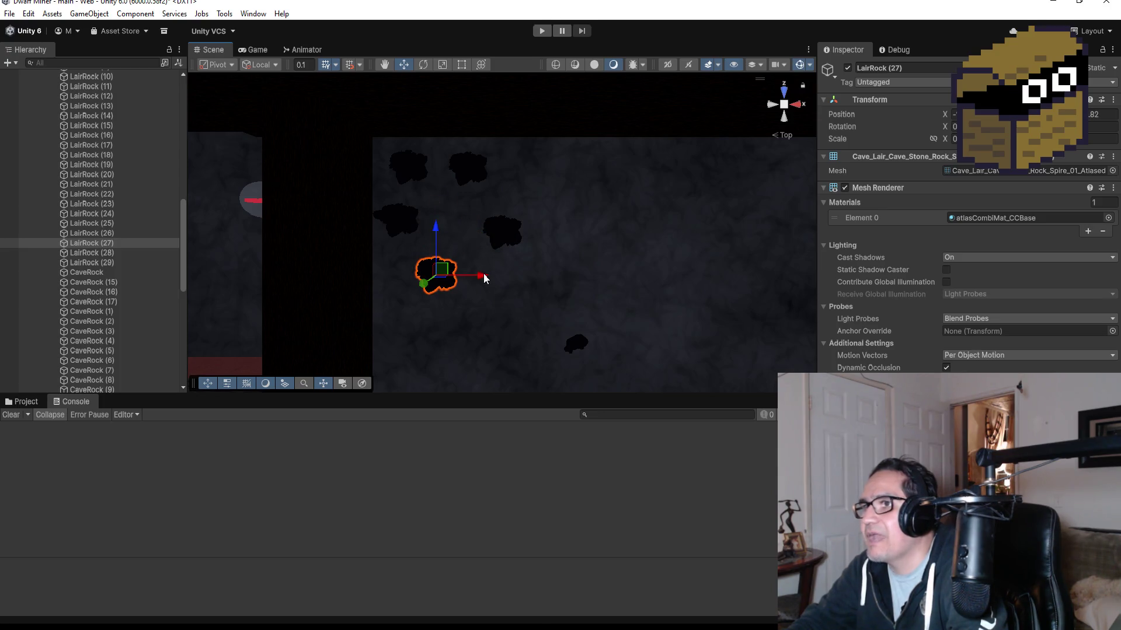
click(494, 229)
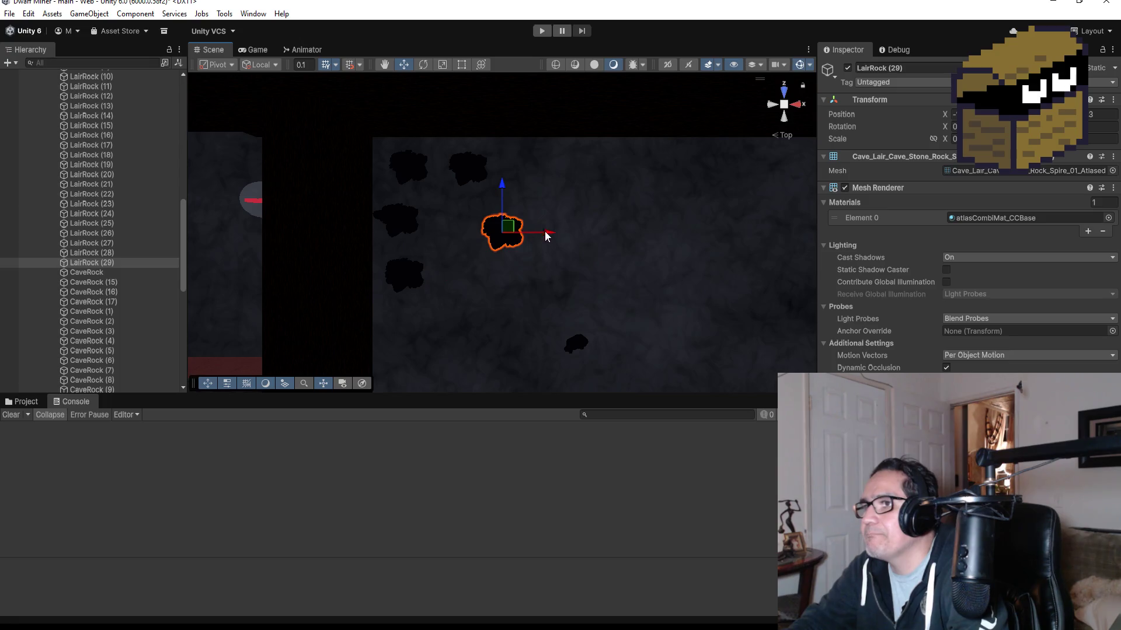
drag(502, 228, 515, 228)
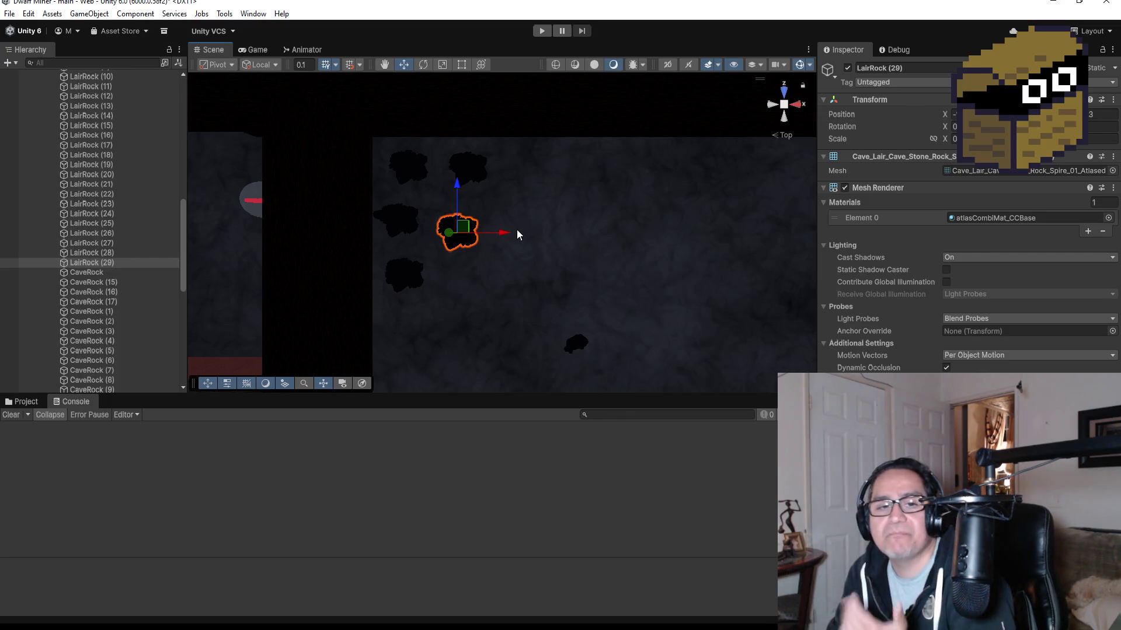
scroll(593, 234, down, 5)
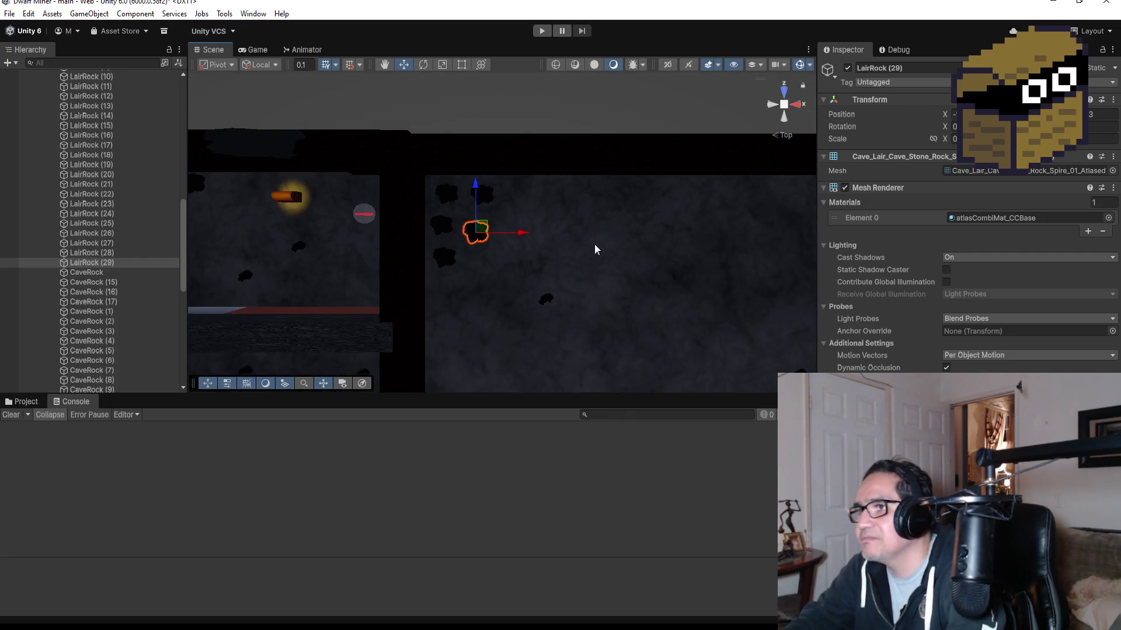
Step: Collapse the GroupRocks and LevelFour groups in the Hierarchy
scroll(601, 247, down, 5)
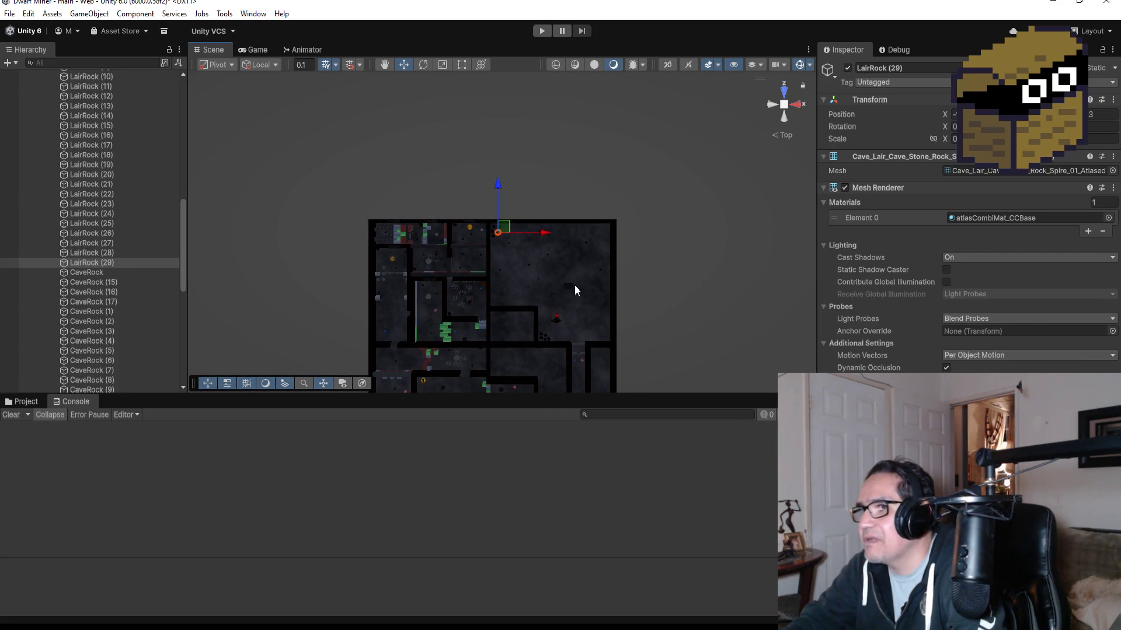
scroll(119, 199, up, 10)
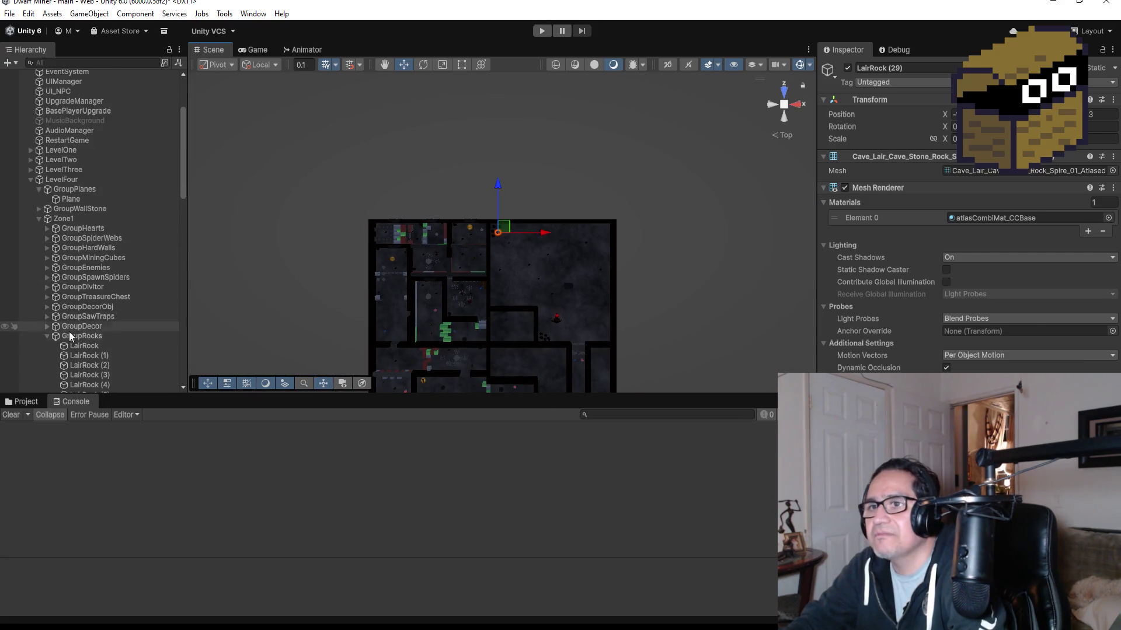
click(46, 336)
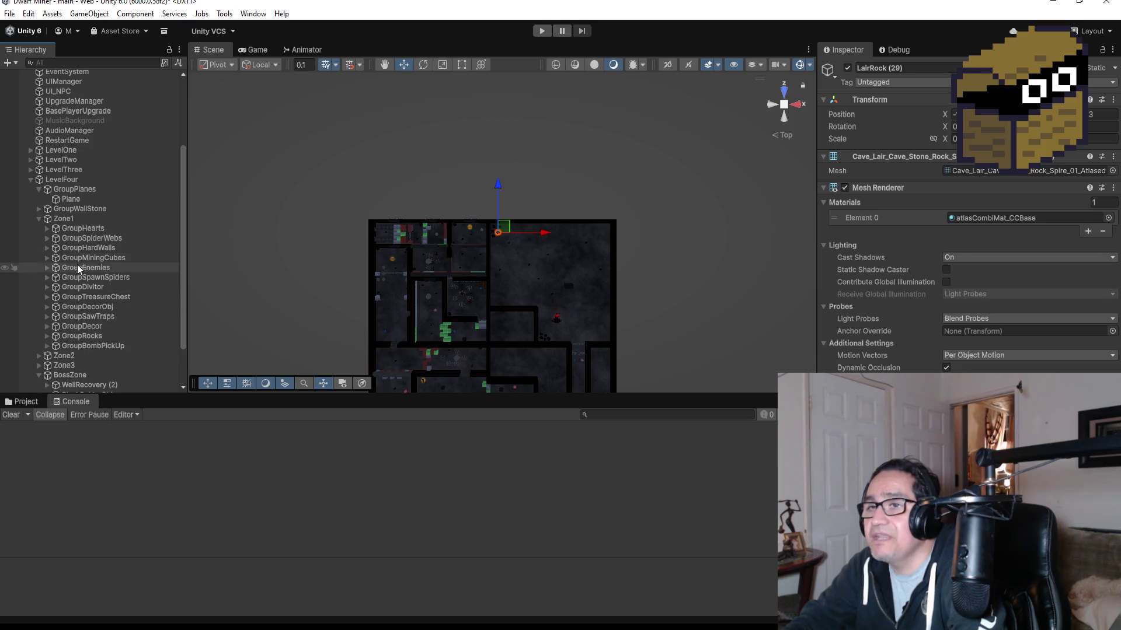
scroll(492, 290, down, 2)
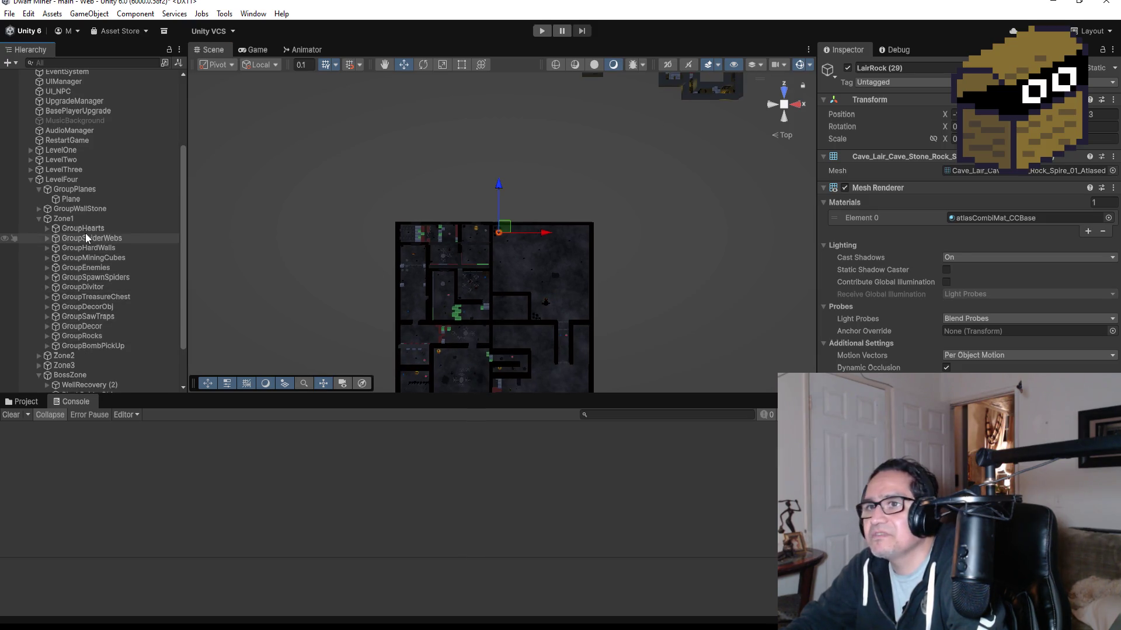
click(76, 218)
click(31, 179)
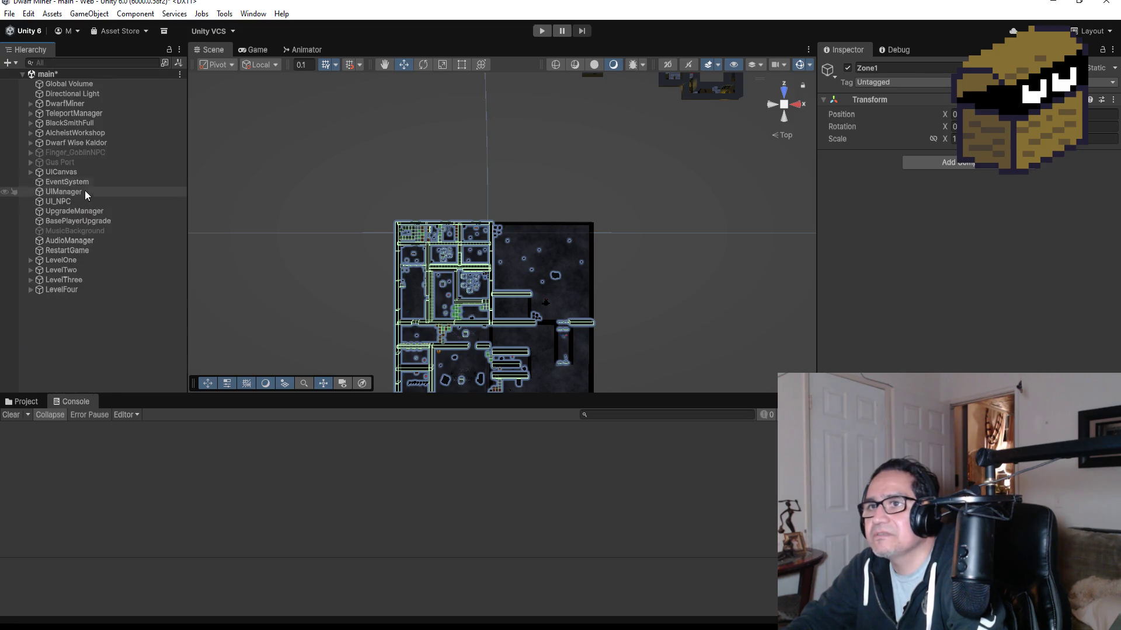
click(54, 261)
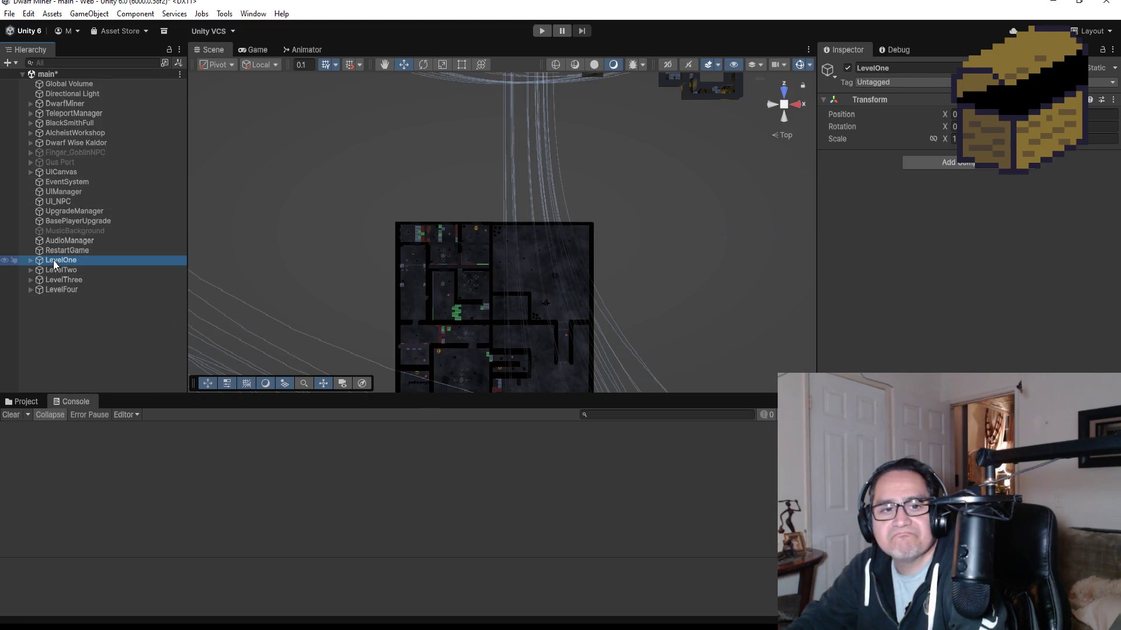
Step: Set the DwarfMiner's Pp zone from Zone 4 to Zone 1
click(62, 103)
scroll(1032, 243, down, 10)
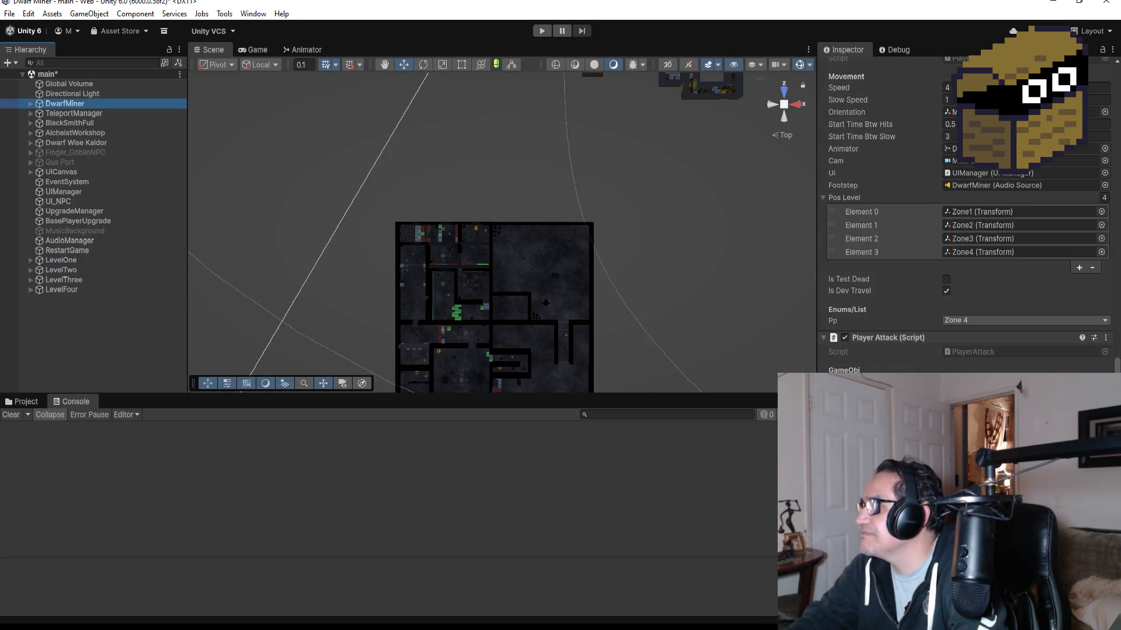
scroll(997, 308, down, 4)
click(998, 197)
click(983, 216)
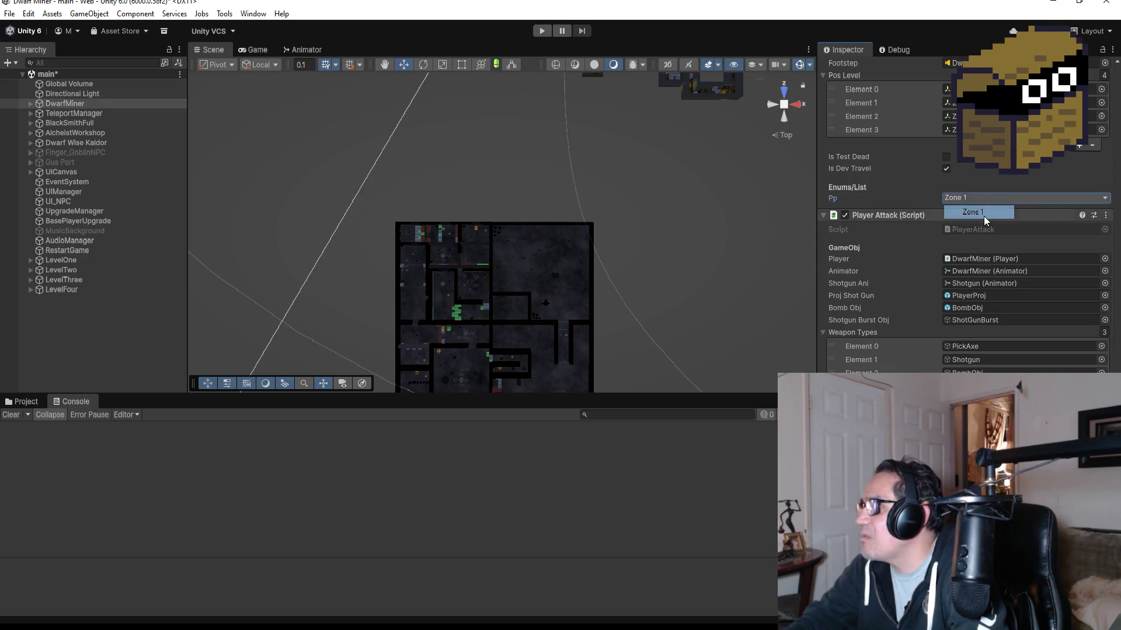
Step: Enter play mode and talk to Kaldor The Wise, then close his dialogue
click(541, 31)
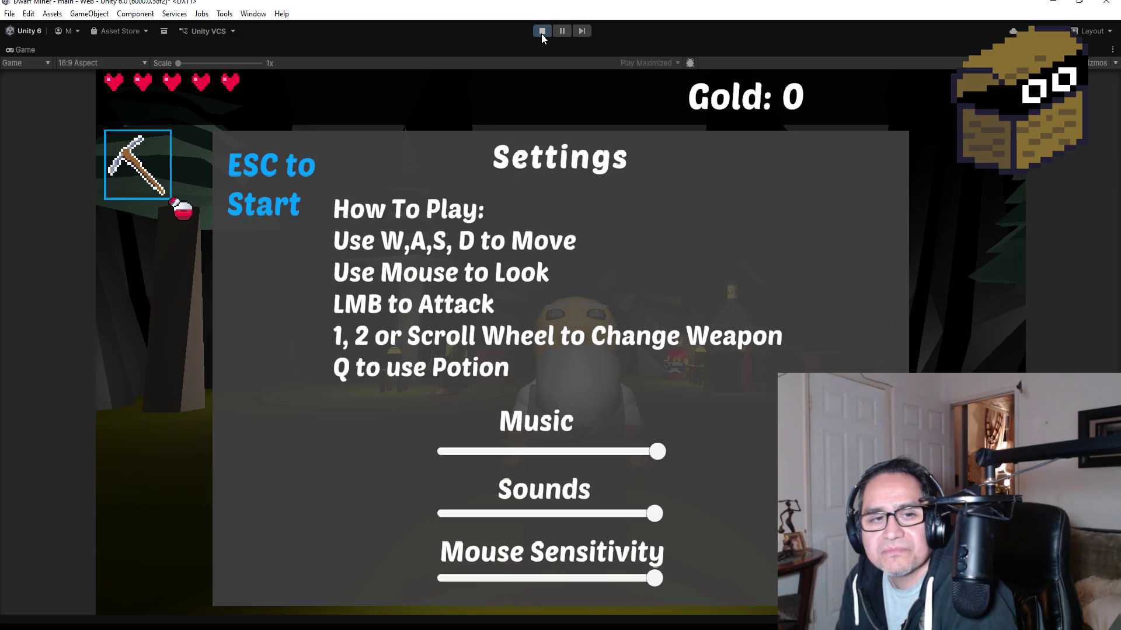
key(Escape)
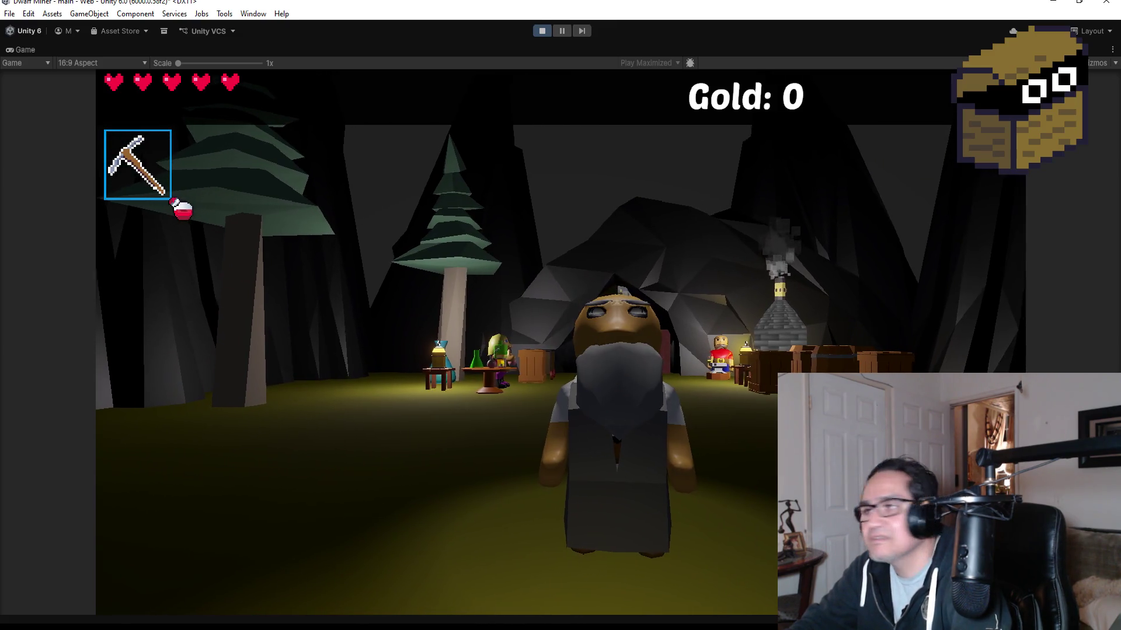
key(e)
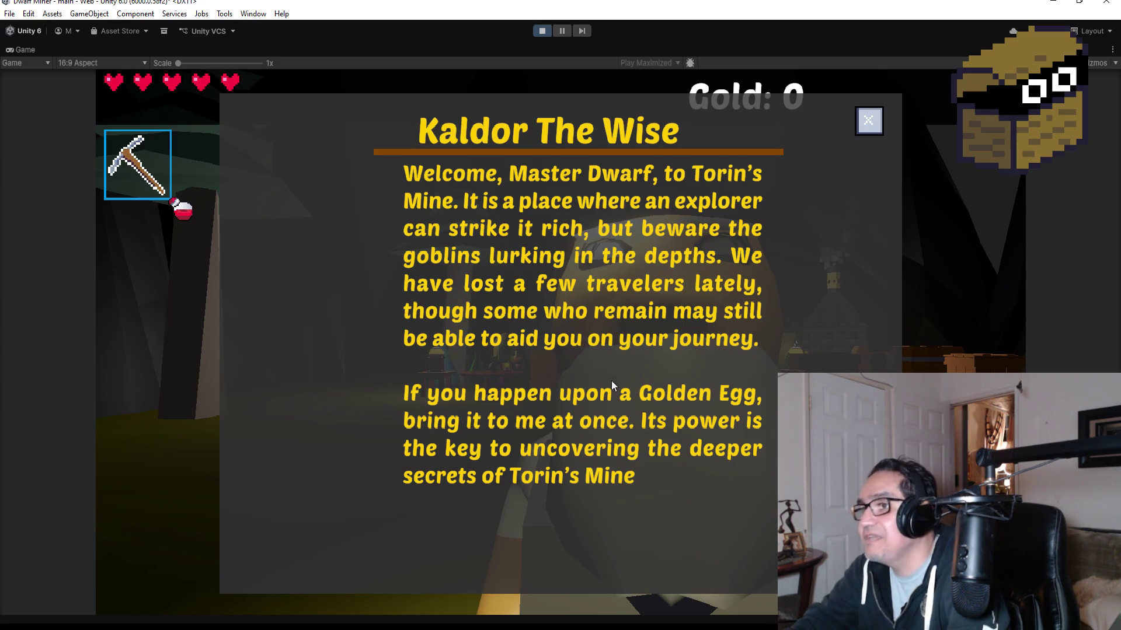
click(869, 123)
Step: Visit Olga The Alchemist's shop and the blacksmith's shop, closing each dialogue
key(2)
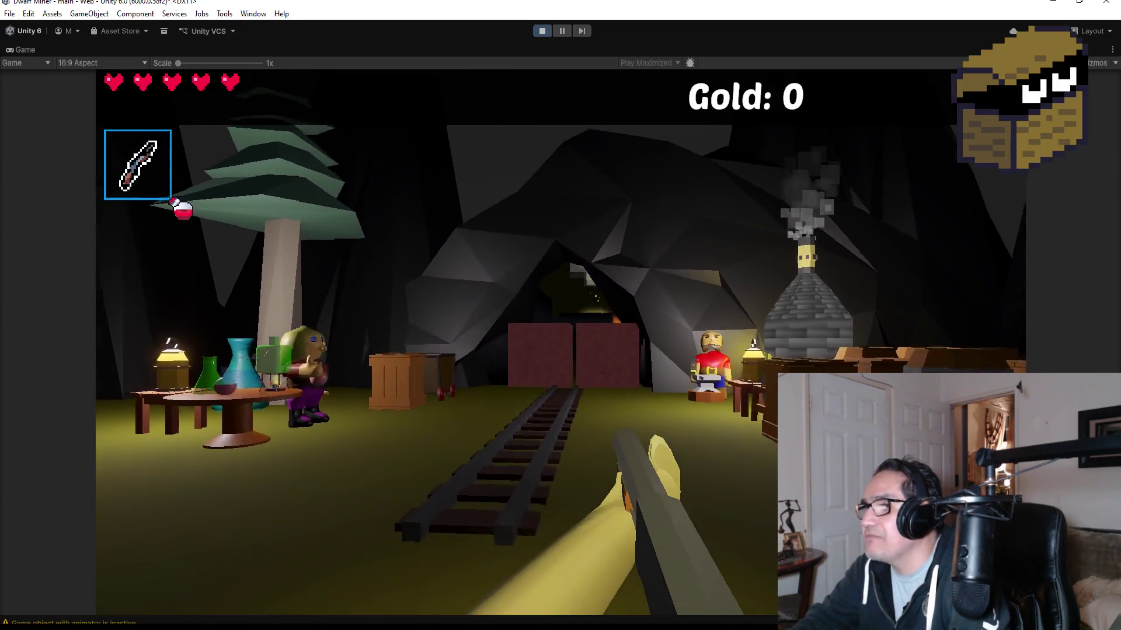
key(w)
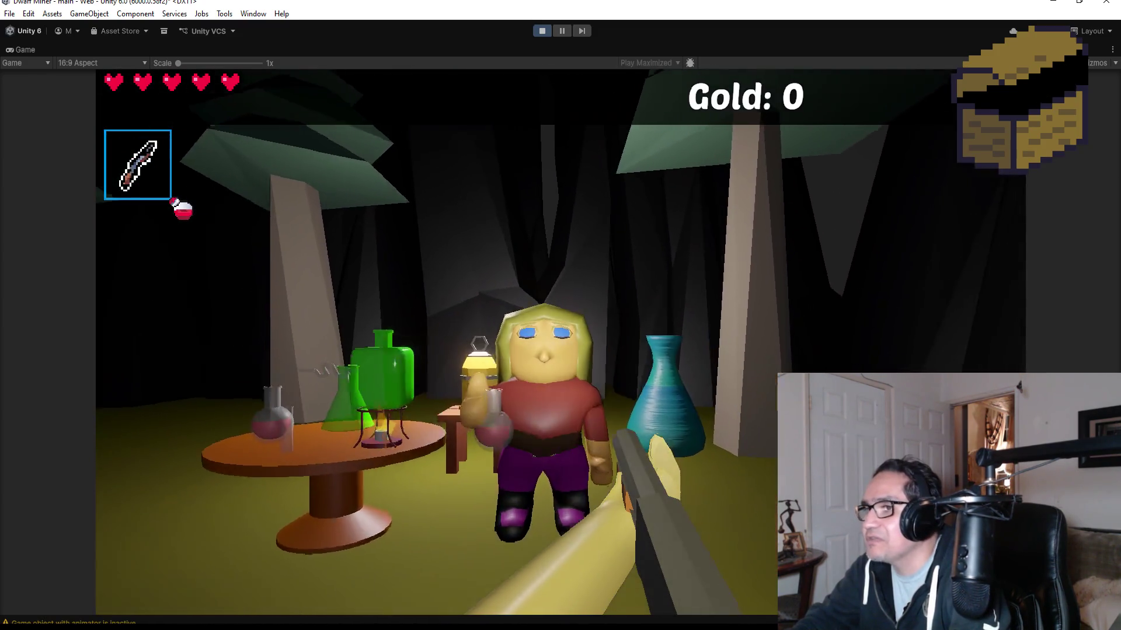
key(e)
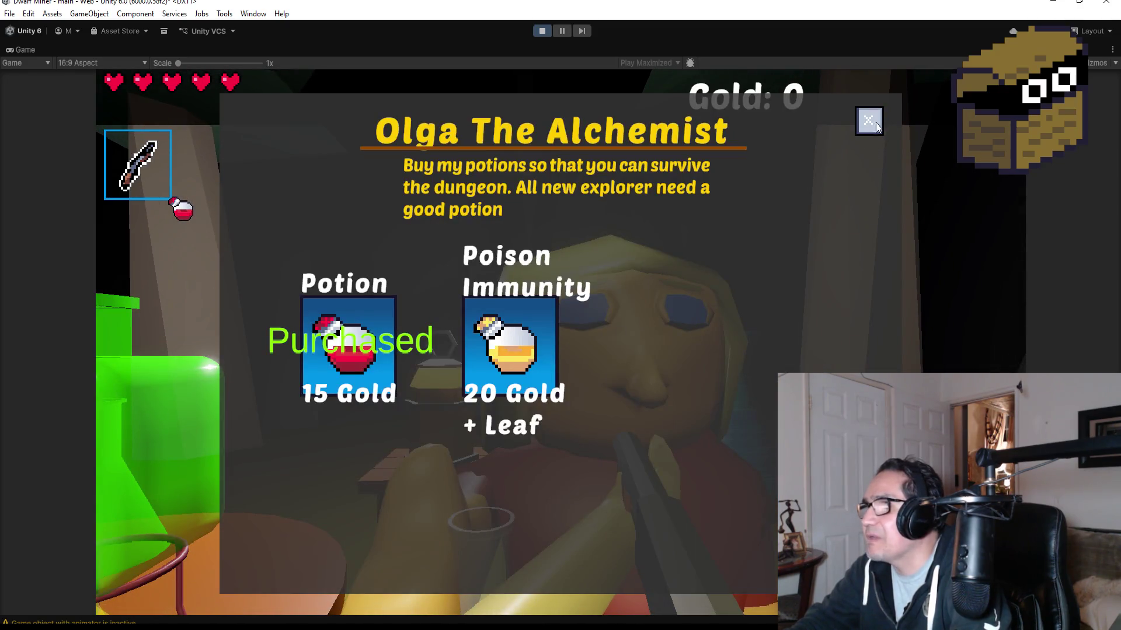
click(877, 127)
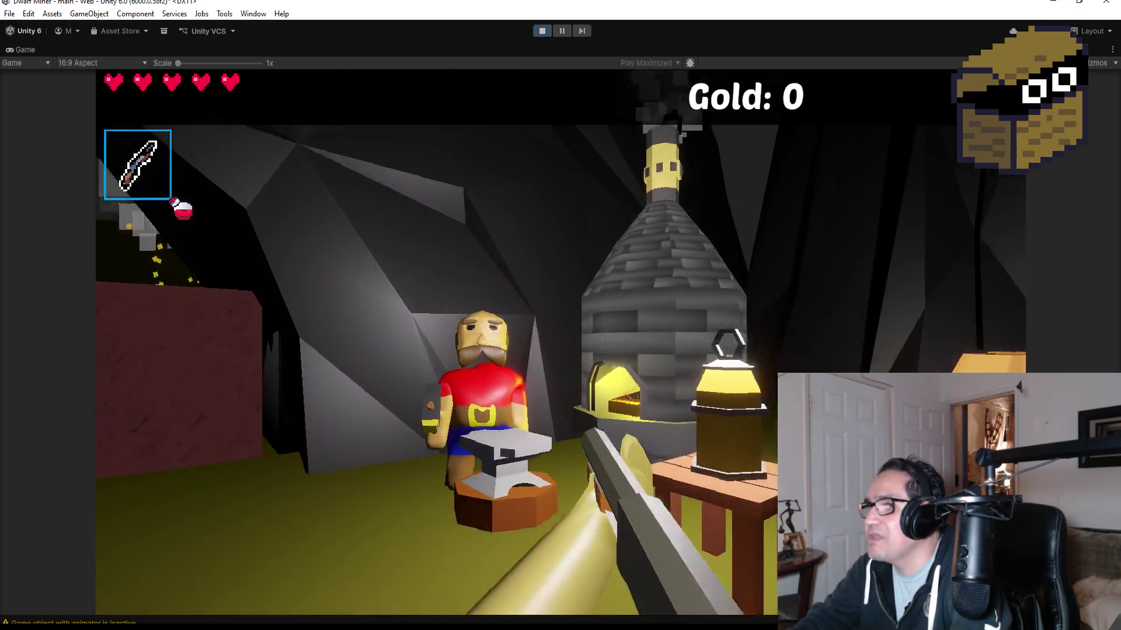
key(w)
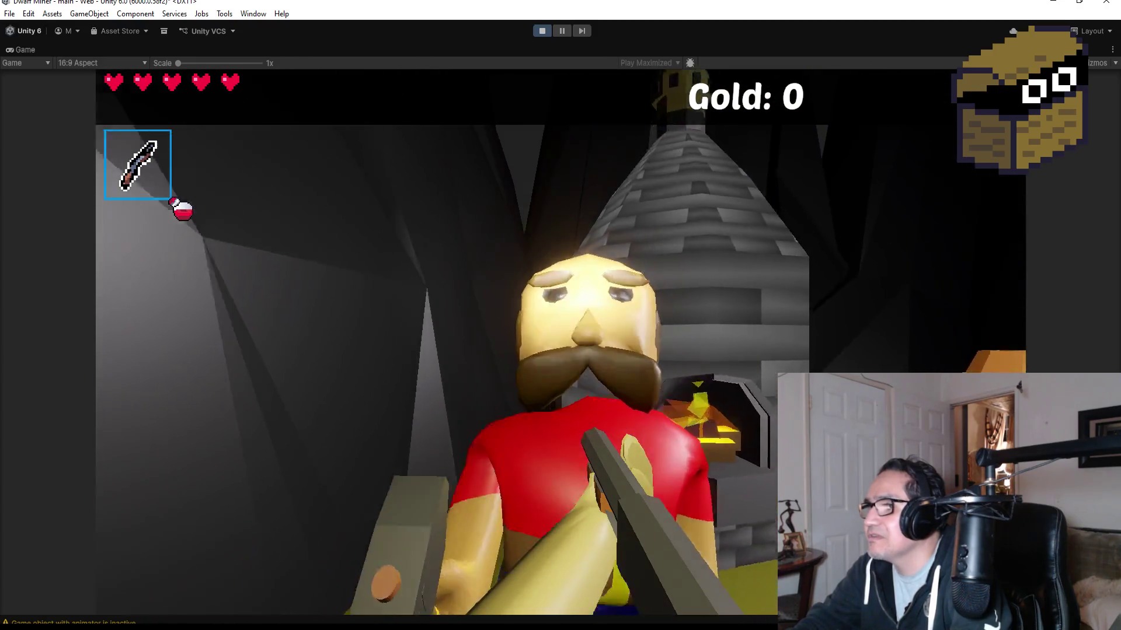
key(e)
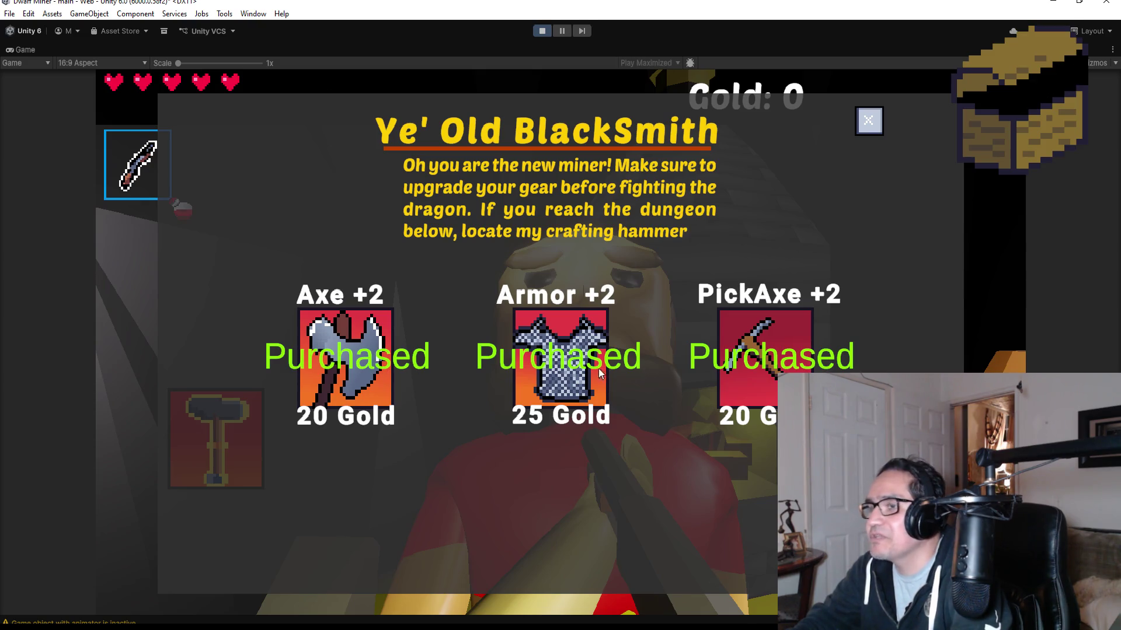
click(874, 128)
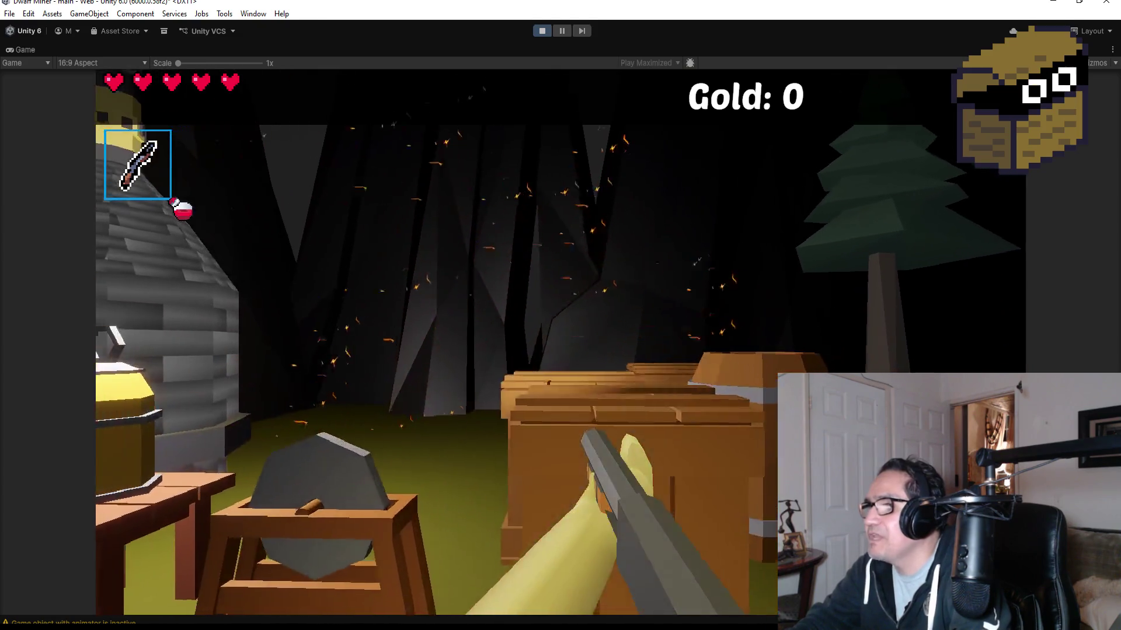
Step: Strike the barrel and mine ore rocks for gold
click(561, 342)
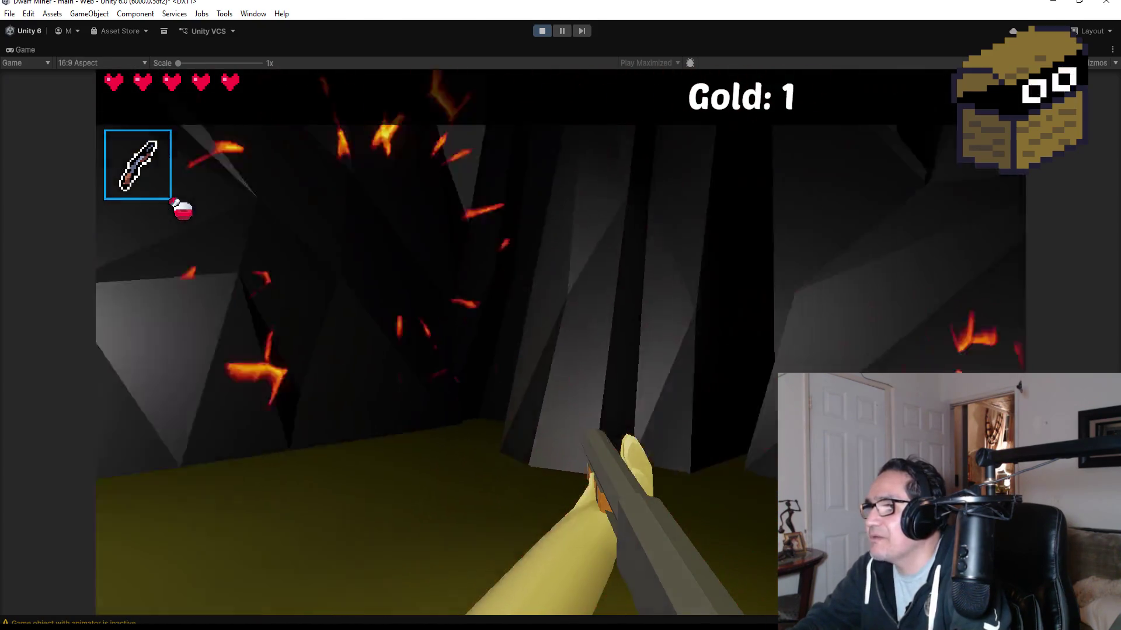
key(w)
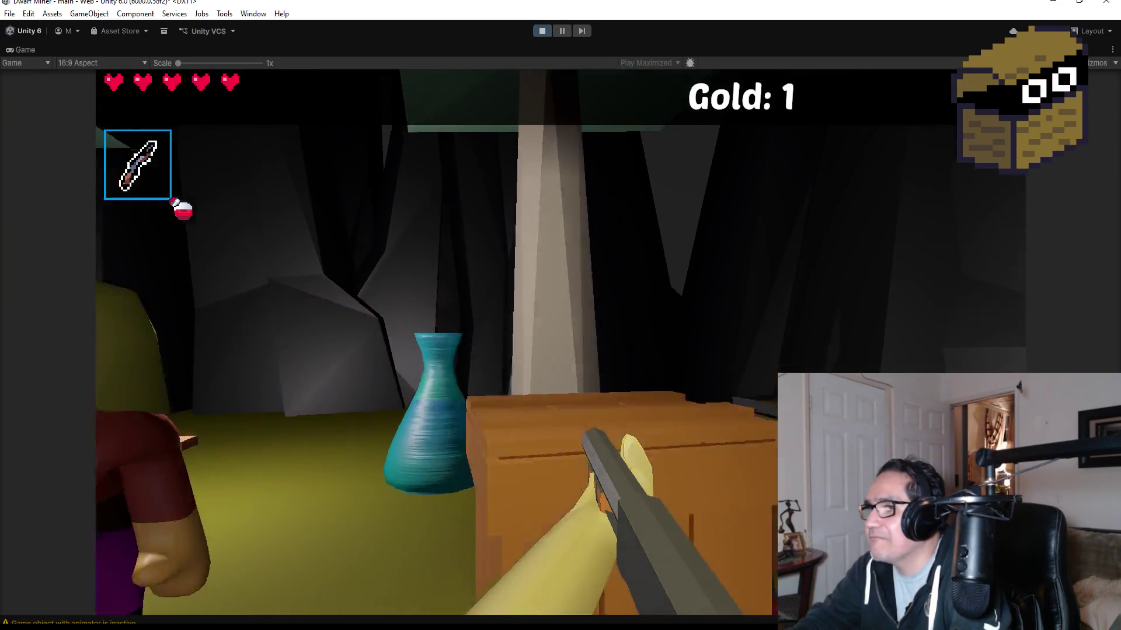
click(560, 342)
click(560, 342)
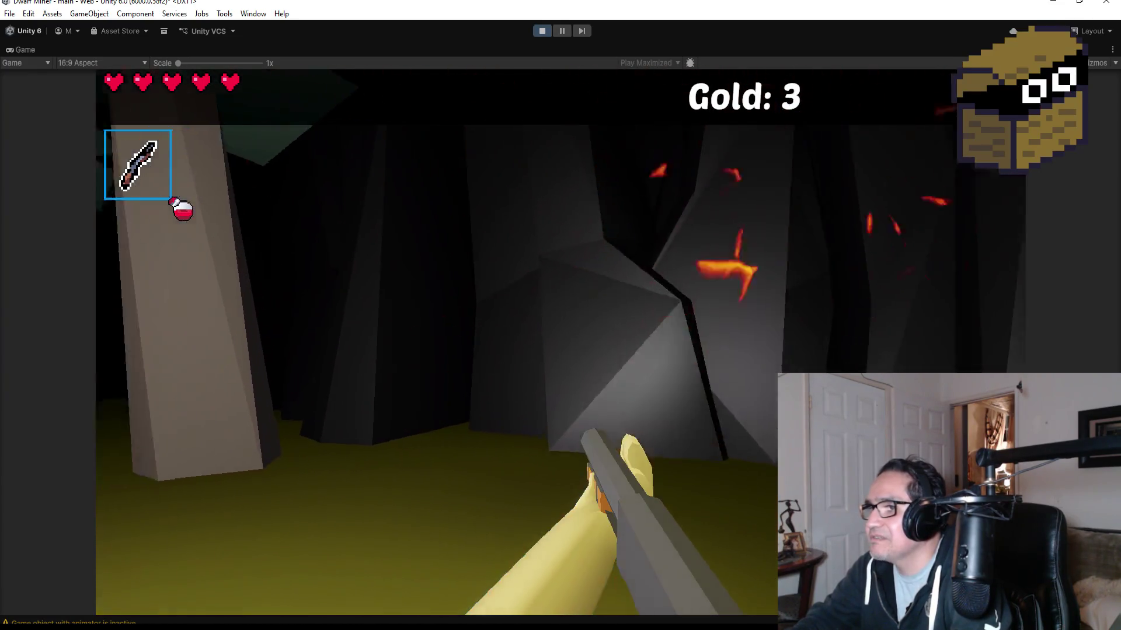
key(w)
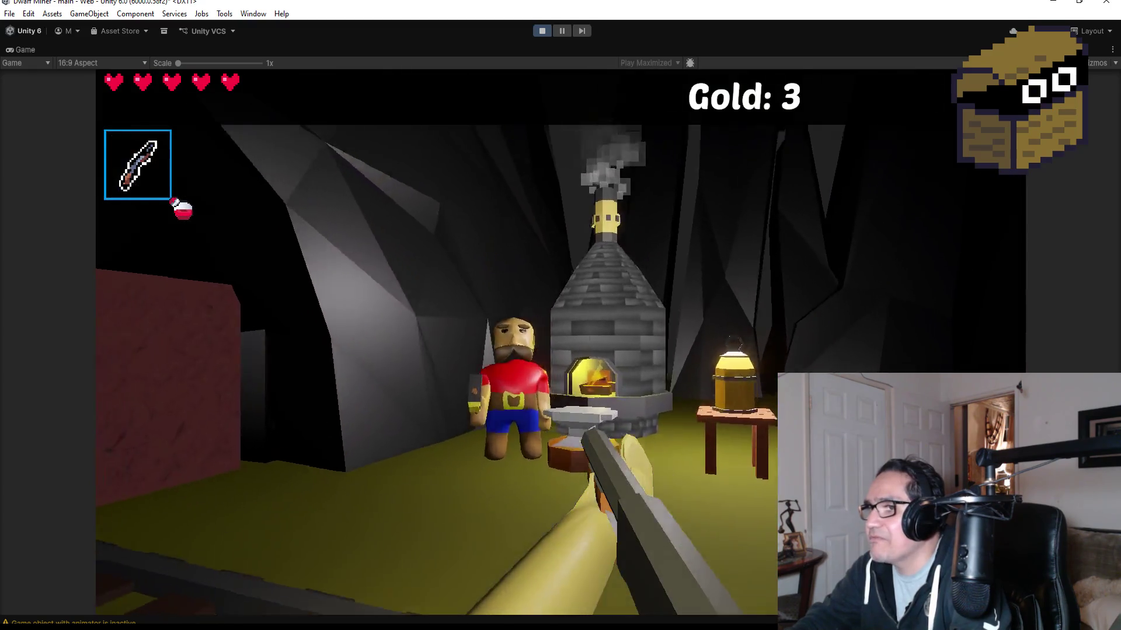
scroll(560, 342, down, 1)
key(w)
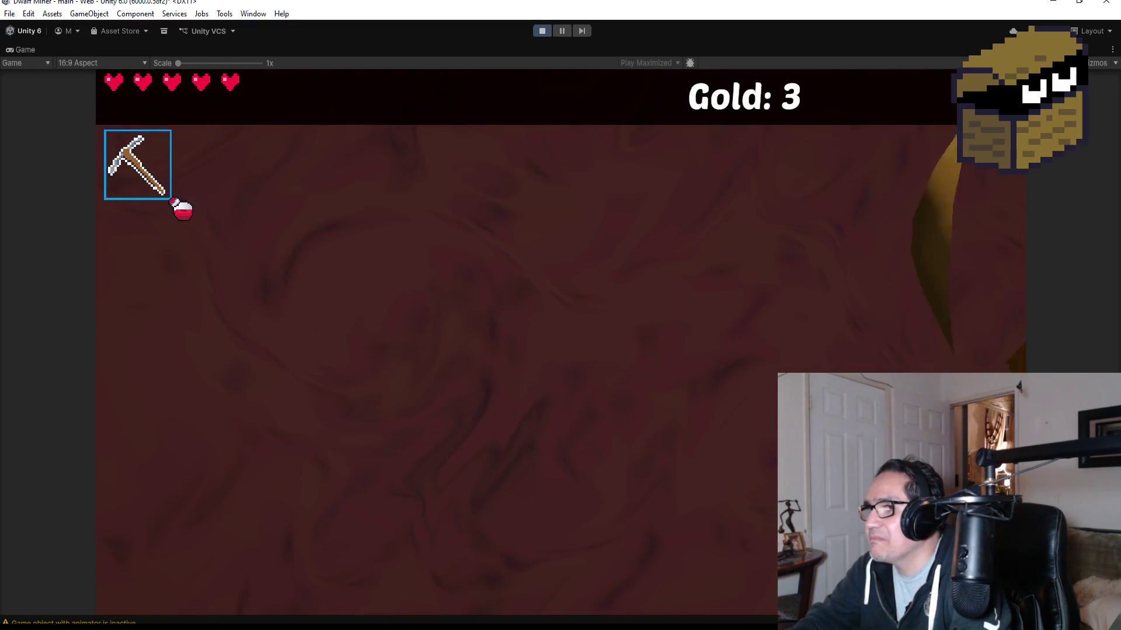
click(561, 342)
scroll(561, 342, up, 1)
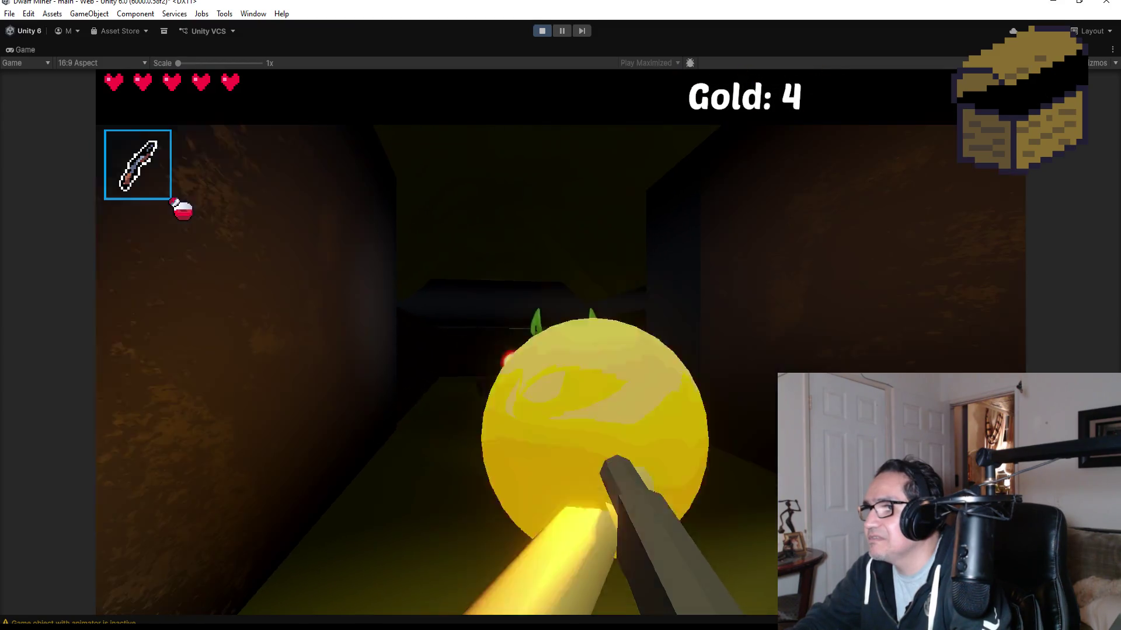
Step: Fight off the goblins with a fireball and repeated gunfire
click(560, 342)
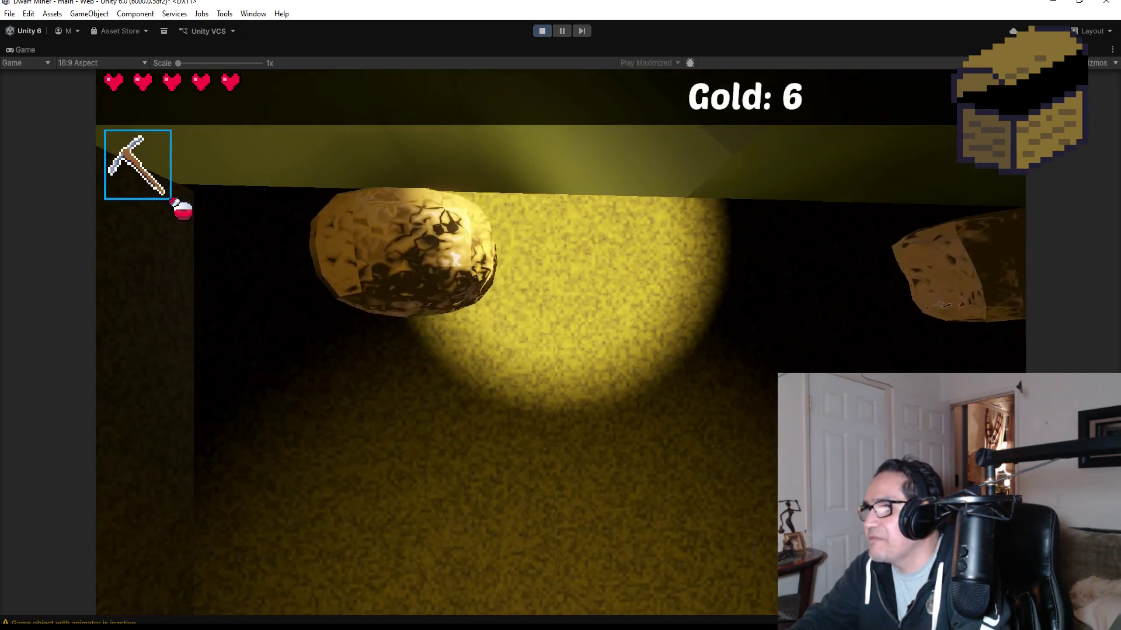
key(2)
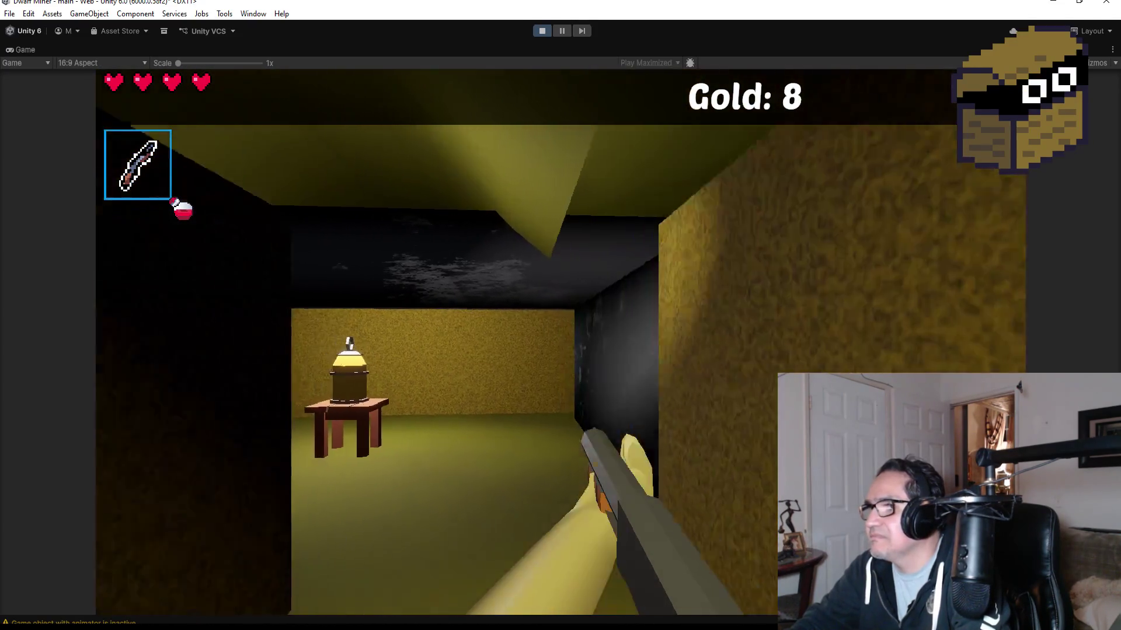
key(1)
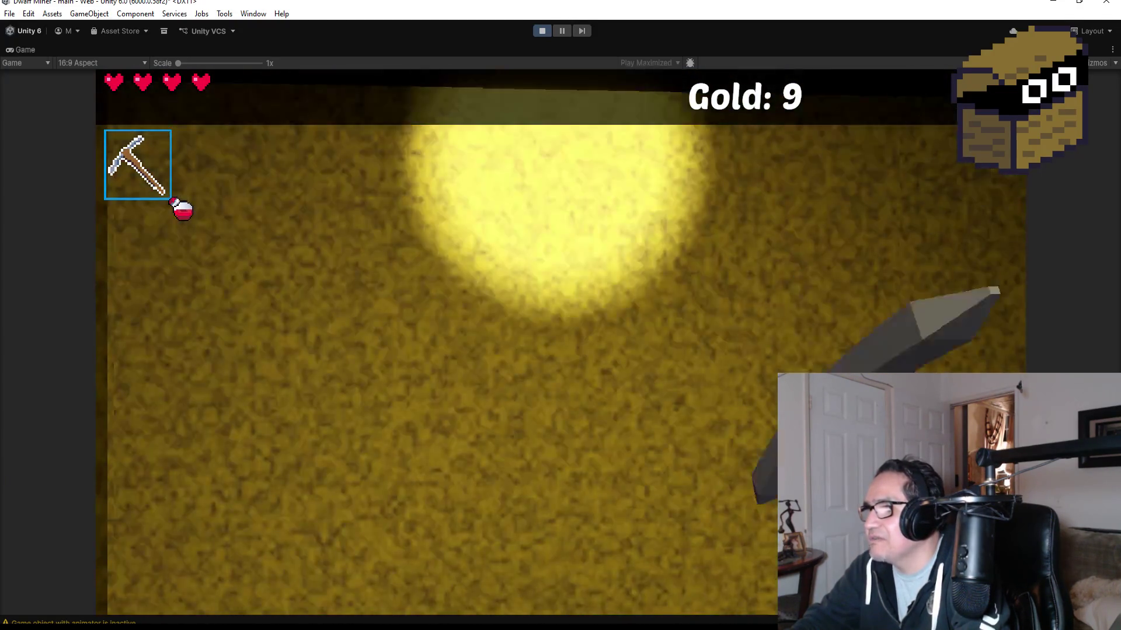
key(2)
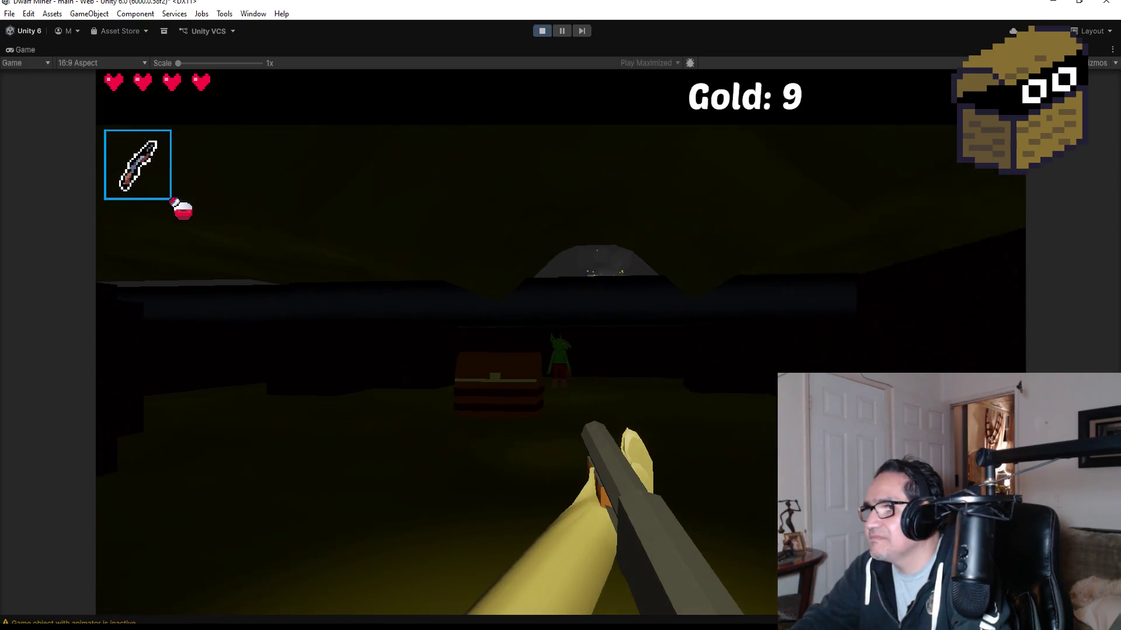
click(561, 342)
click(560, 343)
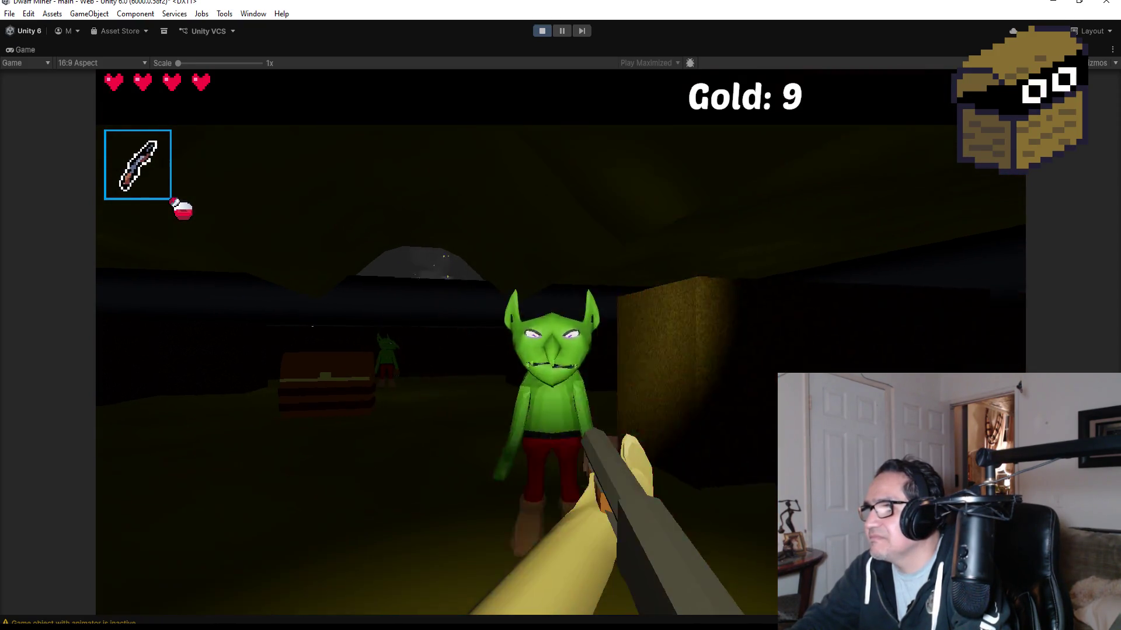
click(560, 343)
click(561, 342)
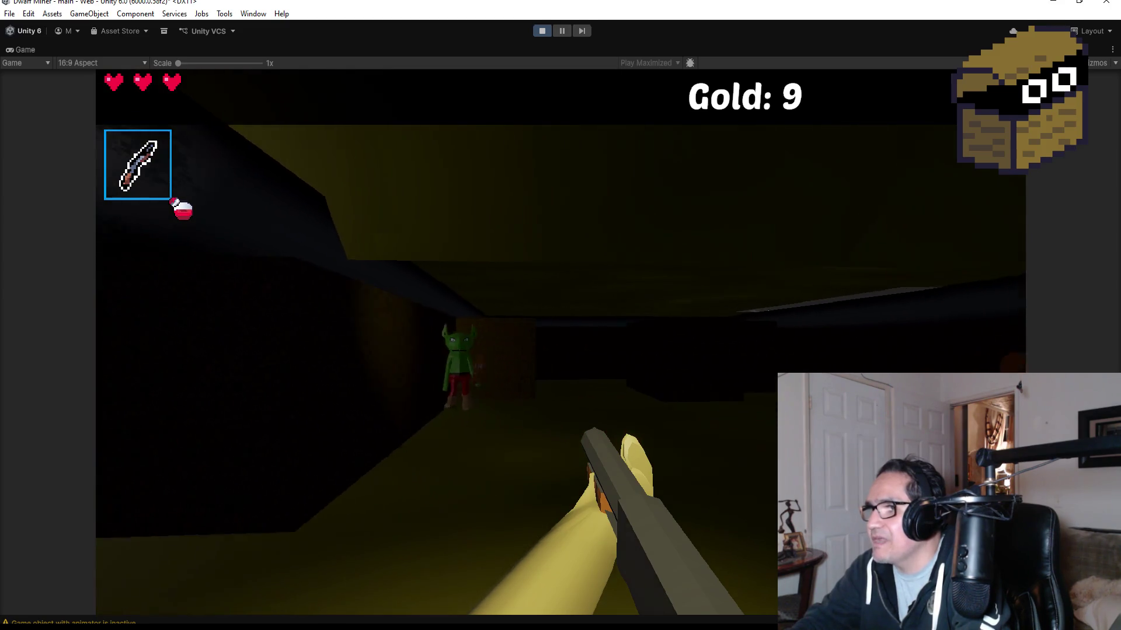
click(561, 343)
click(560, 342)
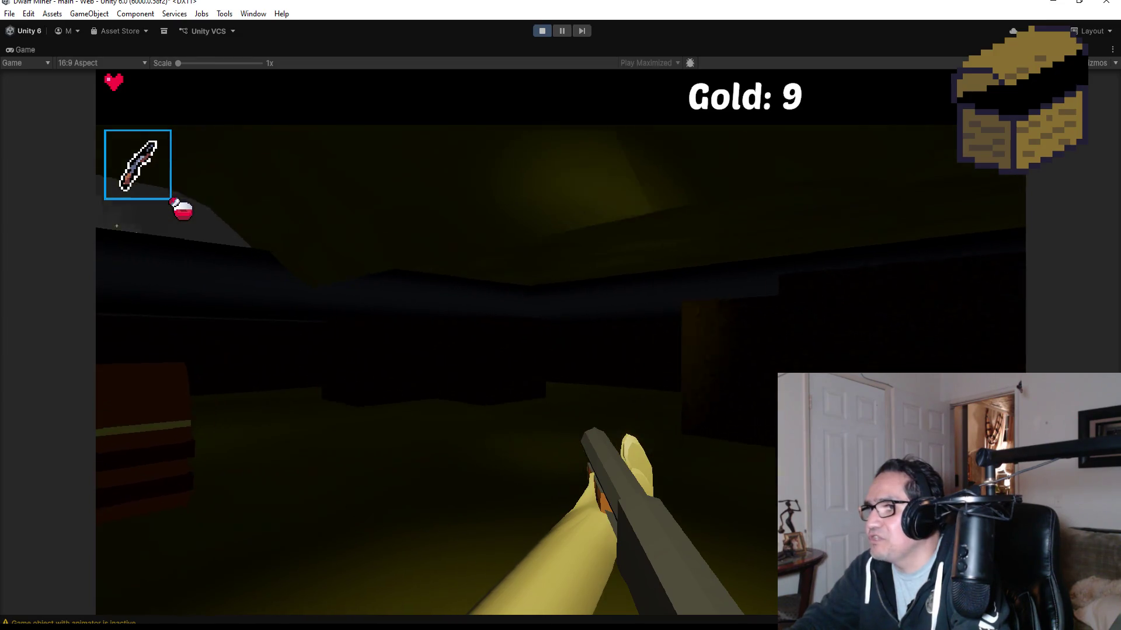
Step: Loot two chests and mine the gold wall with the pickaxe, bringing gold to 22
key(e)
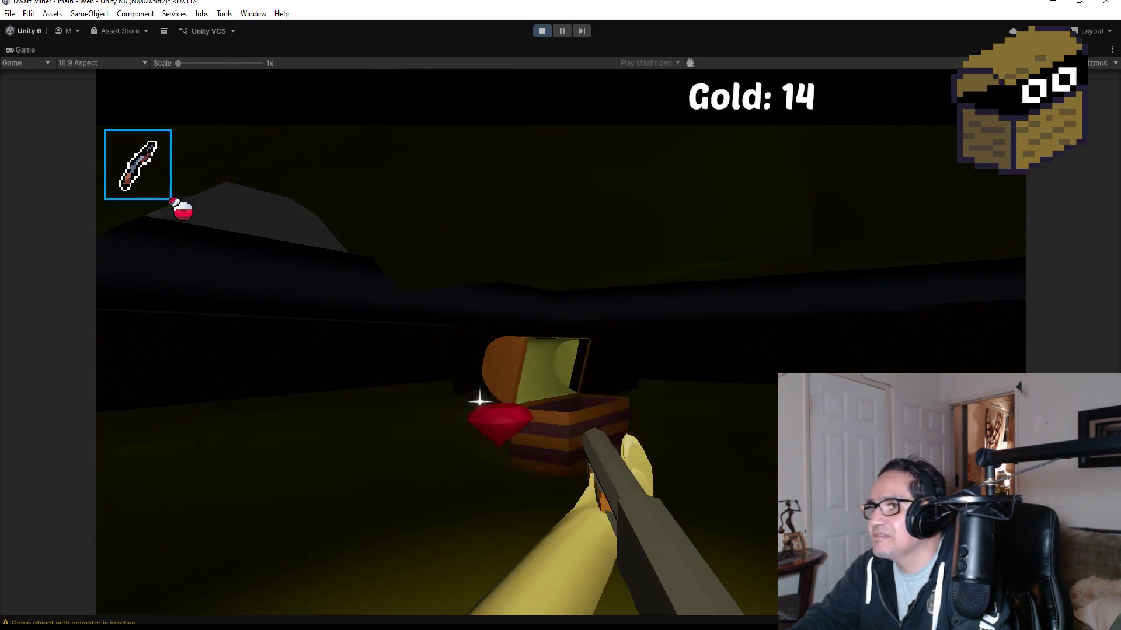
key(e)
key(2)
key(w)
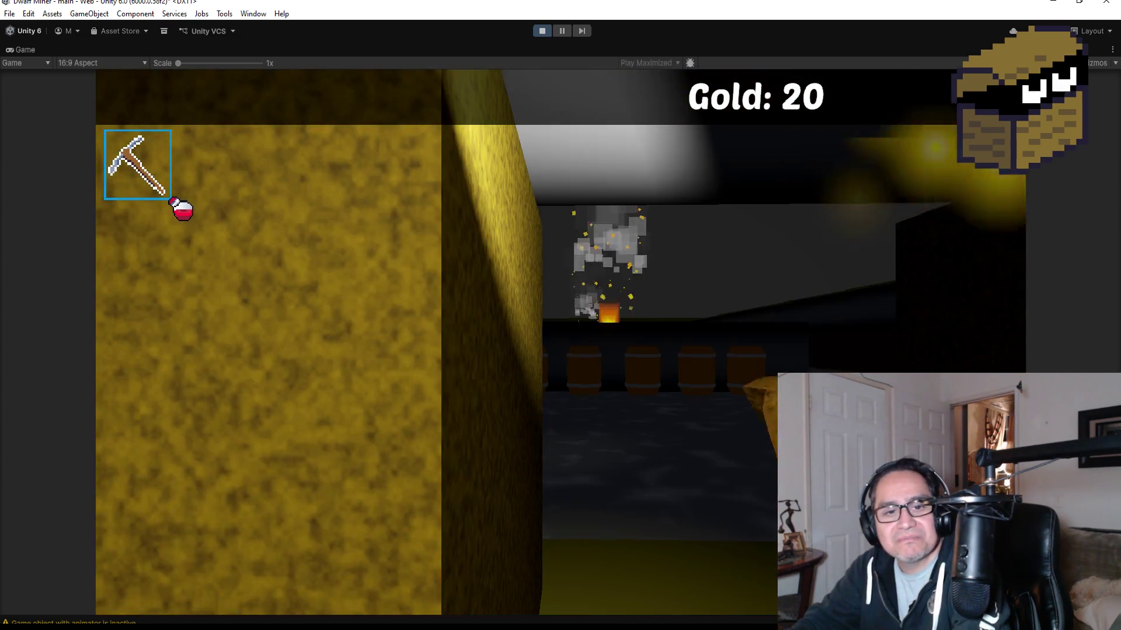
click(560, 342)
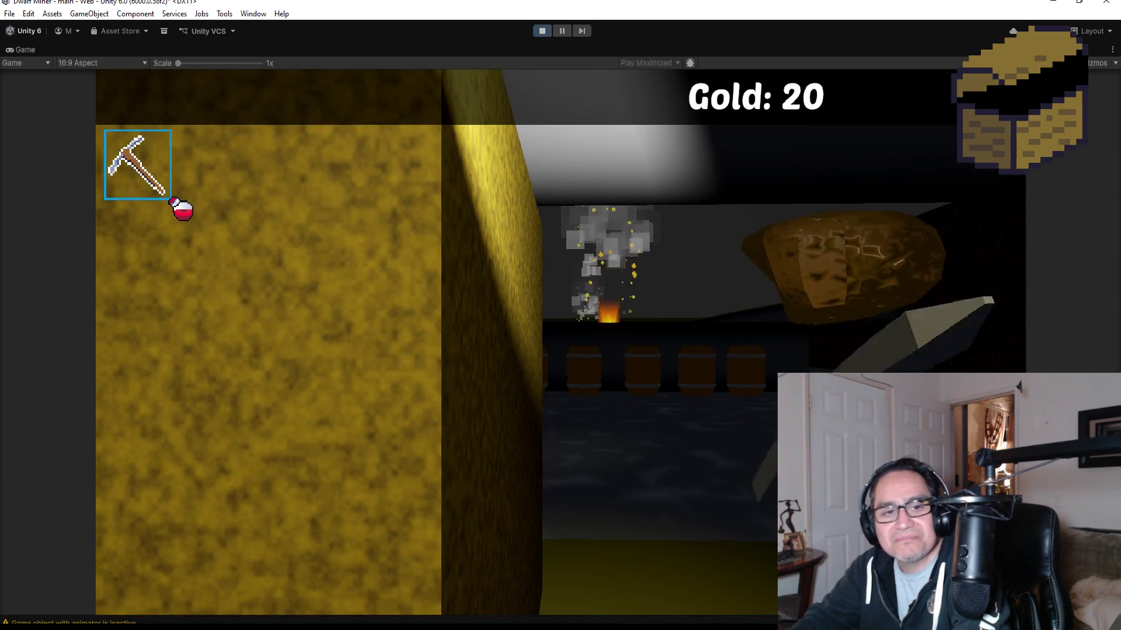
Step: Equip the dagger and advance past the barrels into the dragon's cave
key(1)
key(w)
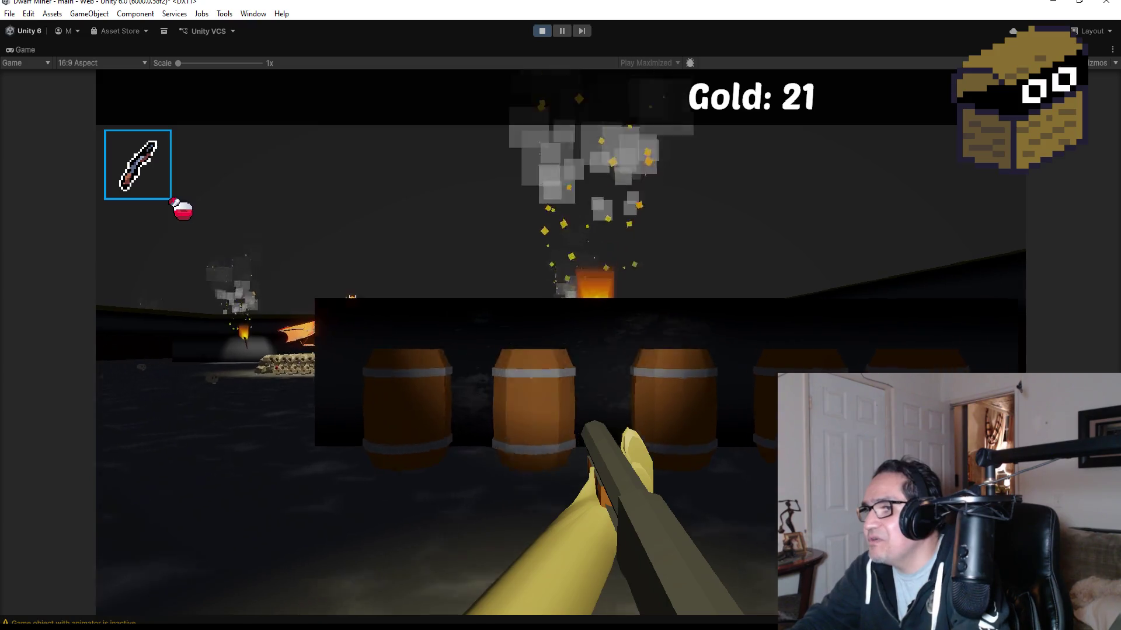
key(w)
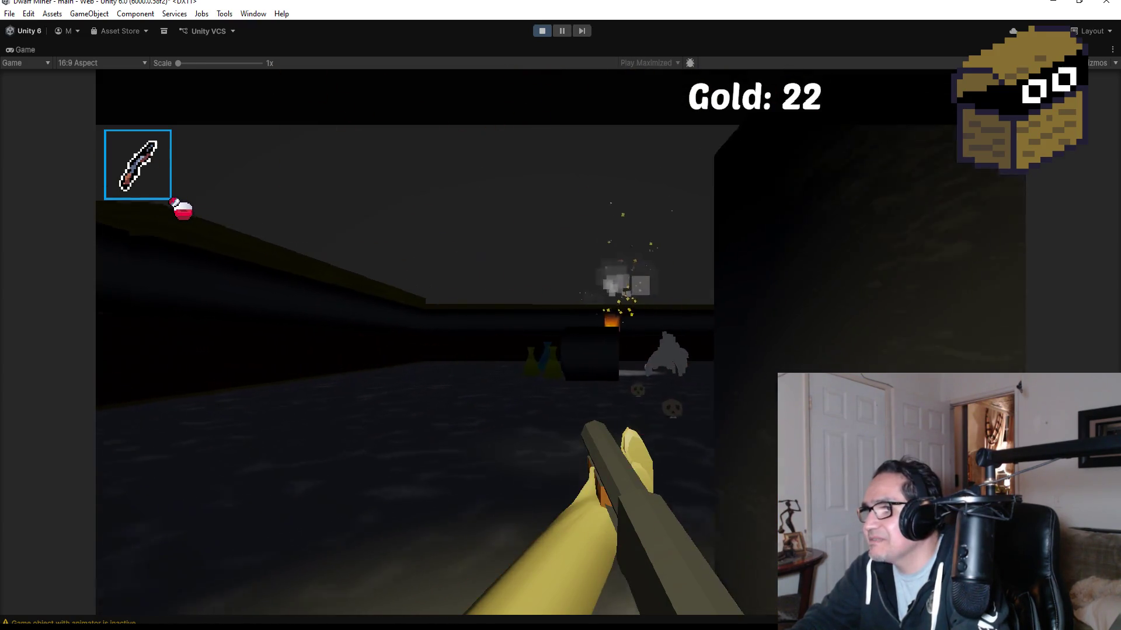
key(w)
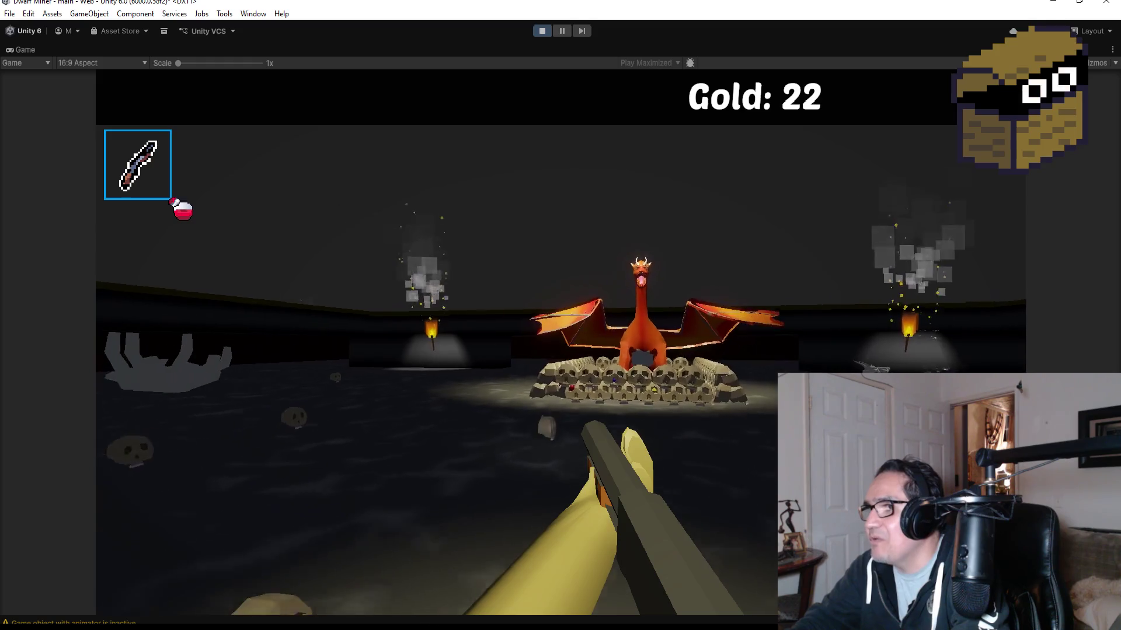
key(w)
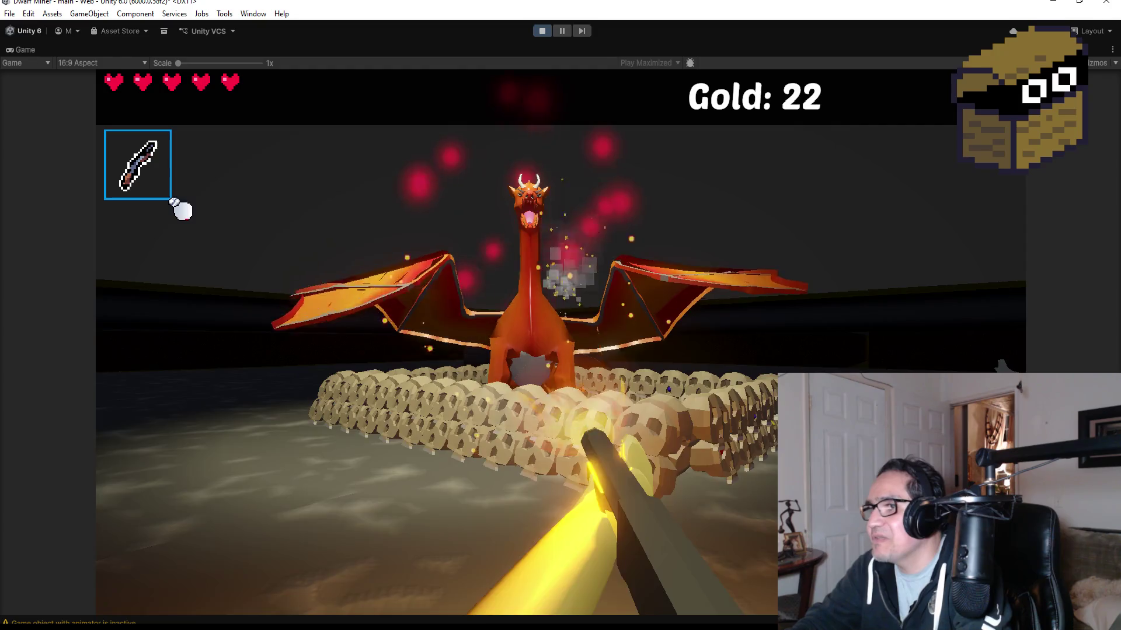
key(w)
Step: Dodge in and out of the dragon's fire until health runs out and Game Over appears
key(s)
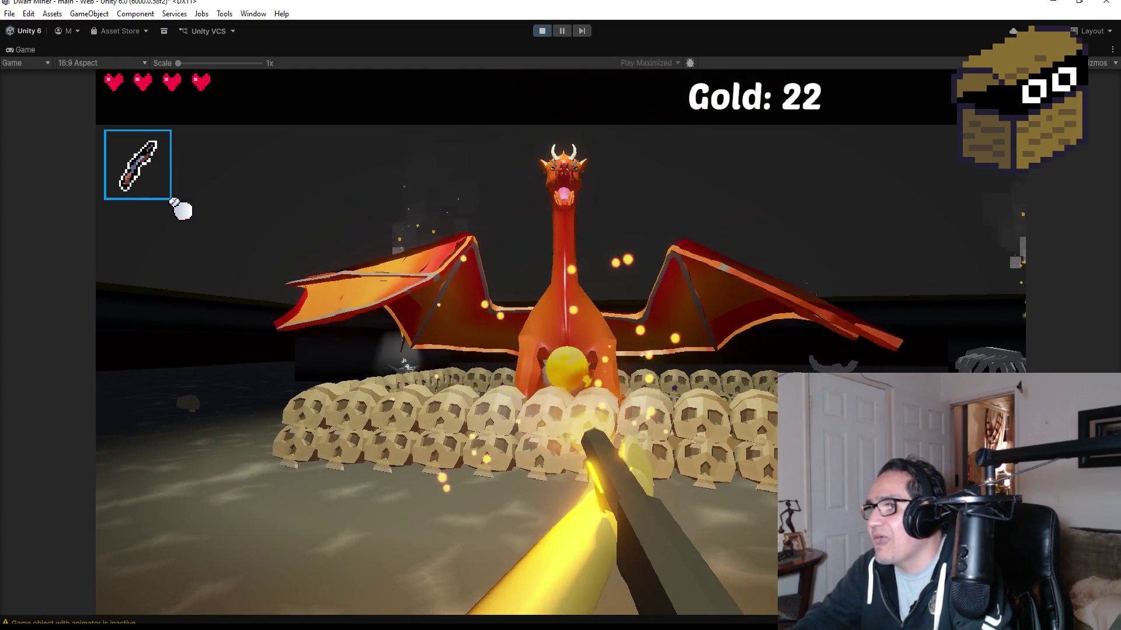
key(s)
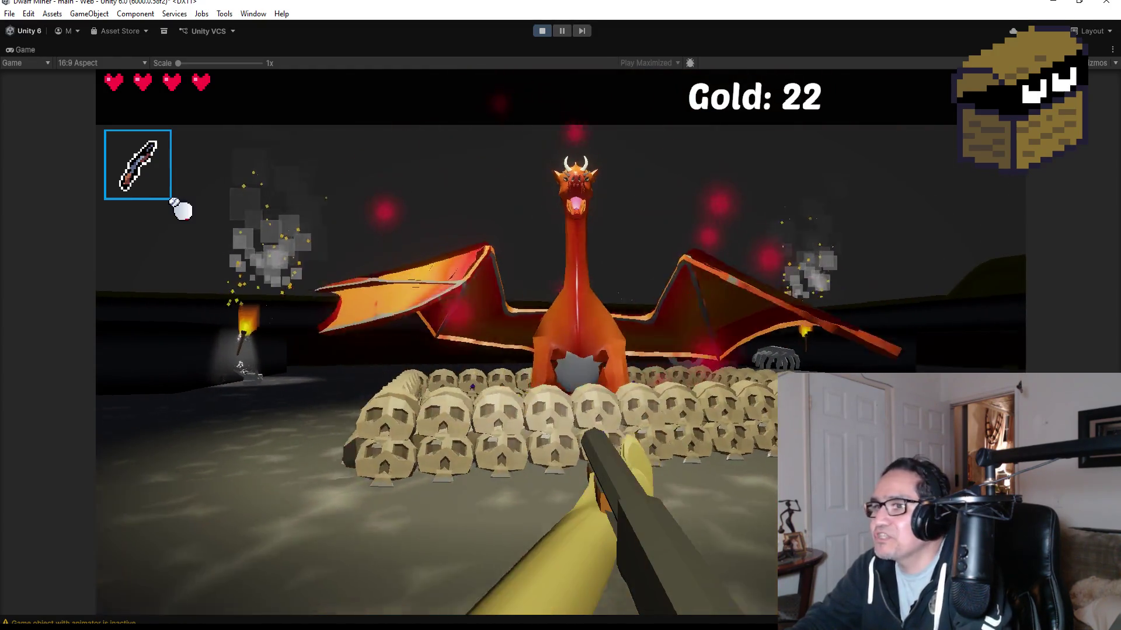
key(s)
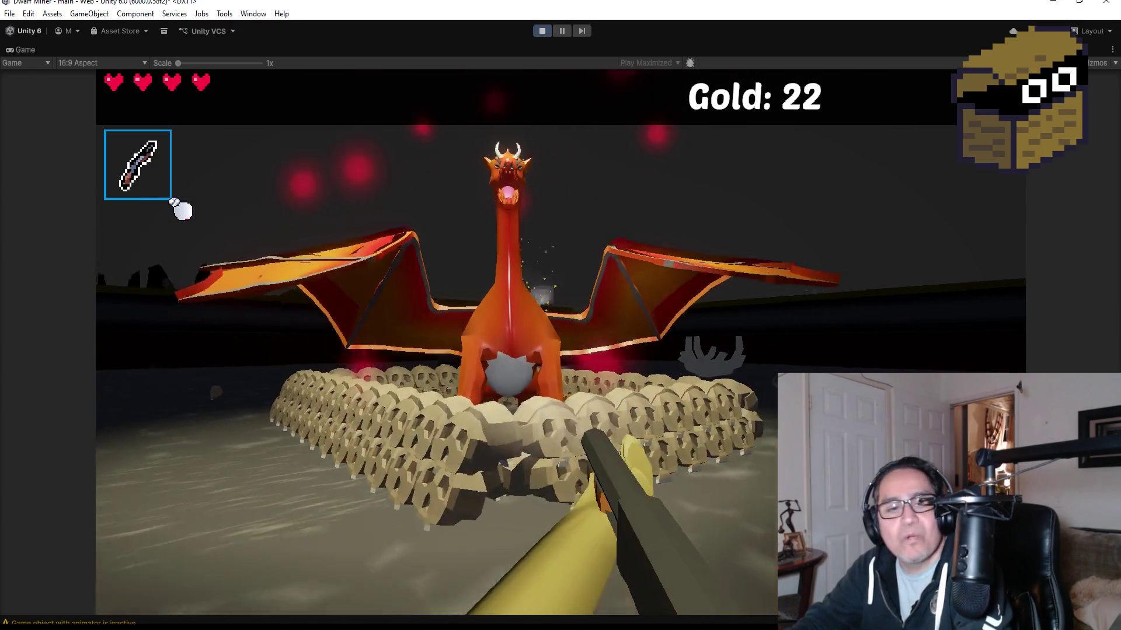
key(w)
key(s)
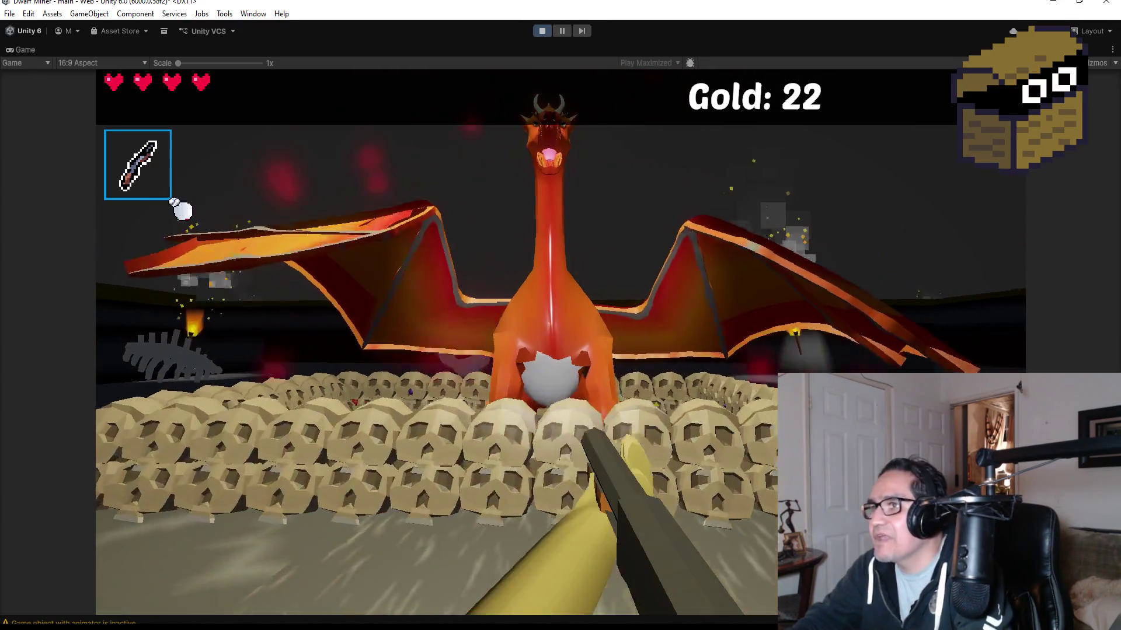
key(s)
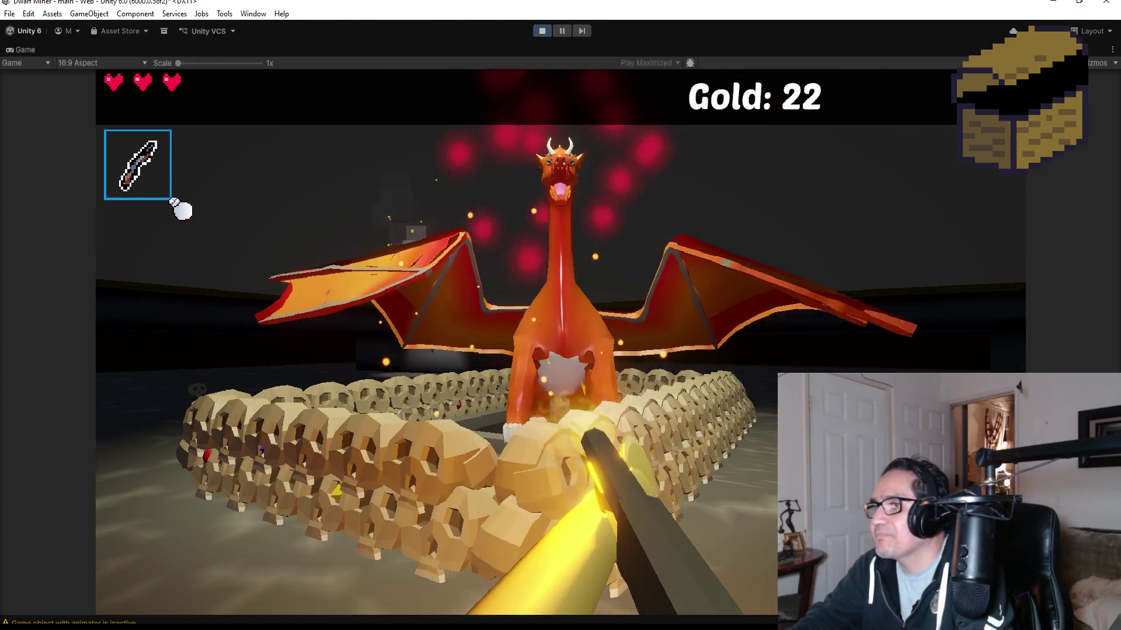
key(w)
key(s)
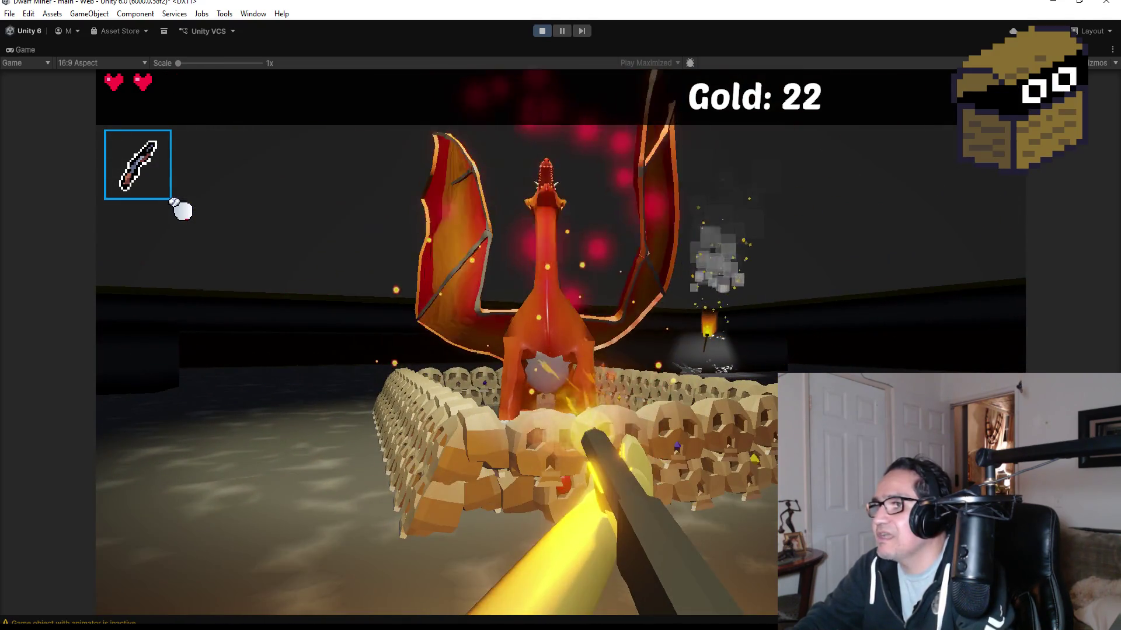
key(s)
key(s)
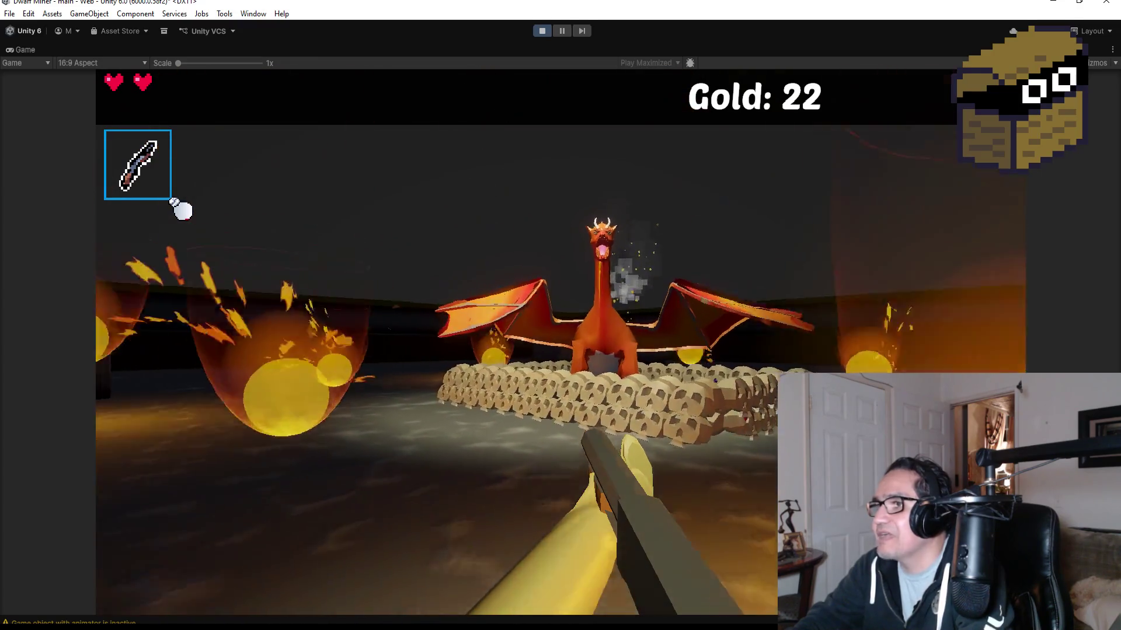
key(w)
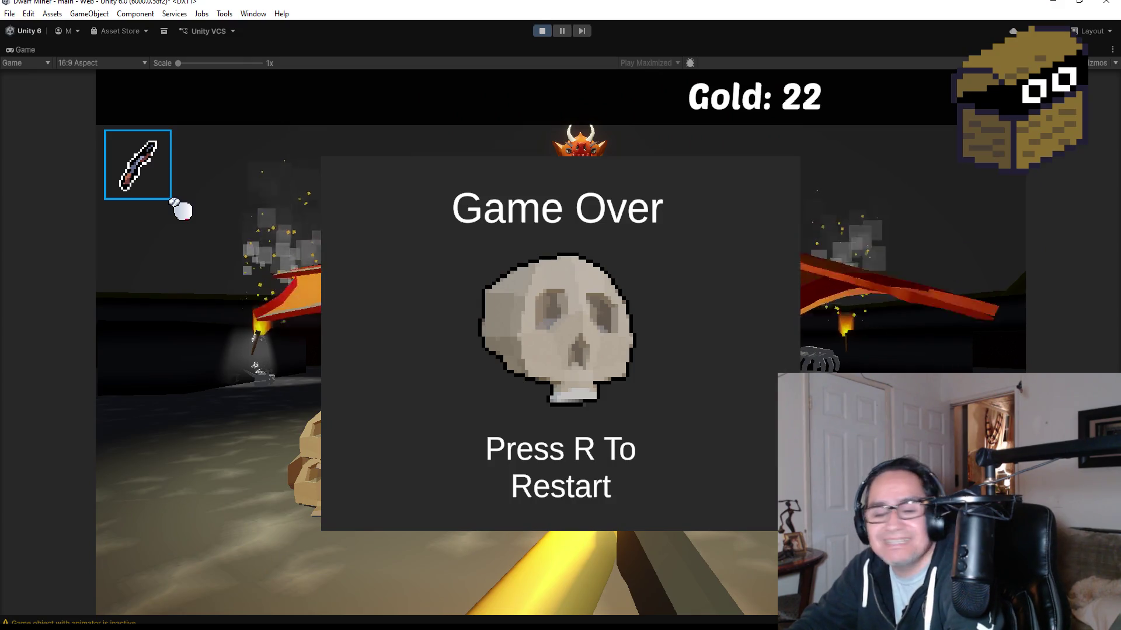
key(Escape)
Step: Stop the play-test and return to edit mode
click(541, 31)
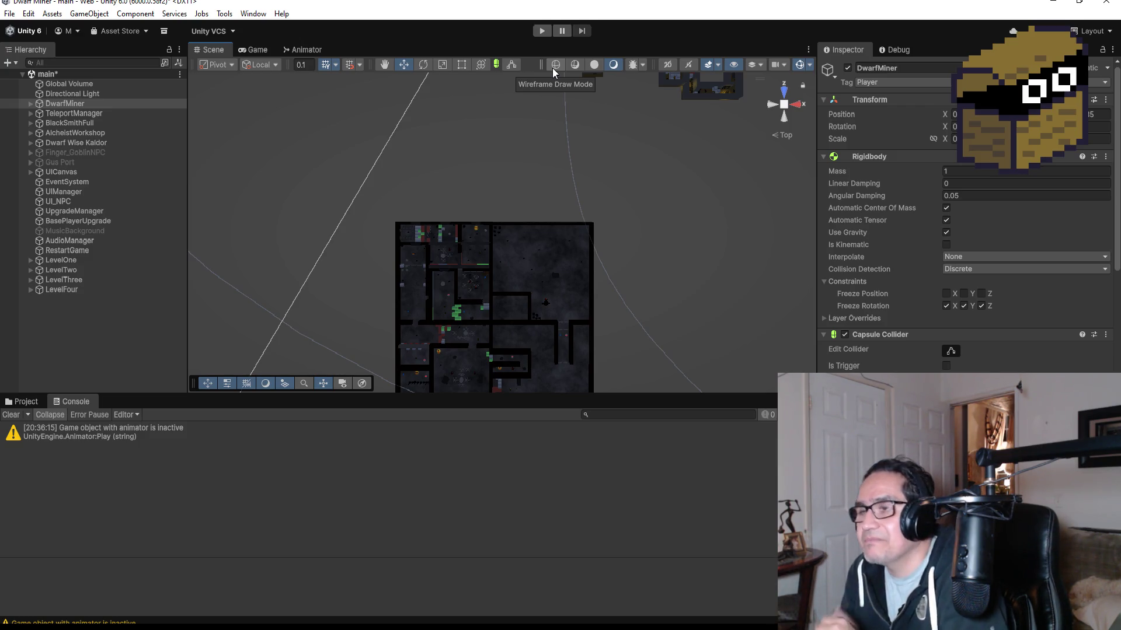
Step: Select and frame the HardWall (148) wall, then select the Bigrock (5) rock
scroll(600, 326, up, 3)
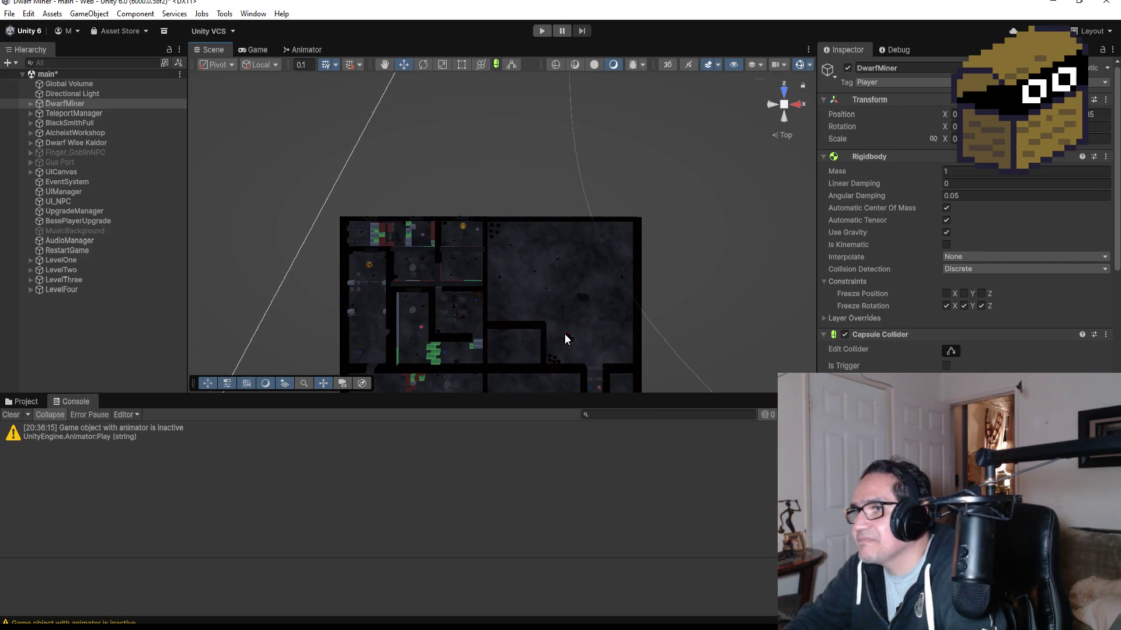
click(542, 325)
key(f)
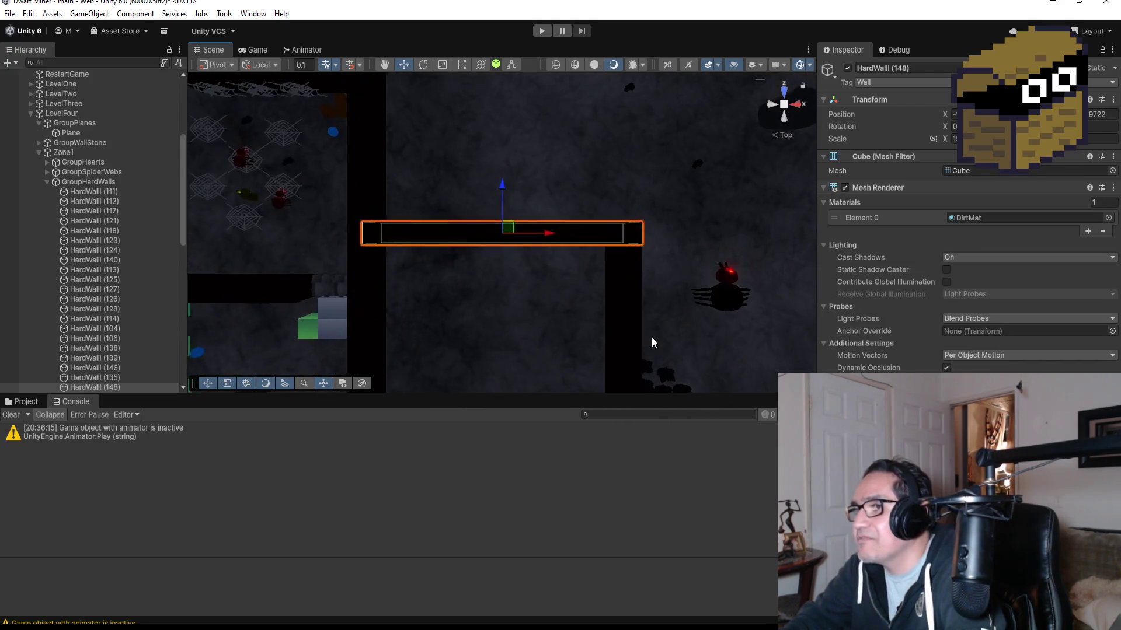
scroll(645, 282, down, 5)
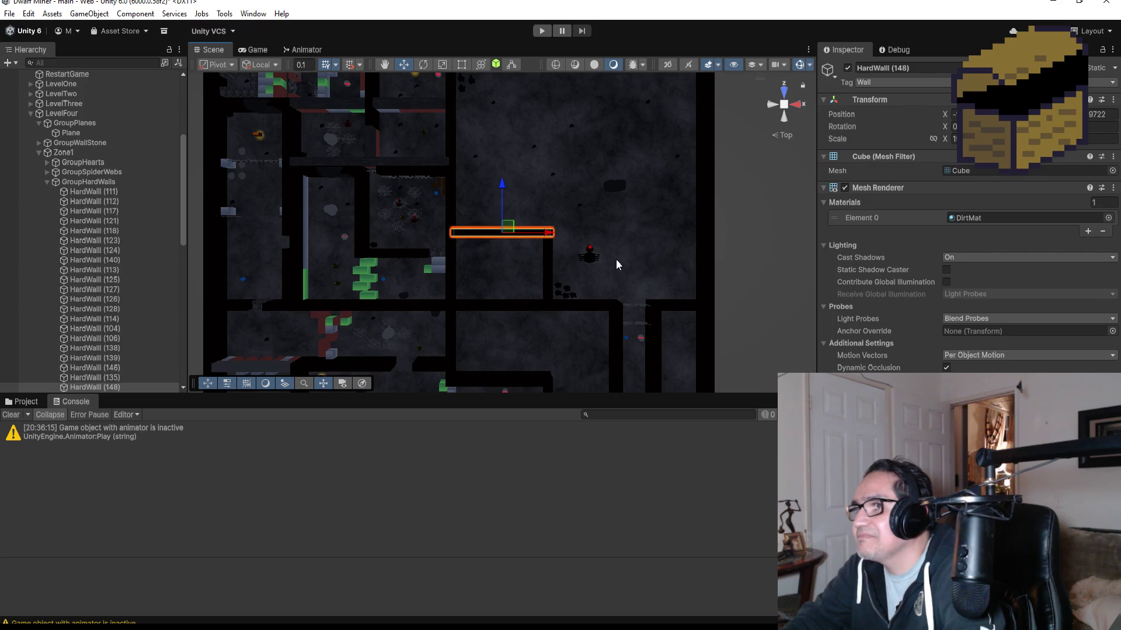
click(612, 191)
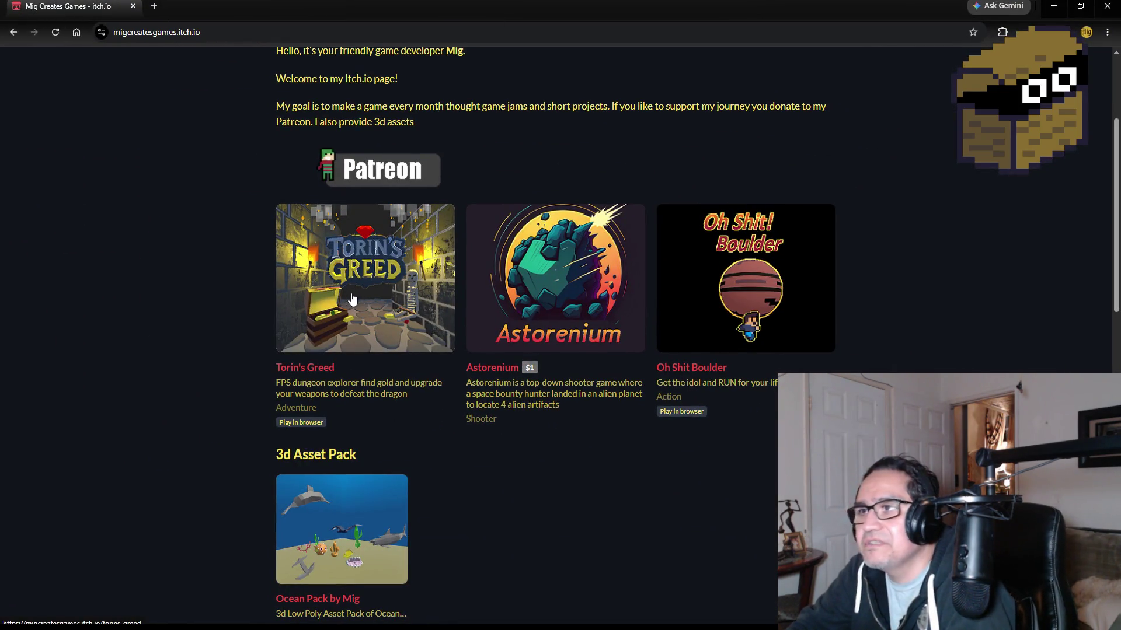
Step: Run the Torin's Greed web build and lower mouse sensitivity to about a third
click(372, 285)
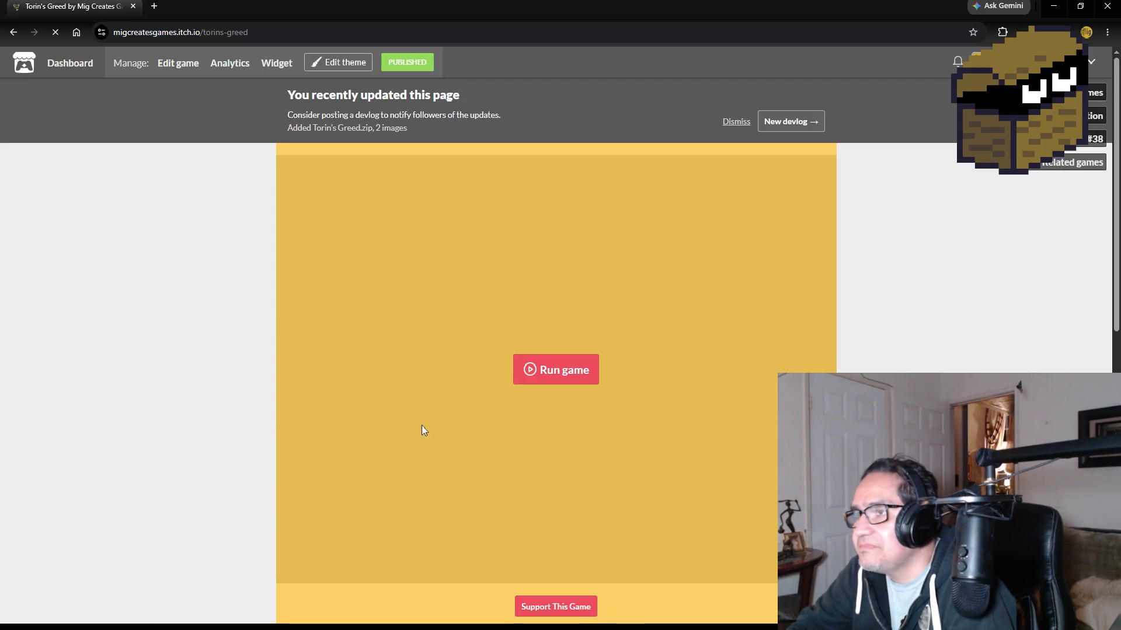
click(550, 373)
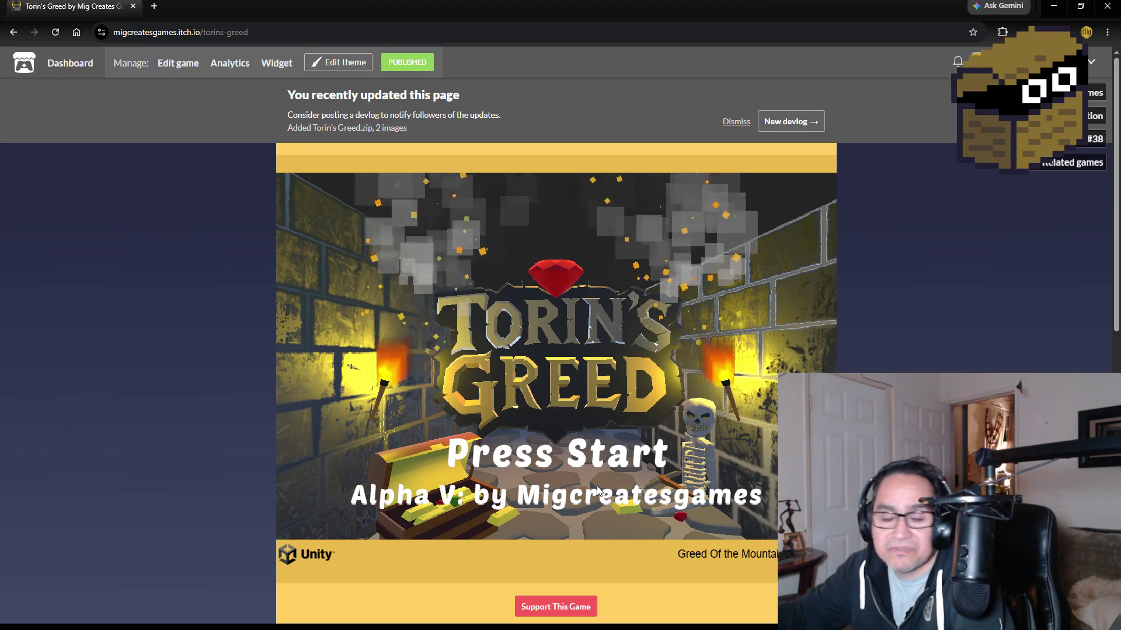
click(609, 418)
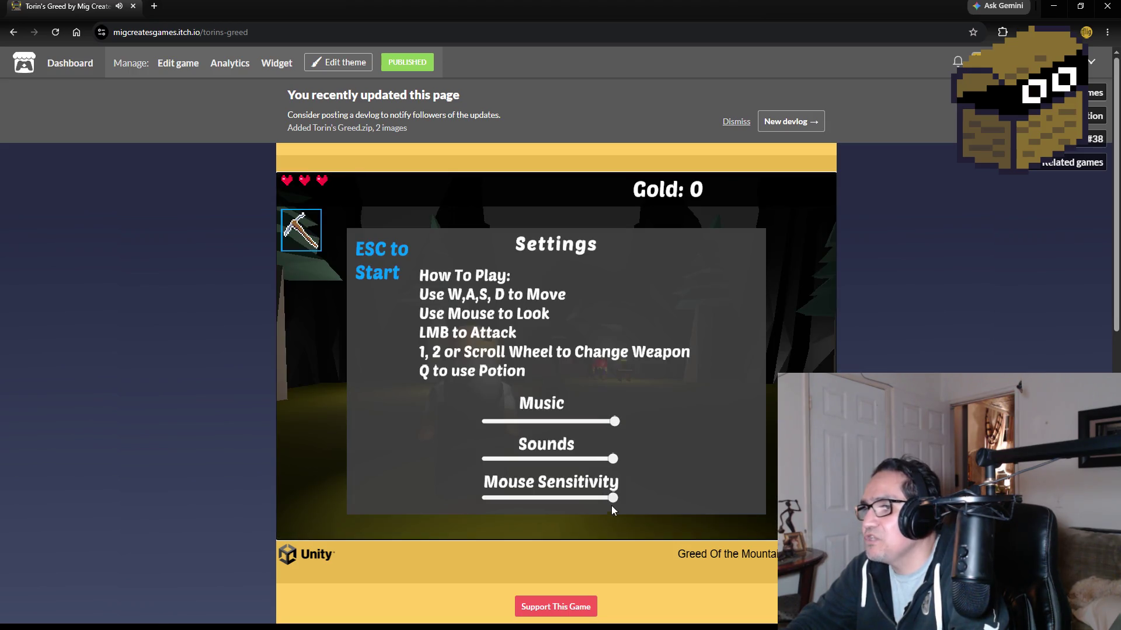
drag(613, 498, 527, 499)
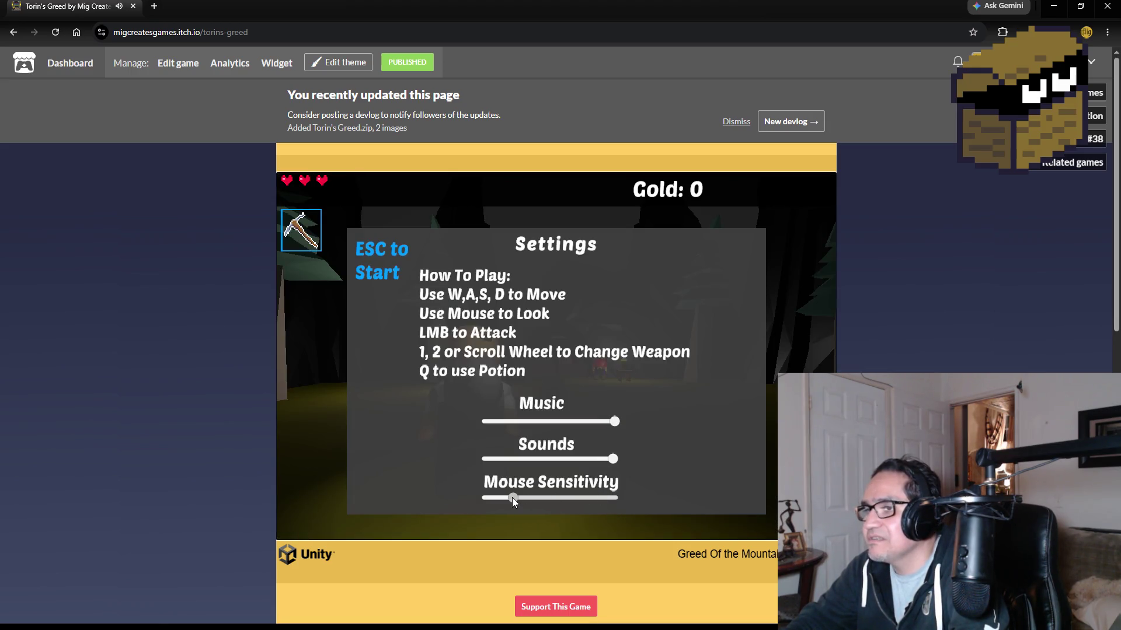
key(Escape)
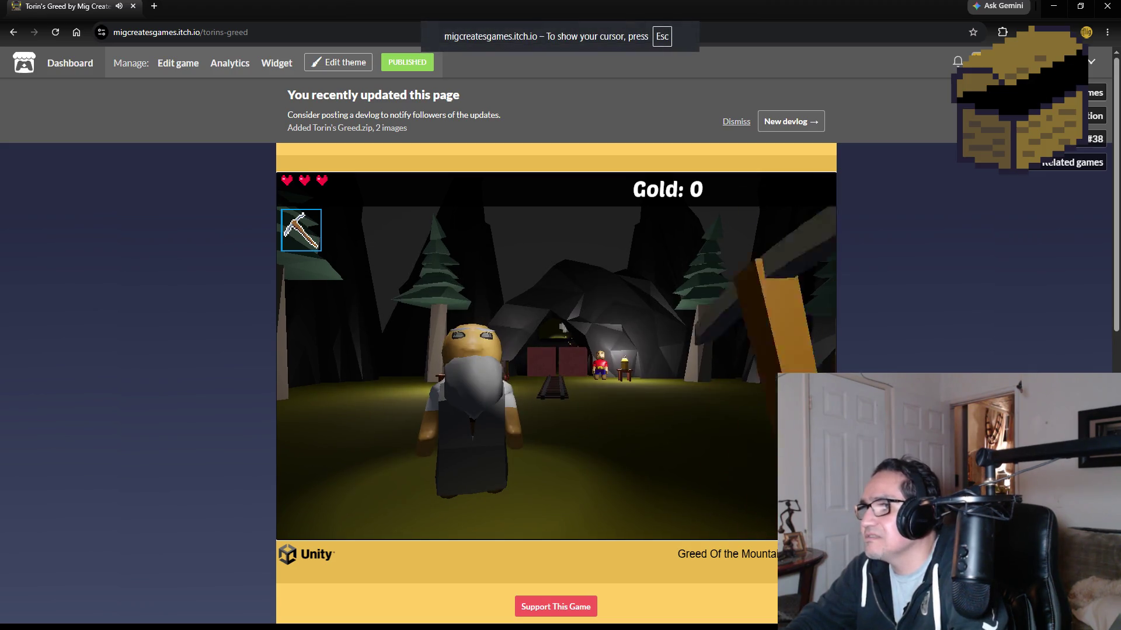
Step: Try the sword, pickaxe and torch near the cave entrance, then close the browser
key(2)
click(556, 356)
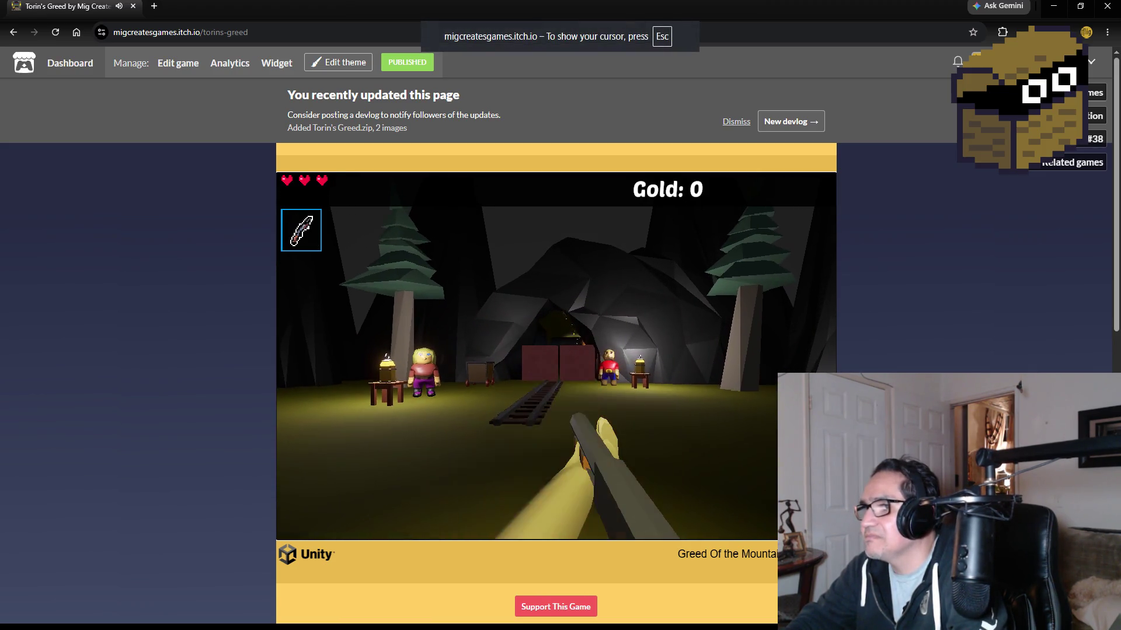
click(556, 356)
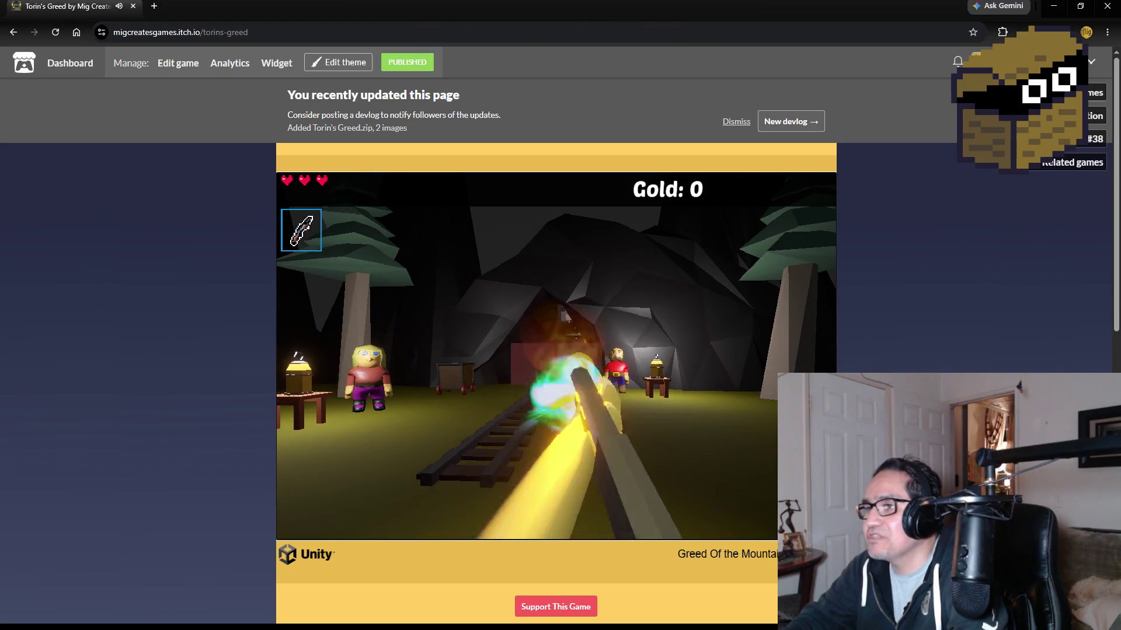
key(2)
key(w)
key(3)
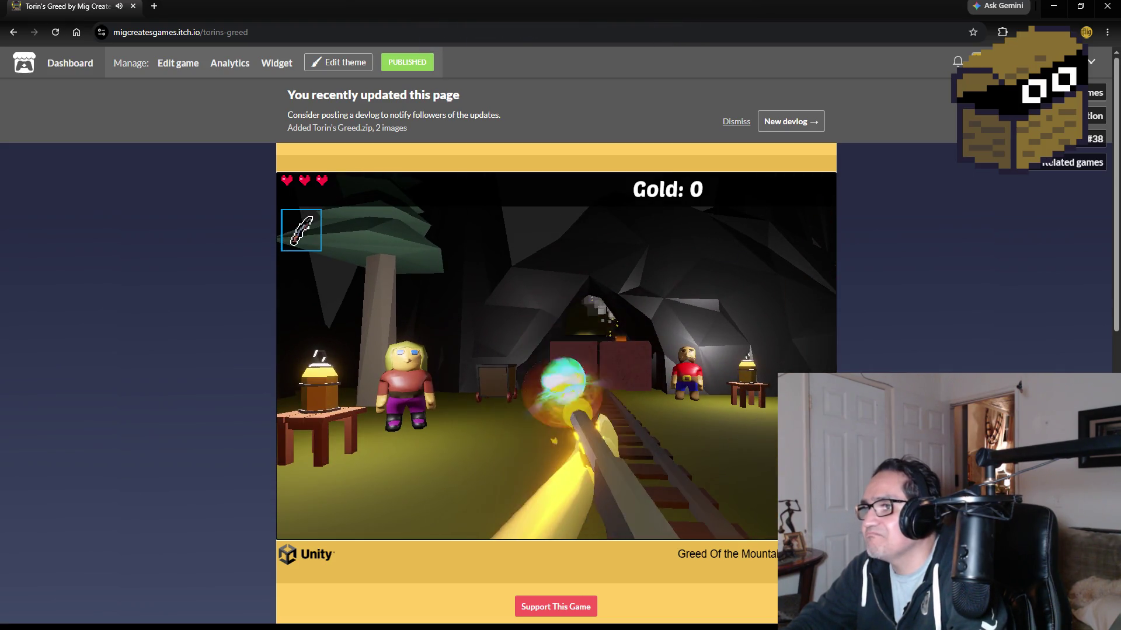
click(557, 356)
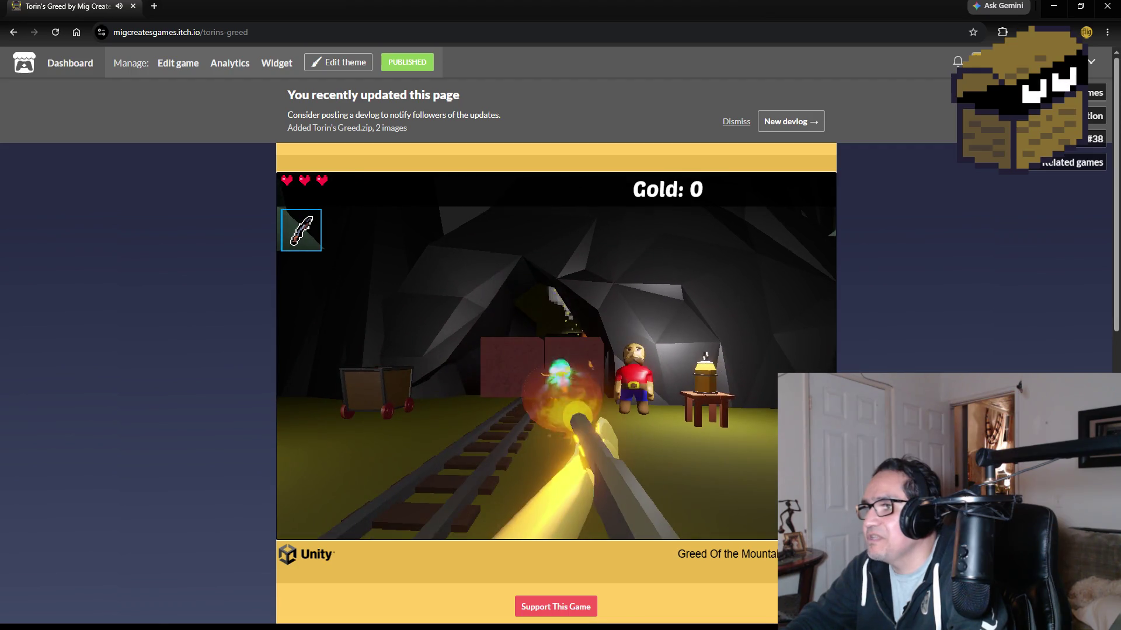
key(Escape)
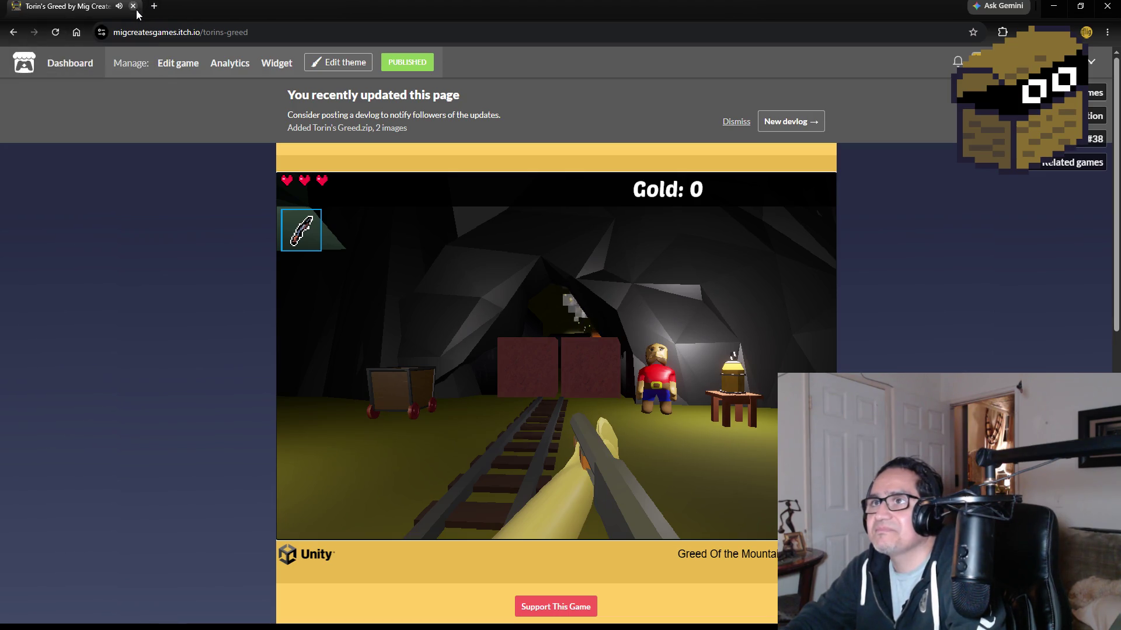
click(133, 6)
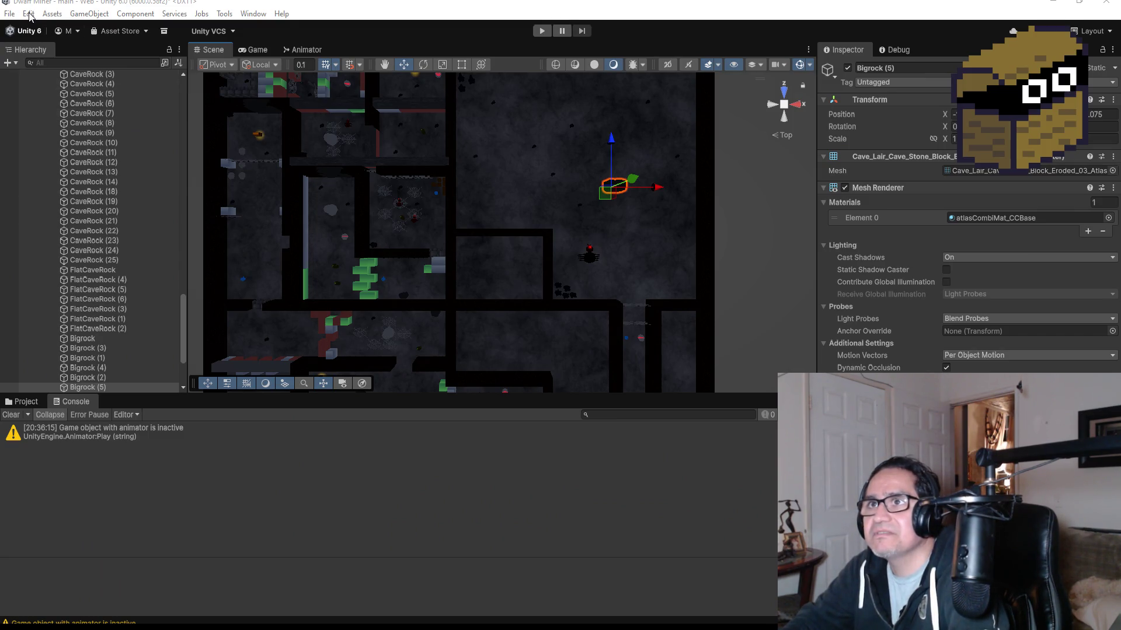
Step: Save the scene, then select and frame FlatCaveRock (2) as the rock to copy
click(8, 14)
click(23, 72)
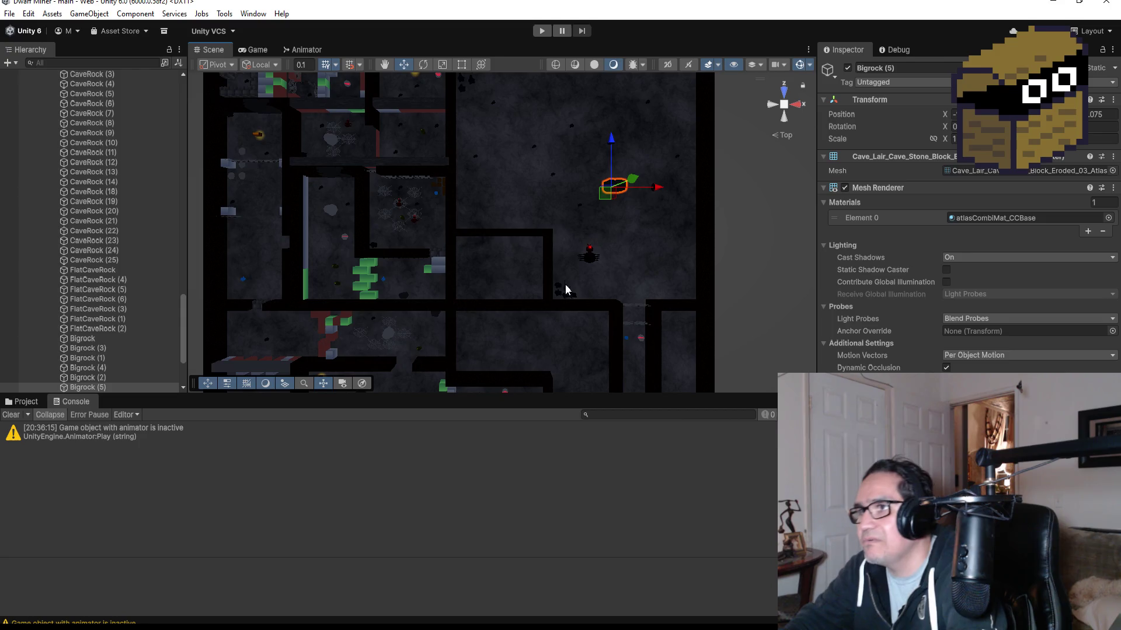
scroll(628, 244, up, 5)
scroll(645, 254, down, 3)
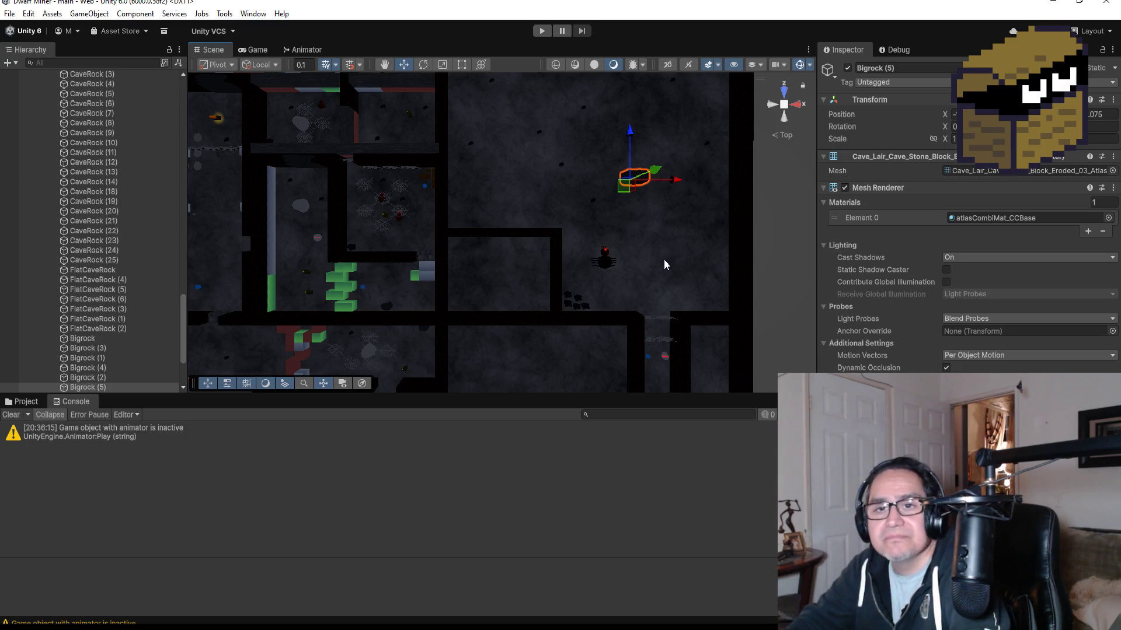
scroll(117, 316, down, 4)
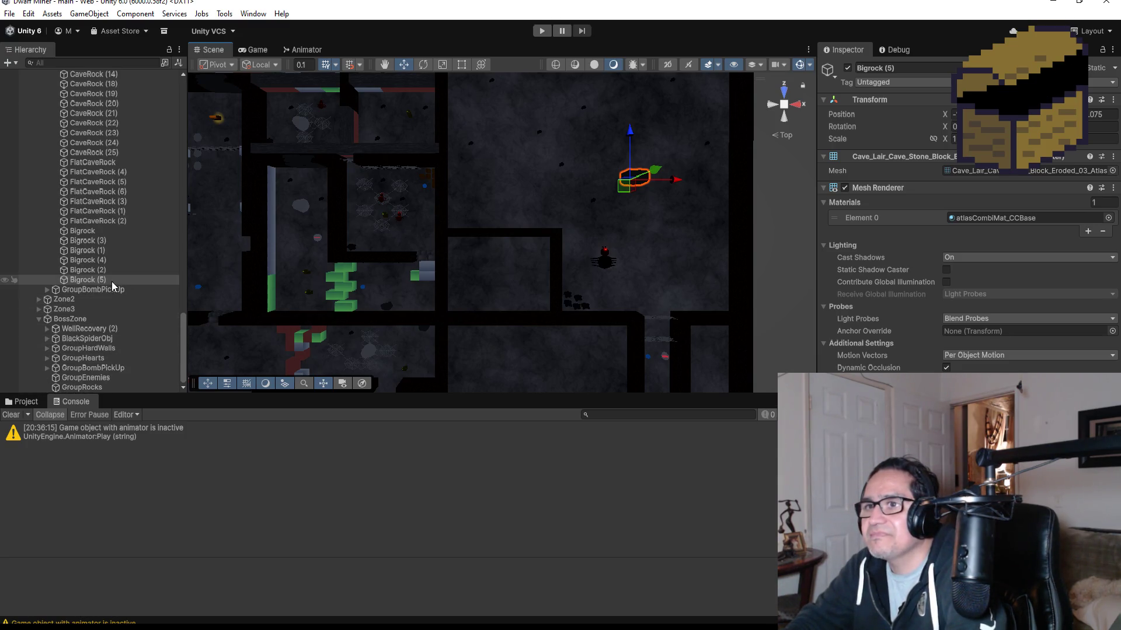
click(100, 221)
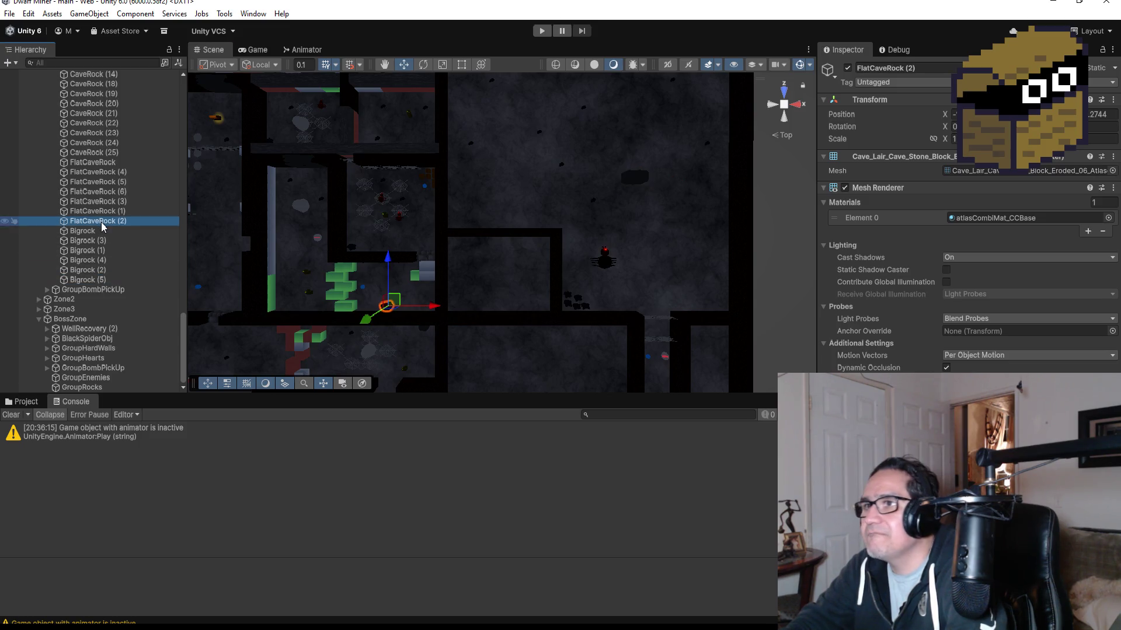
key(f)
scroll(629, 269, down, 3)
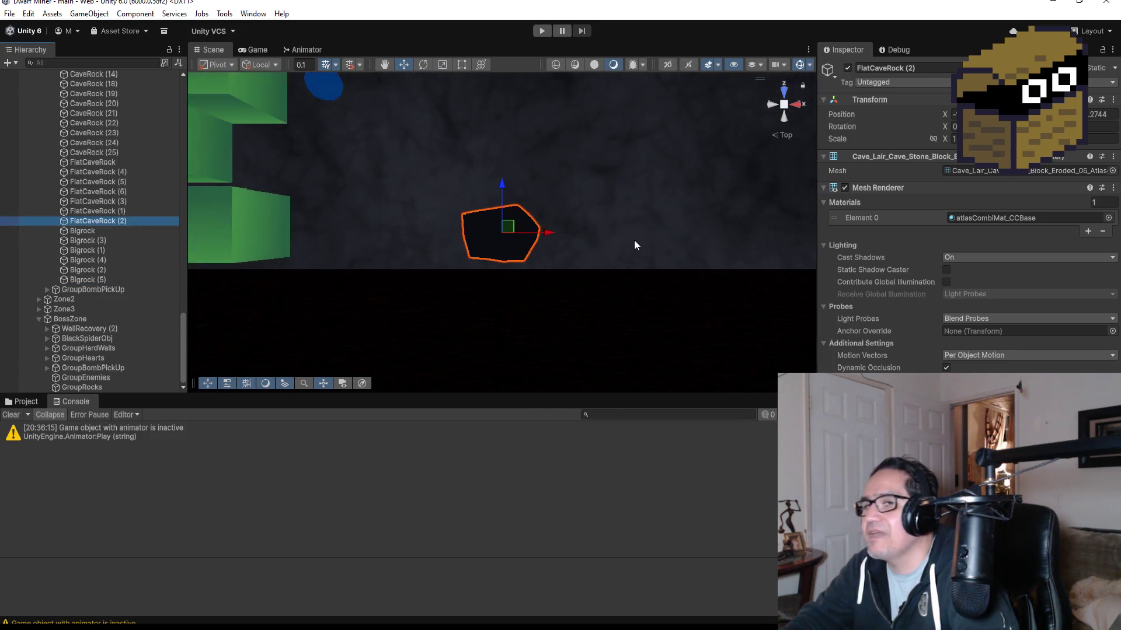
scroll(634, 239, down, 10)
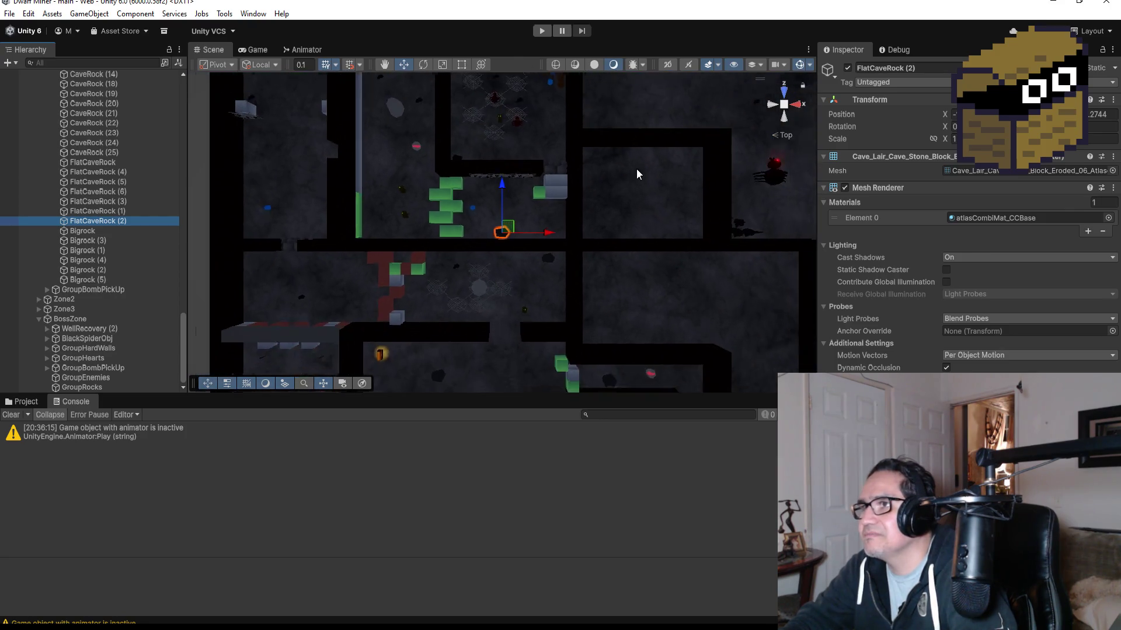
scroll(636, 173, down, 10)
Step: Duplicate FlatCaveRock (7) and (8) and place them in the upper-right cave room
key(ctrl+d)
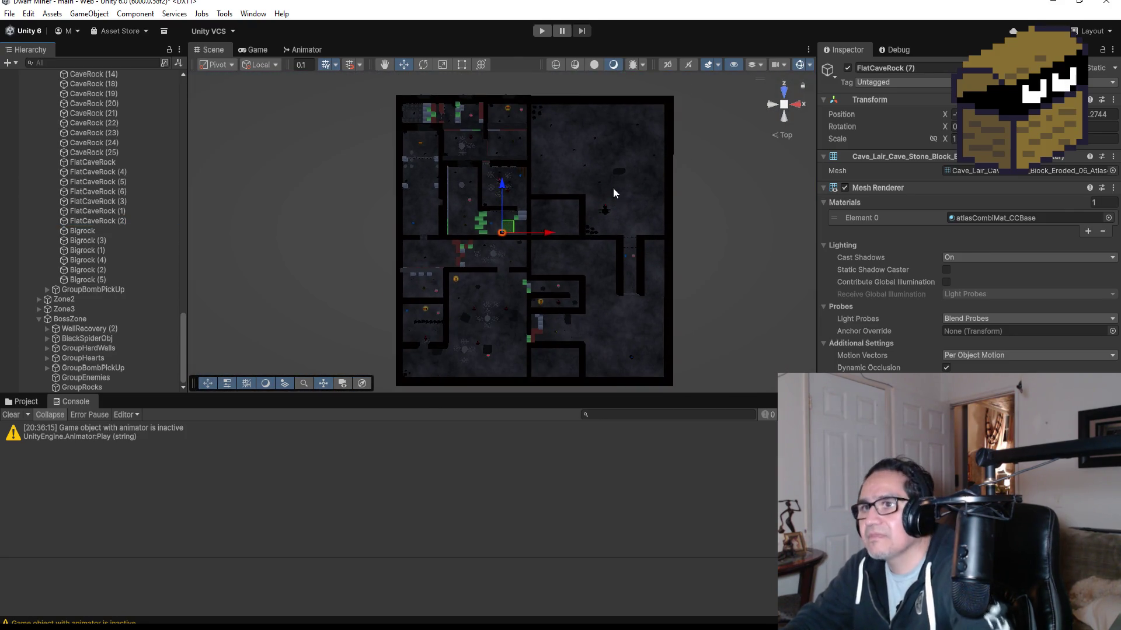
drag(541, 234, 616, 241)
drag(577, 184, 579, 92)
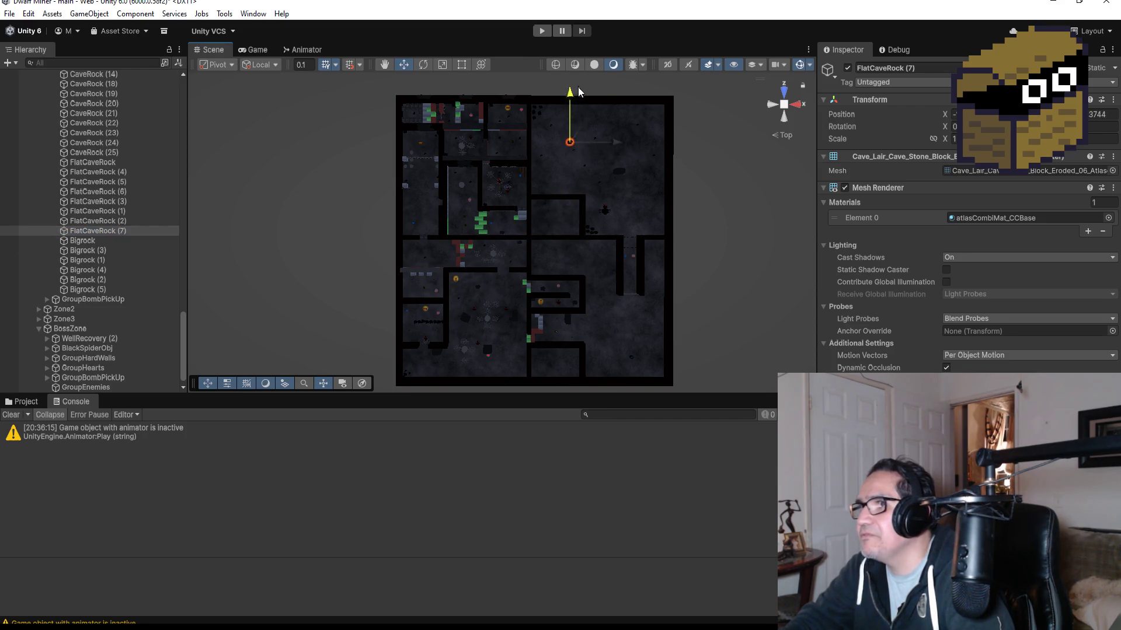
drag(613, 138, 644, 142)
mouse_move(597, 103)
mouse_down()
mouse_move(623, 104)
mouse_move(605, 134)
mouse_up()
key(ctrl+d)
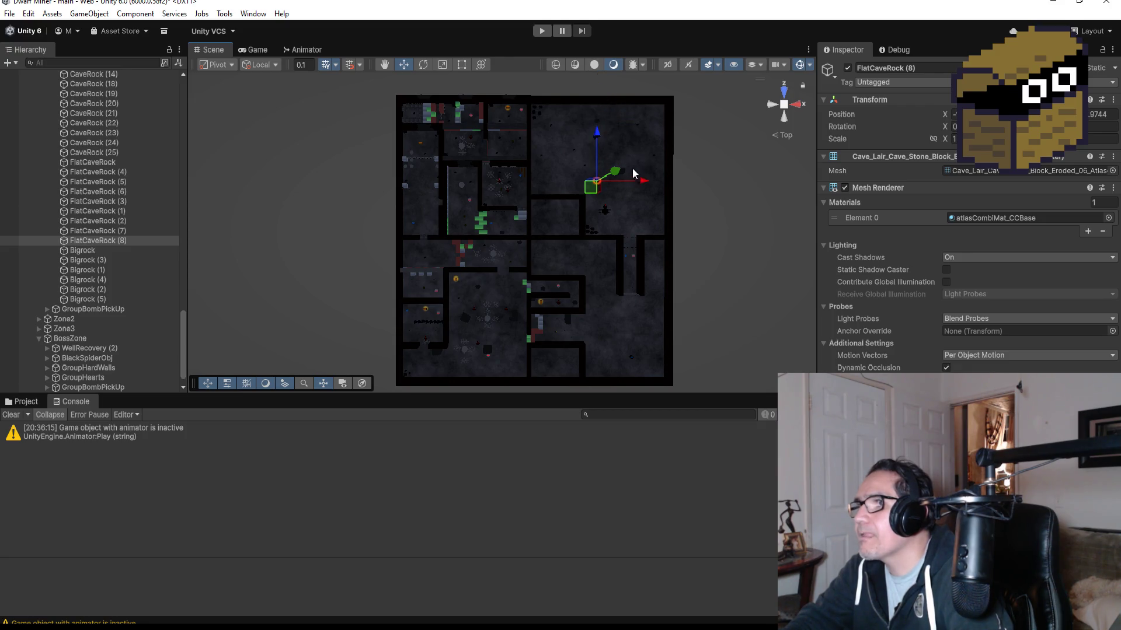
drag(643, 186, 680, 182)
key(f)
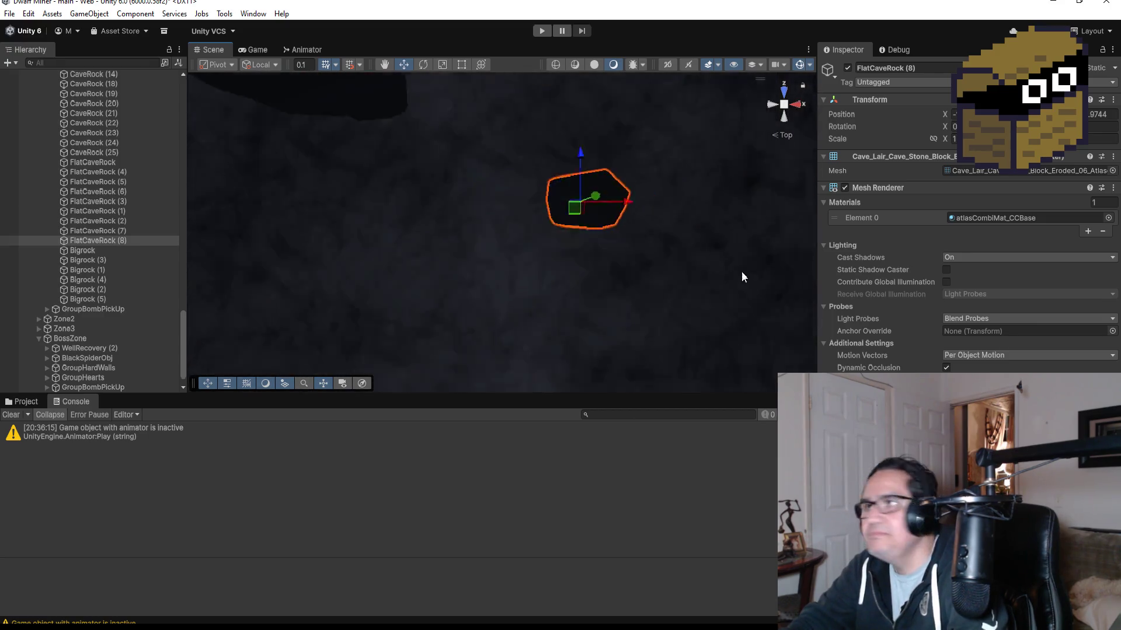
scroll(621, 234, down, 10)
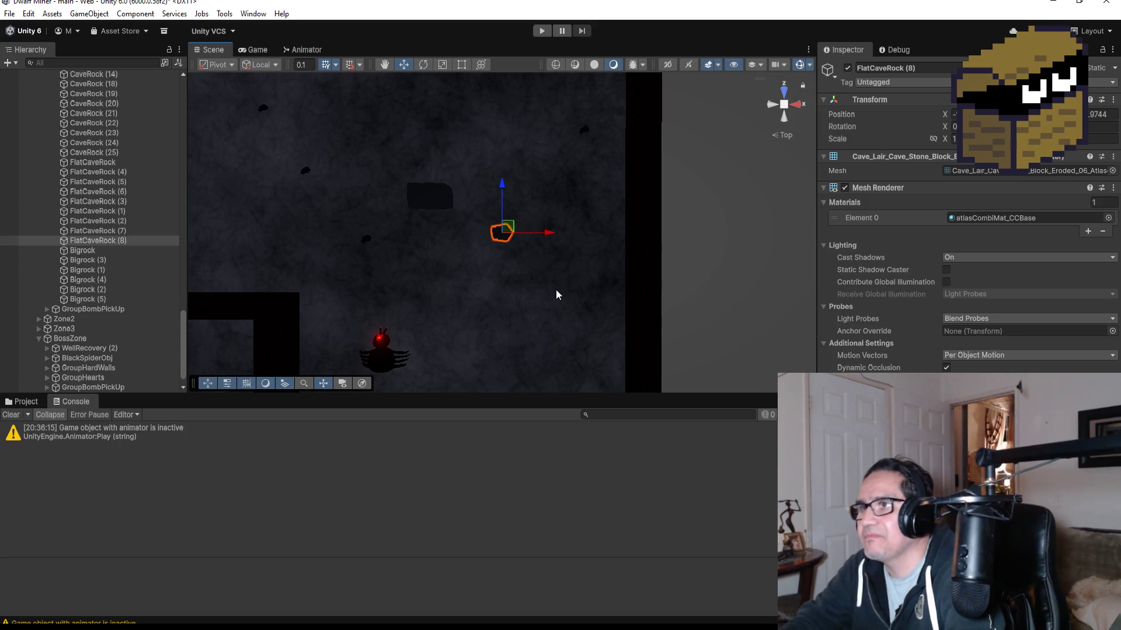
Step: Add FlatCaveRock (9) and (10), moving them up and left across the room
key(ctrl+d)
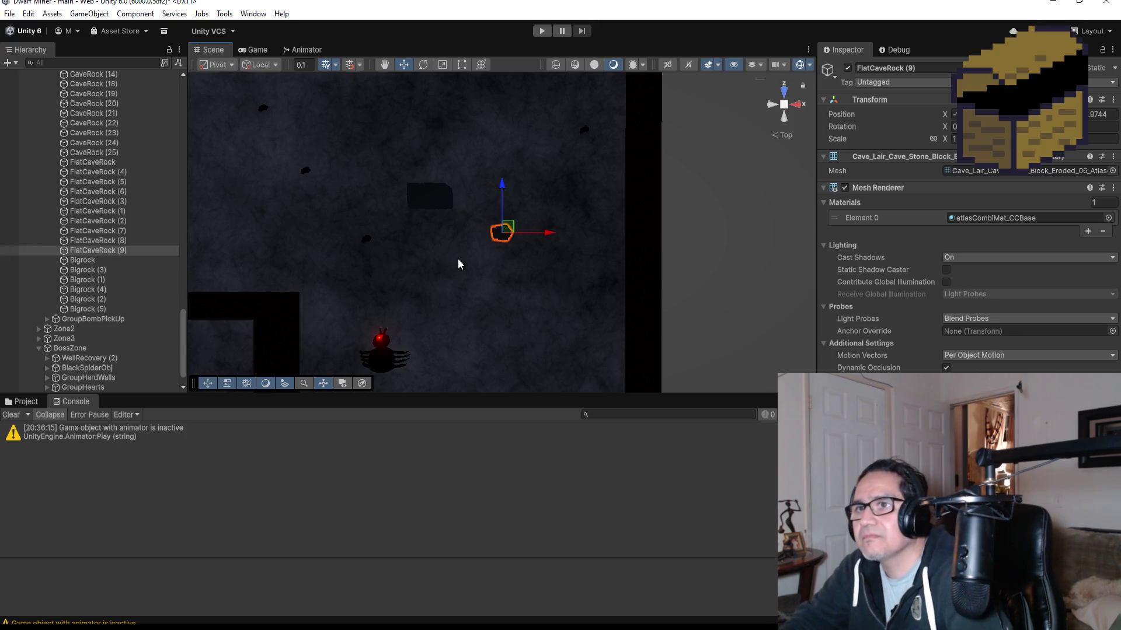
drag(502, 188, 518, 92)
scroll(555, 146, down, 2)
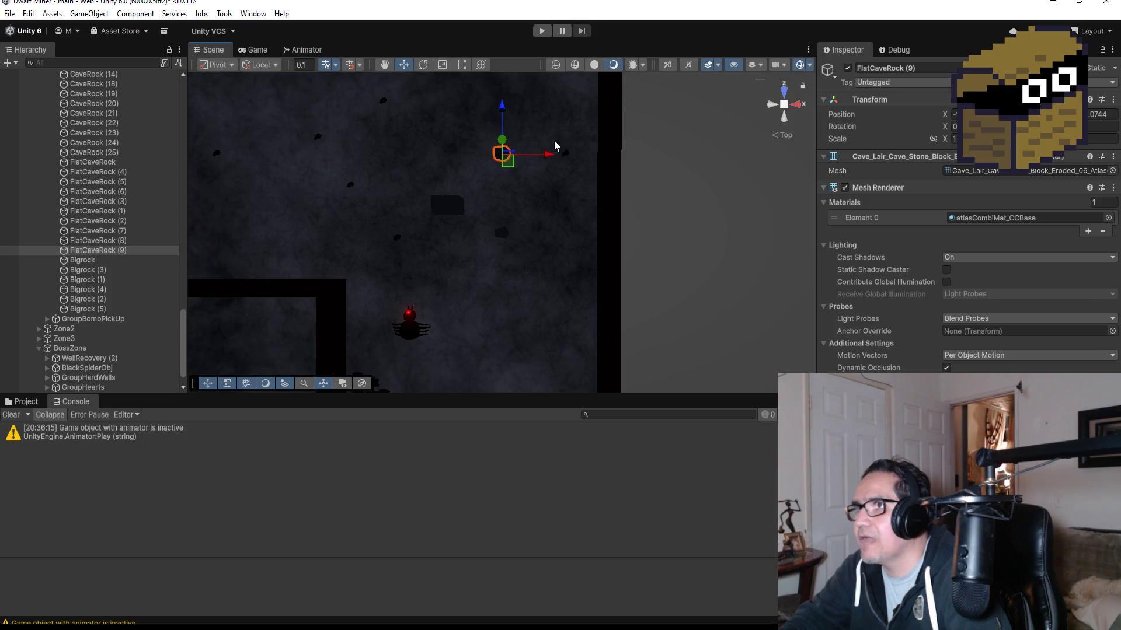
drag(553, 159, 490, 154)
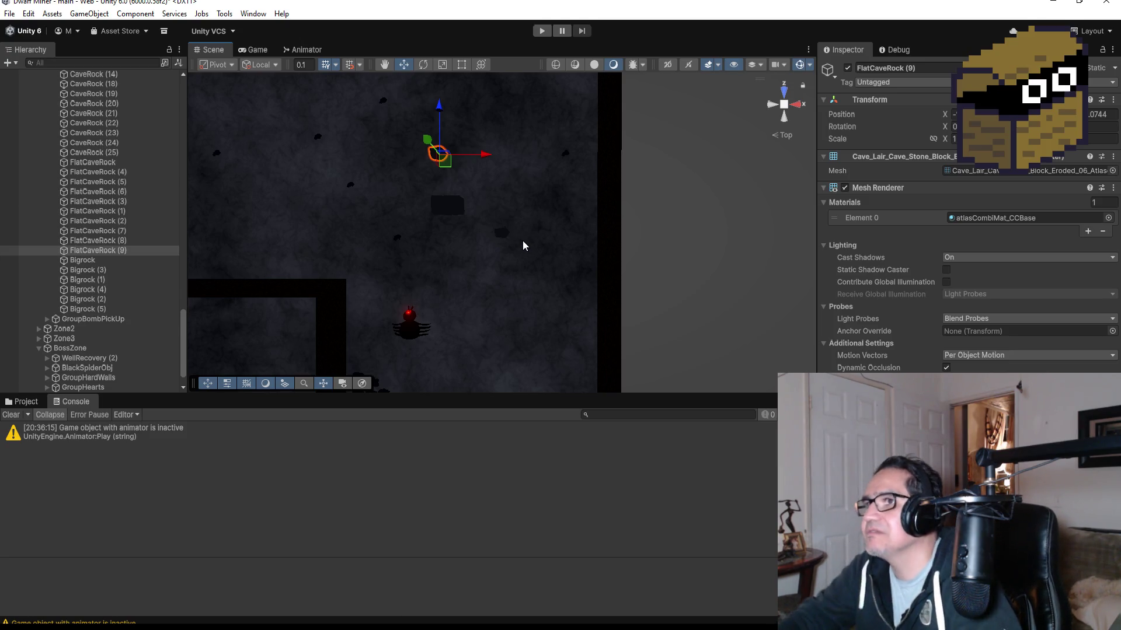
scroll(517, 189, down, 2)
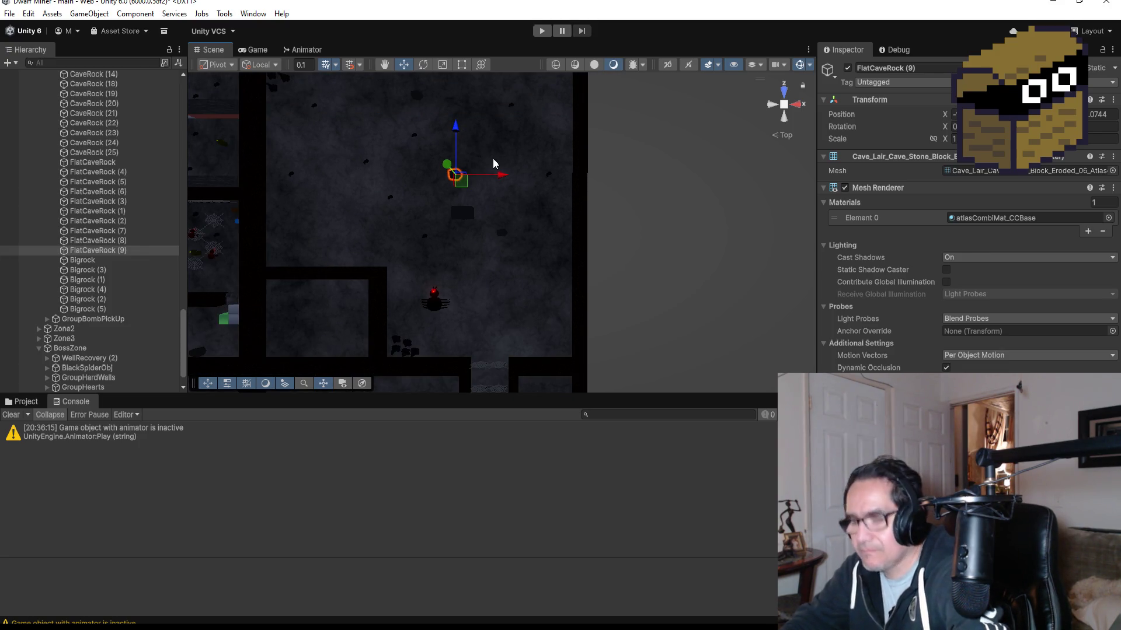
key(ctrl+d)
drag(499, 174, 365, 175)
drag(319, 134, 318, 203)
scroll(111, 243, up, 5)
scroll(111, 245, up, 10)
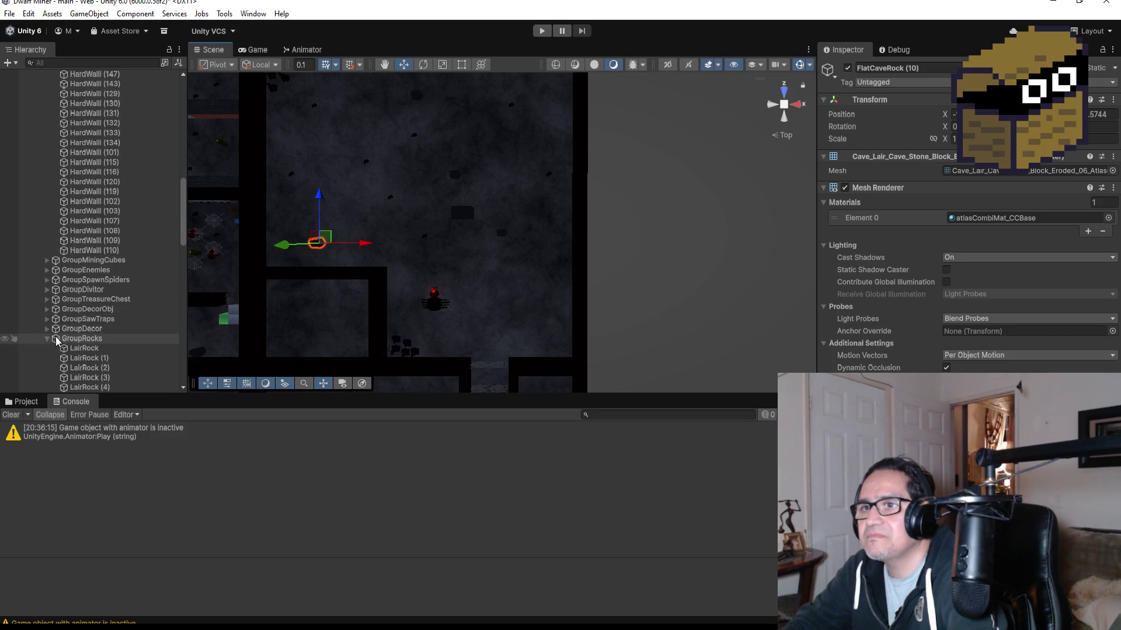
click(47, 339)
scroll(474, 289, down, 3)
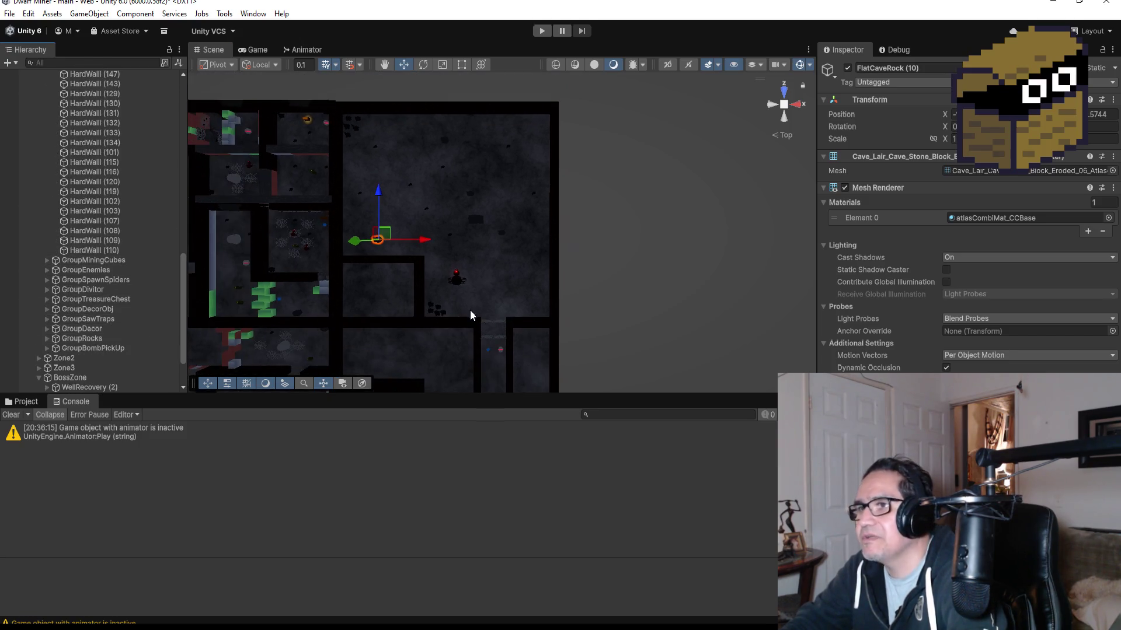
click(458, 280)
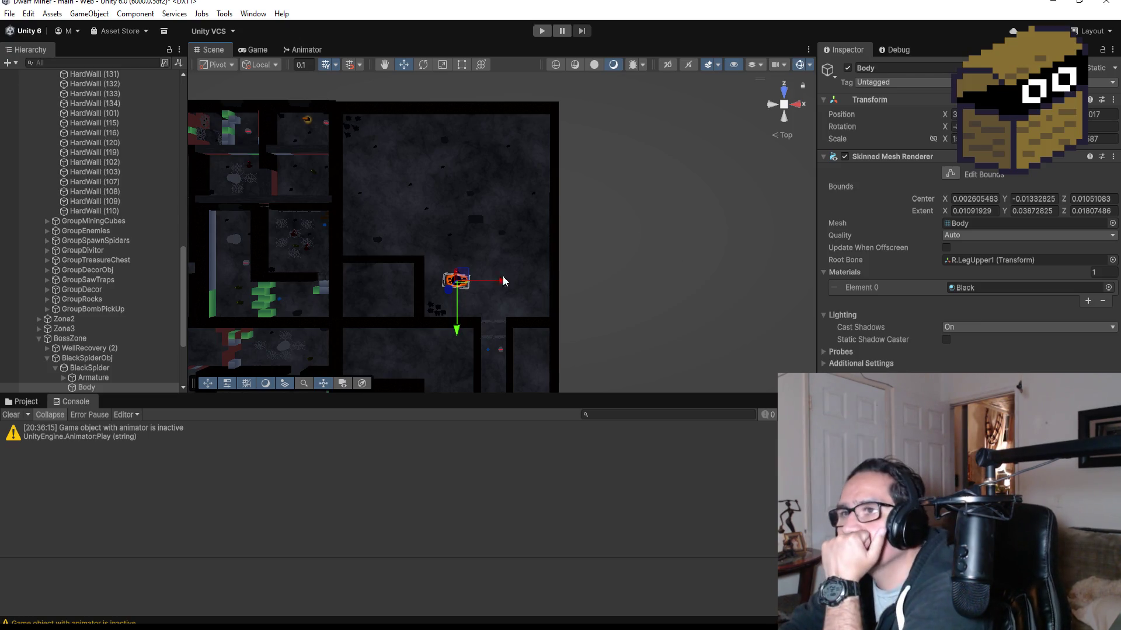
scroll(505, 290, up, 2)
scroll(505, 291, up, 3)
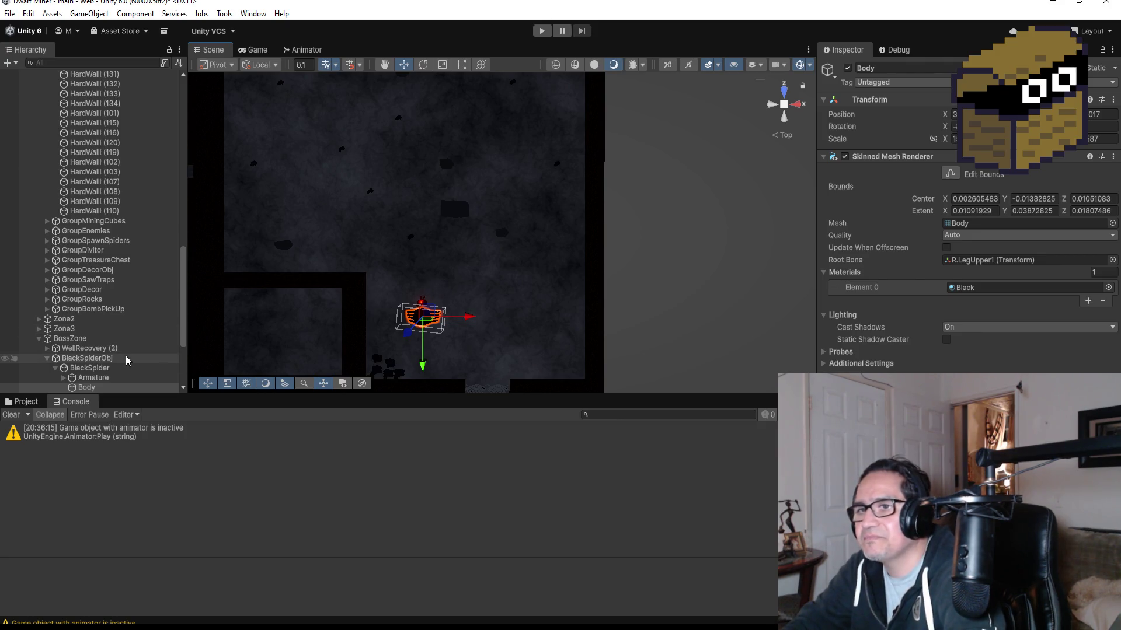
scroll(418, 233, down, 5)
scroll(481, 275, down, 3)
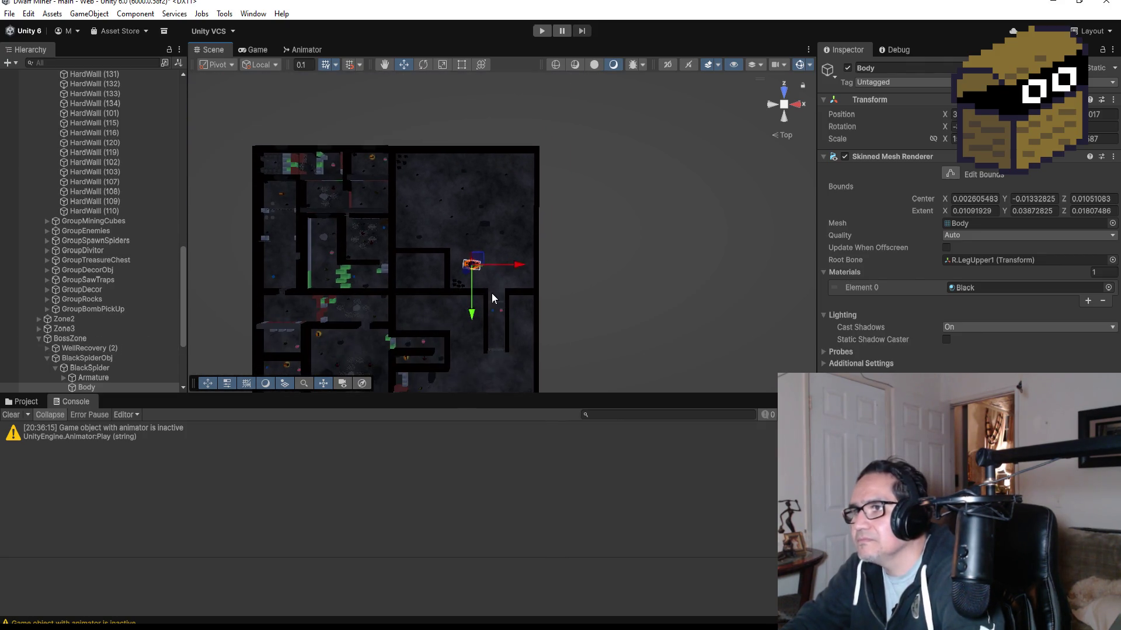
scroll(468, 325, down, 2)
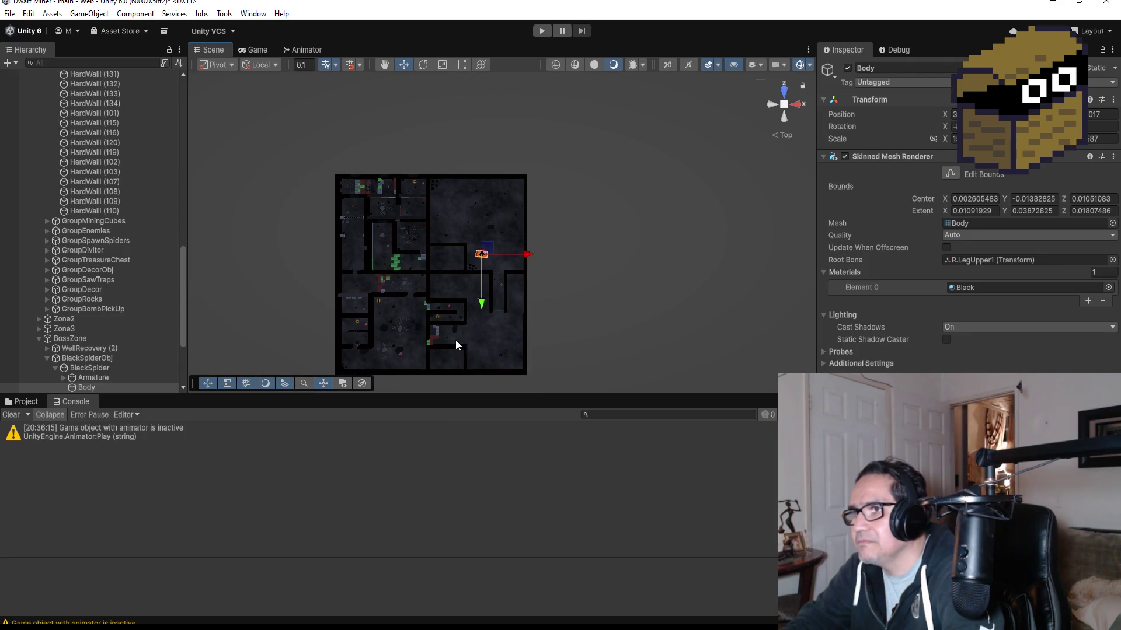
click(433, 337)
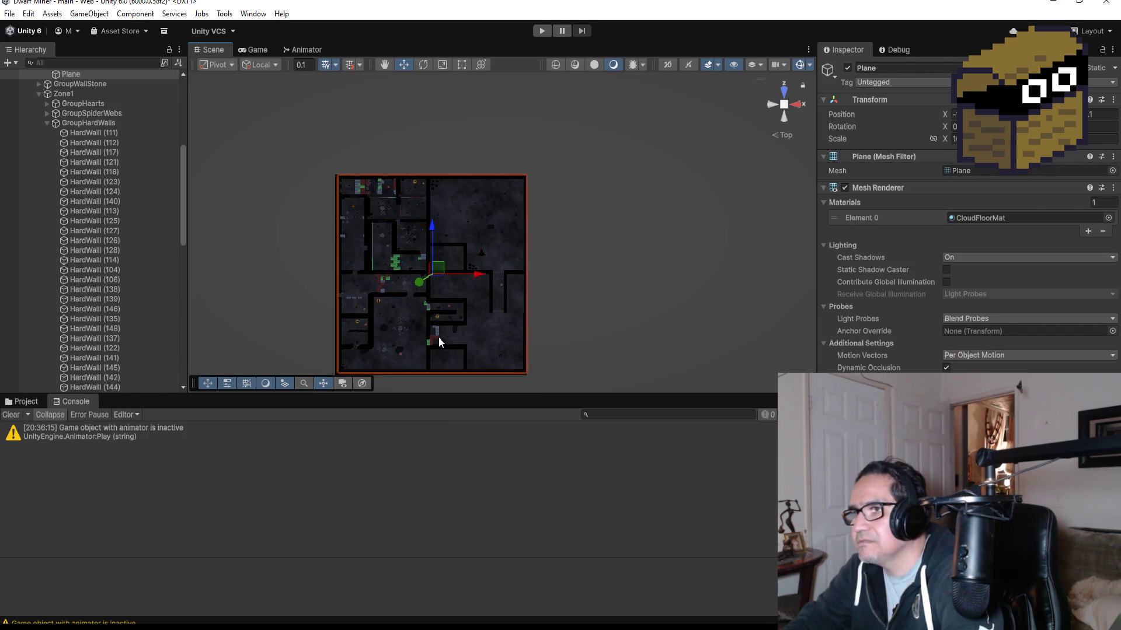
Step: Select MiningCube (123), a hard wall piece, then a barrier, ending on SuperHardCube (15)
click(439, 337)
key(f)
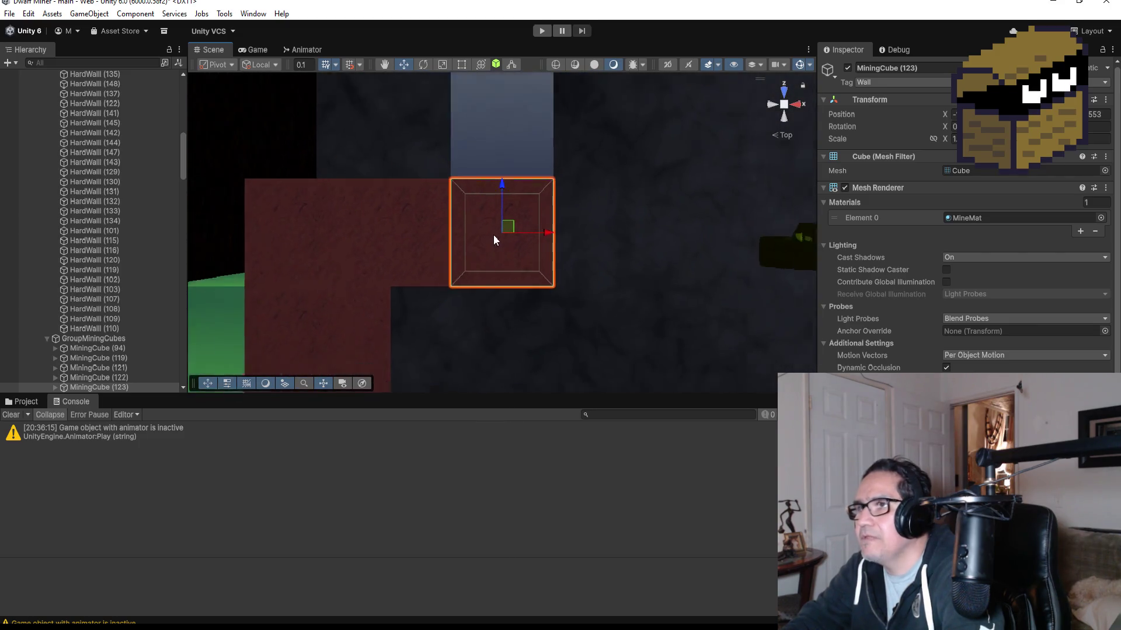
scroll(494, 239, down, 10)
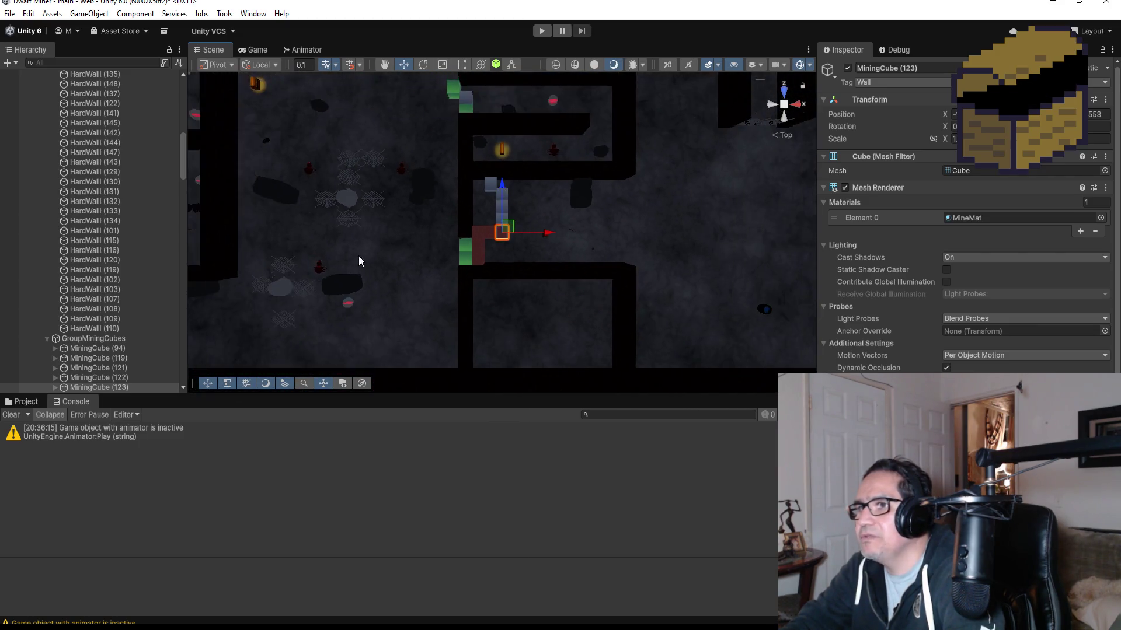
scroll(354, 255, down, 3)
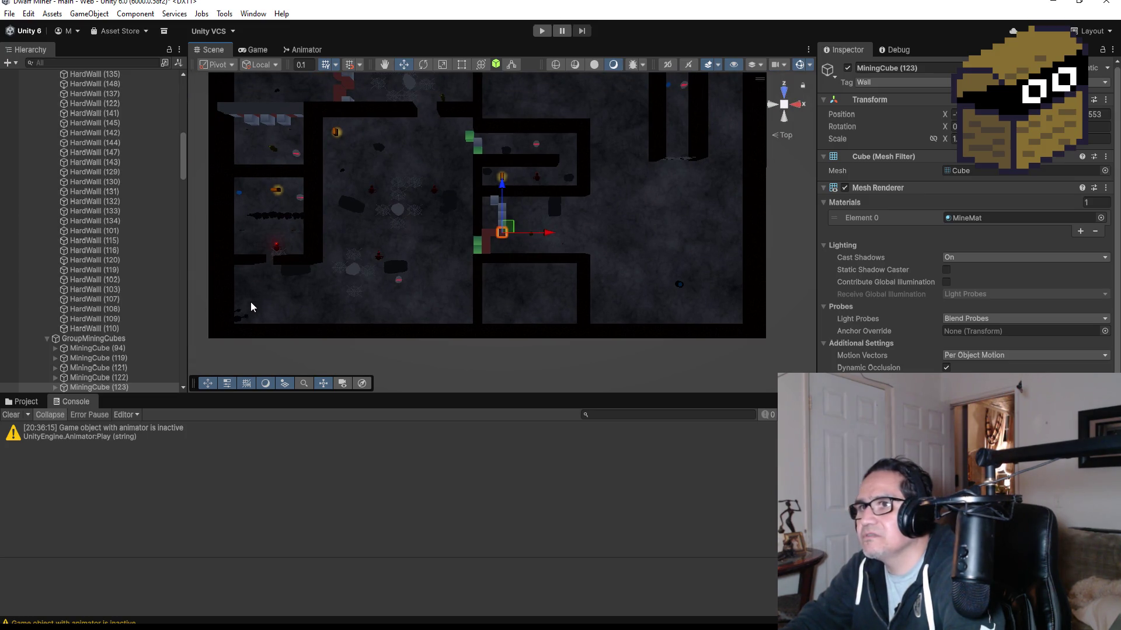
scroll(417, 191, down, 2)
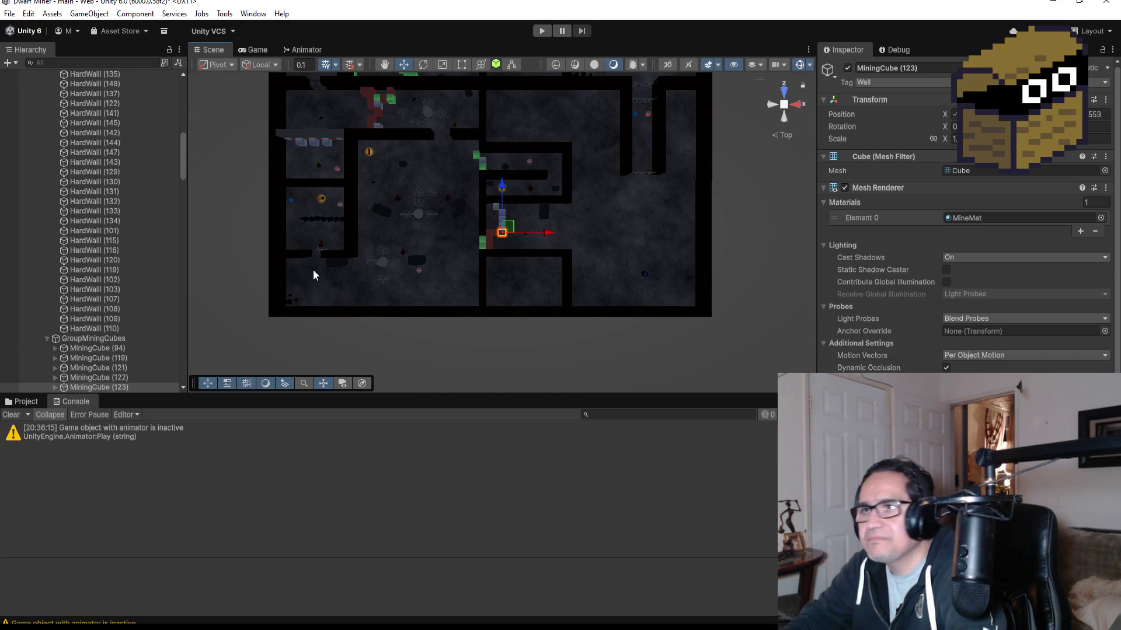
click(294, 257)
scroll(359, 163, up, 2)
scroll(380, 174, down, 2)
scroll(382, 176, down, 2)
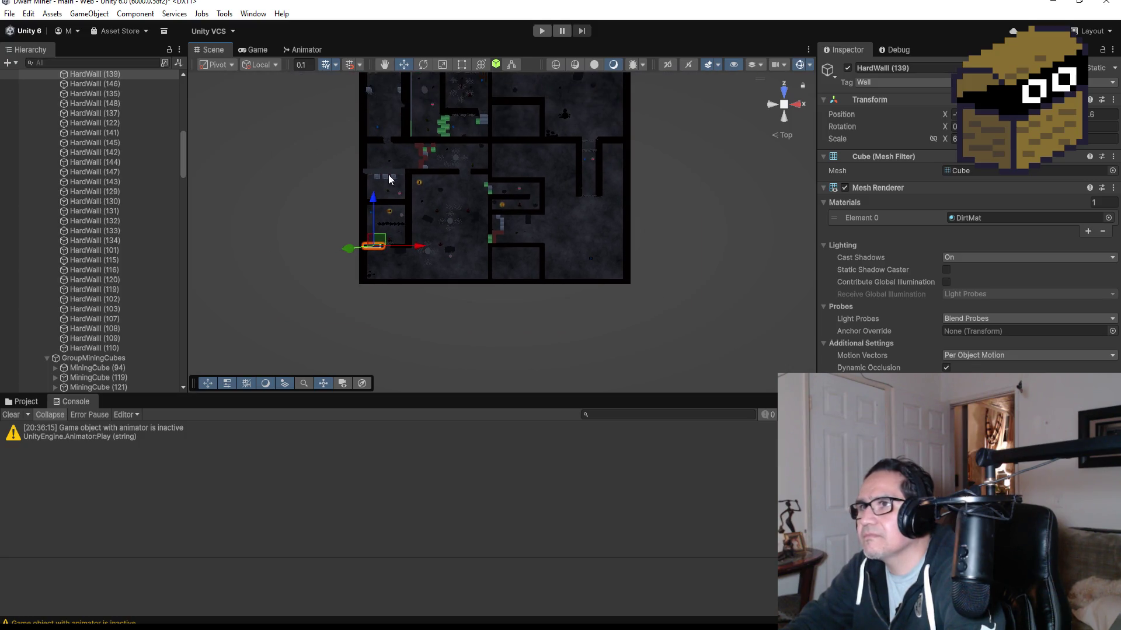
click(389, 144)
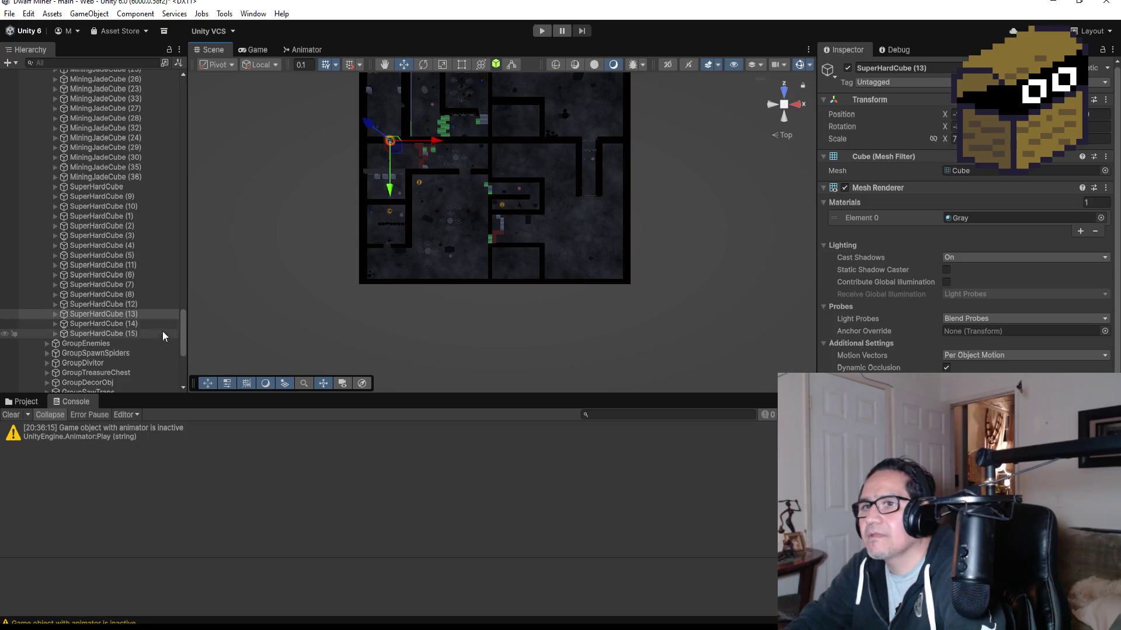
click(126, 331)
Step: Duplicate the barrier into SuperHardCube (16) and move it to a new spot
scroll(480, 230, down, 2)
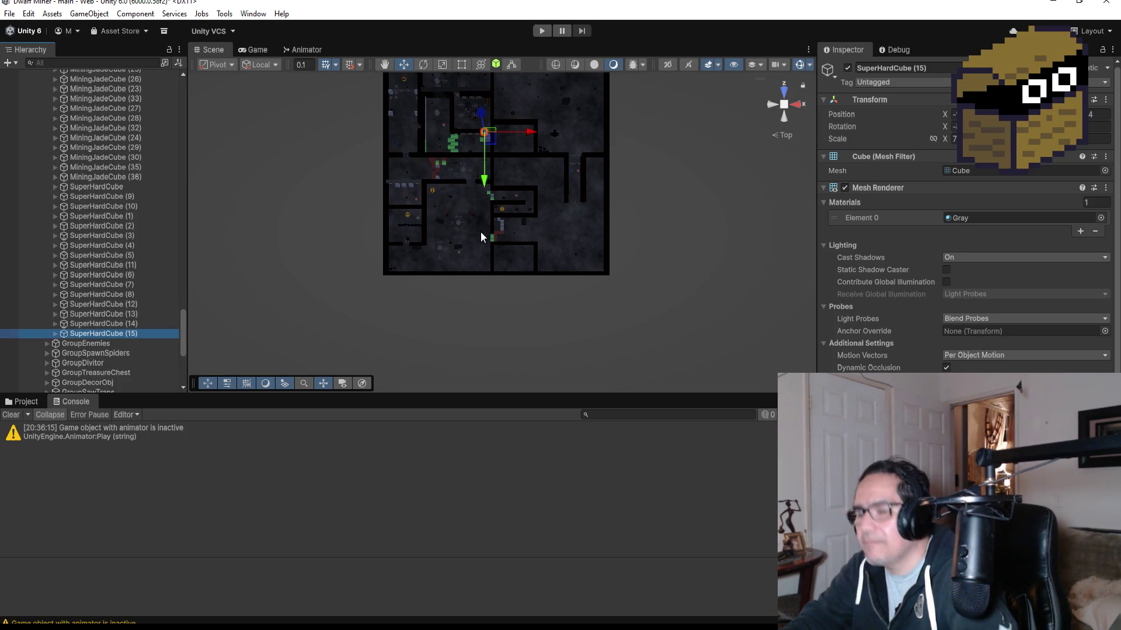
key(ctrl+d)
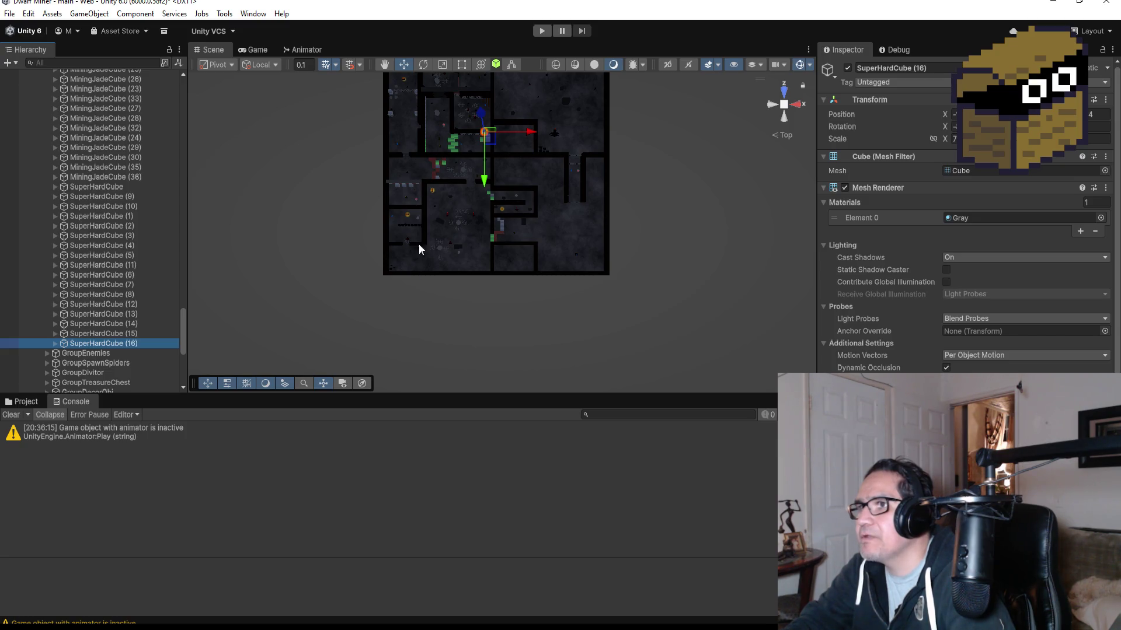
drag(485, 181, 486, 191)
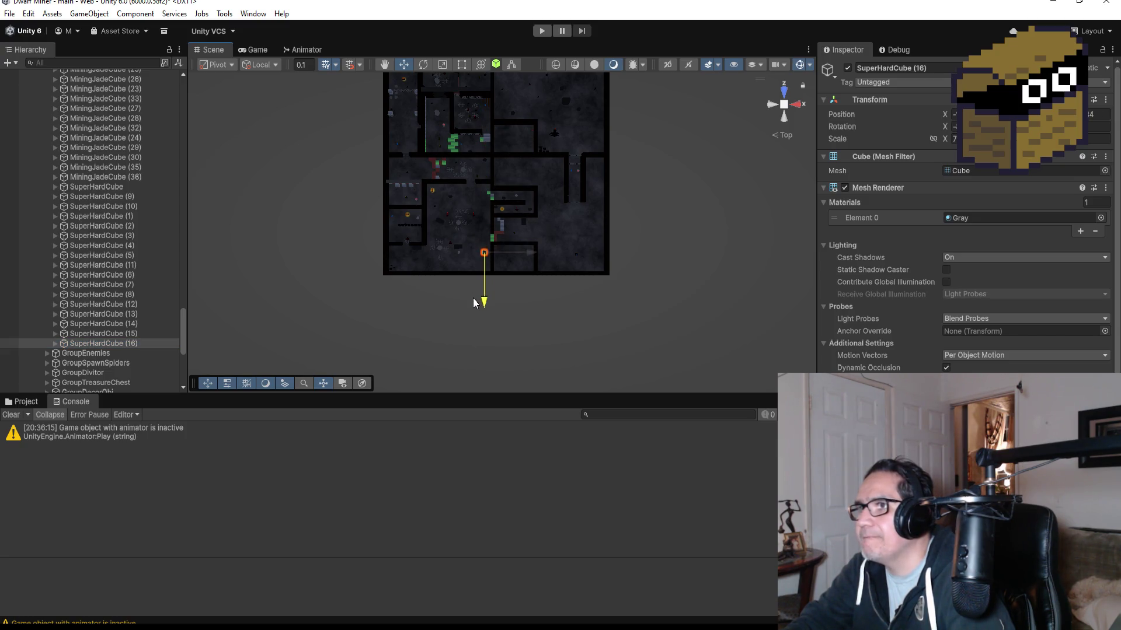
click(531, 254)
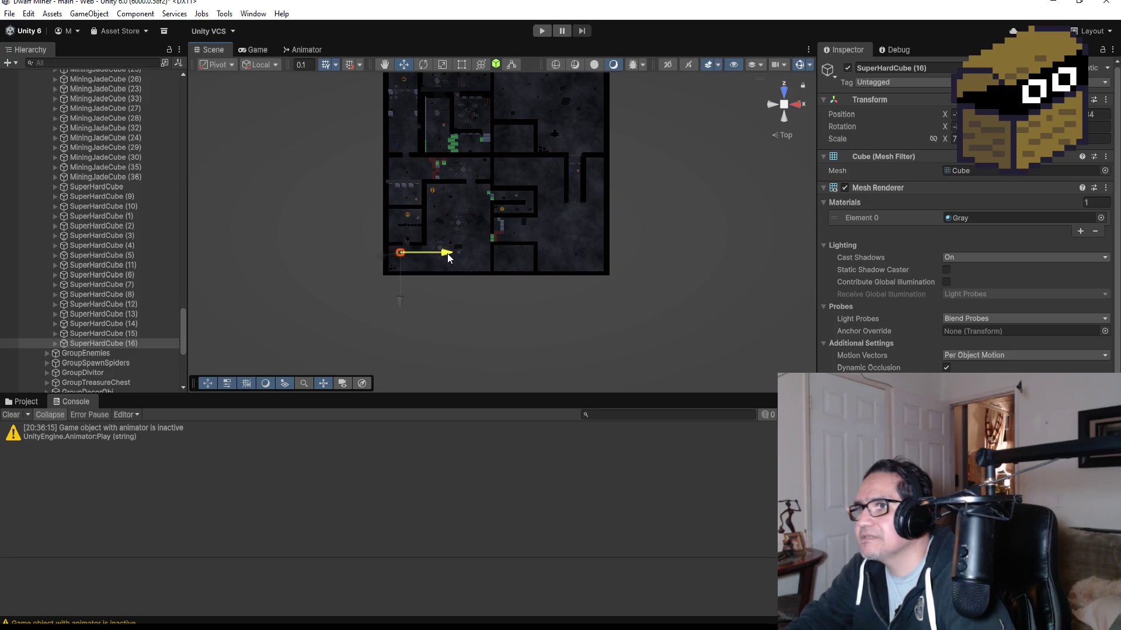
key(f)
scroll(553, 265, down, 4)
scroll(510, 265, down, 3)
drag(502, 281, 504, 252)
mouse_move(581, 239)
mouse_down()
mouse_move(530, 230)
mouse_move(653, 246)
mouse_move(638, 168)
mouse_move(525, 213)
mouse_move(607, 281)
mouse_move(663, 245)
mouse_move(618, 265)
mouse_up()
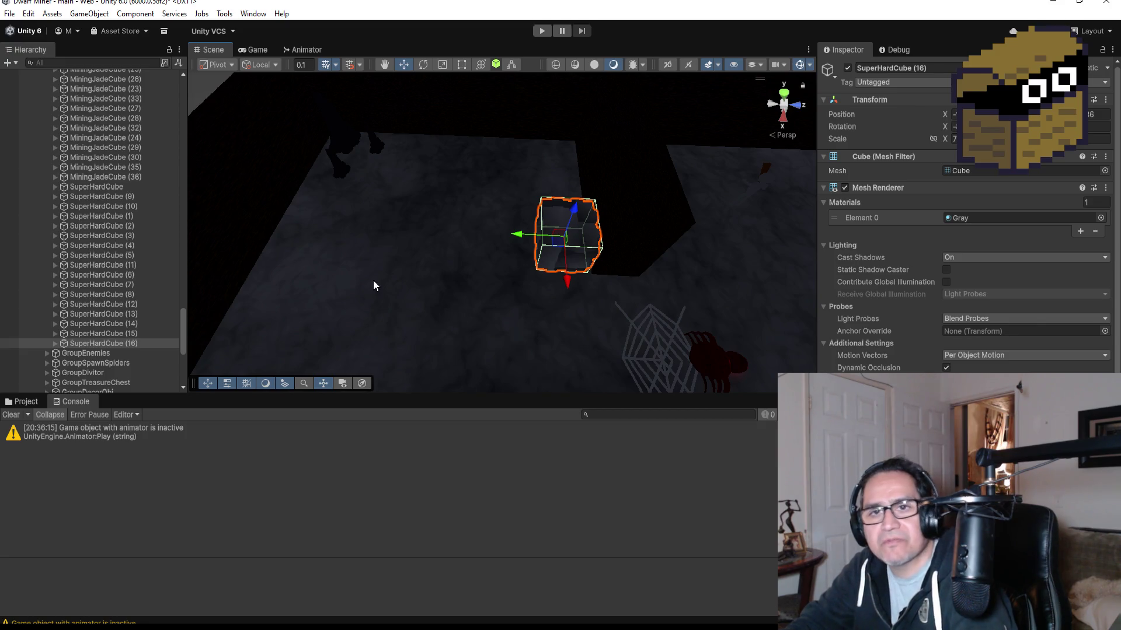
Step: Add SuperHardCube (17) and (18) in a row beside it, leaving (18) selected
key(ctrl+d)
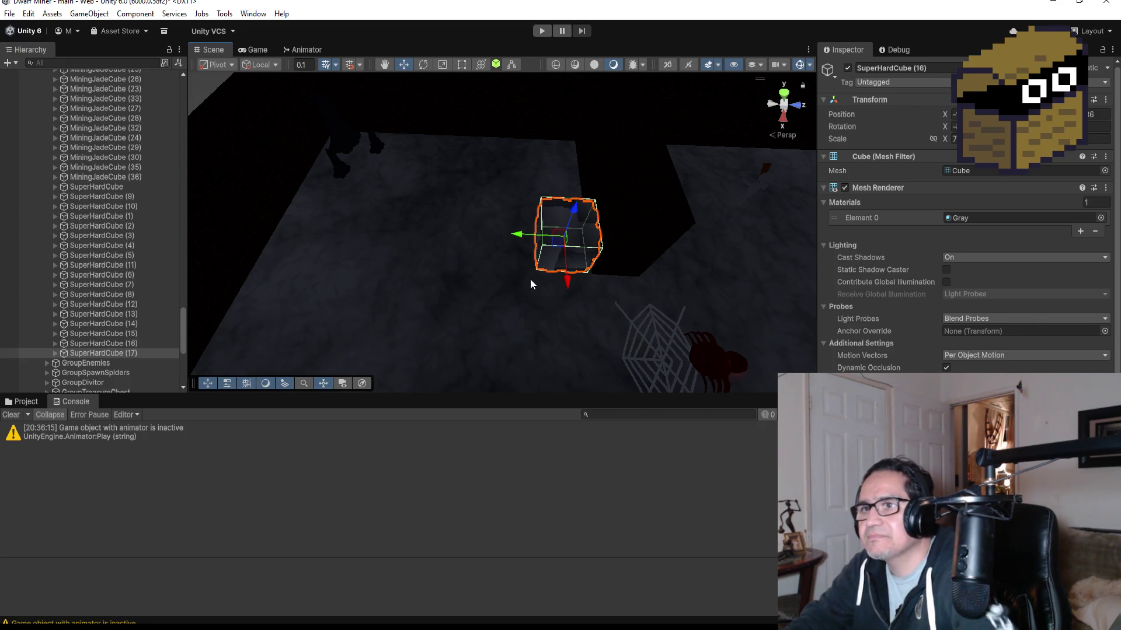
mouse_move(518, 234)
mouse_down()
mouse_move(453, 232)
mouse_move(466, 232)
mouse_up()
mouse_move(579, 202)
mouse_down()
mouse_move(696, 277)
mouse_move(651, 269)
mouse_move(662, 285)
mouse_move(624, 295)
mouse_up()
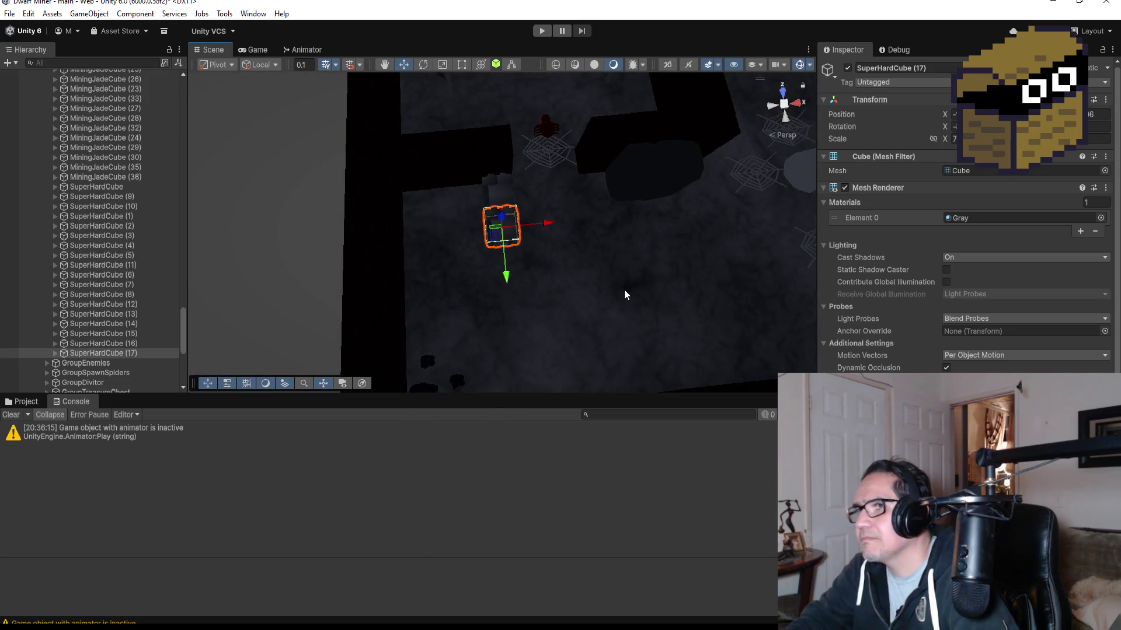
key(ctrl+d)
mouse_move(506, 275)
mouse_down()
mouse_move(514, 330)
mouse_move(513, 317)
mouse_up()
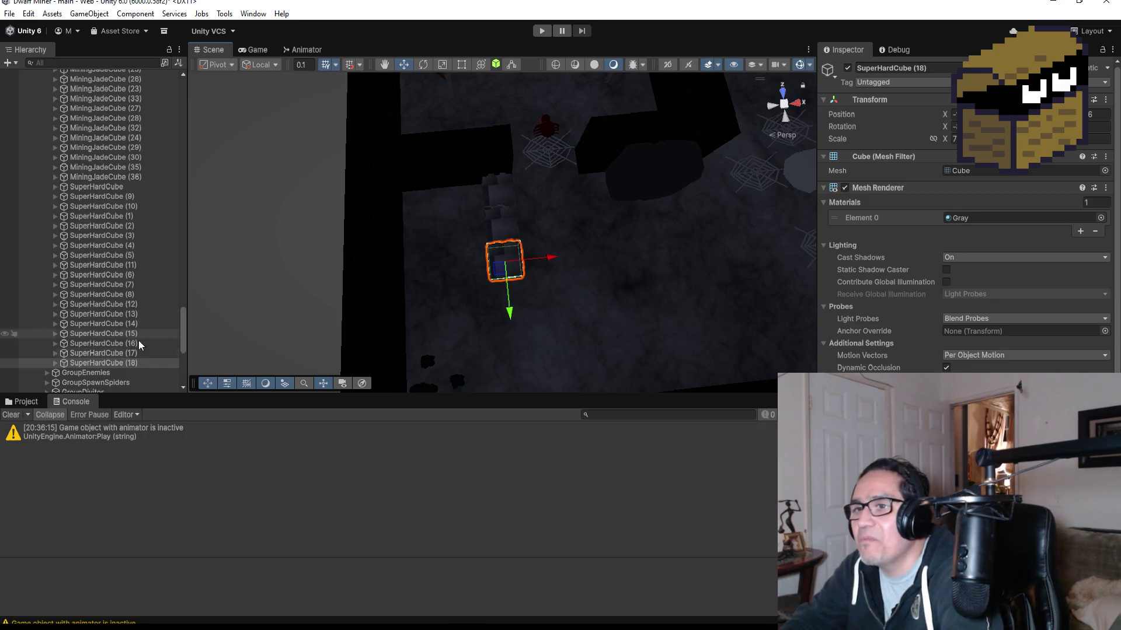
click(133, 363)
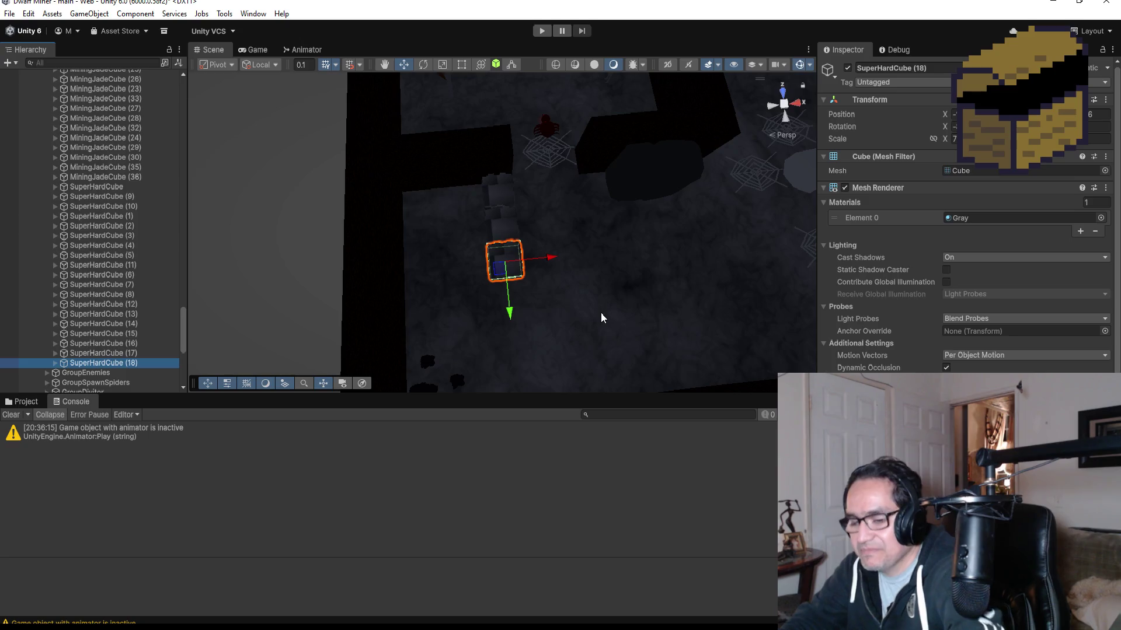
Step: Duplicate SuperHardCube (19) below the row and switch to a top-down view
key(ctrl+d)
mouse_move(512, 319)
mouse_down()
mouse_move(523, 370)
mouse_move(521, 348)
mouse_up()
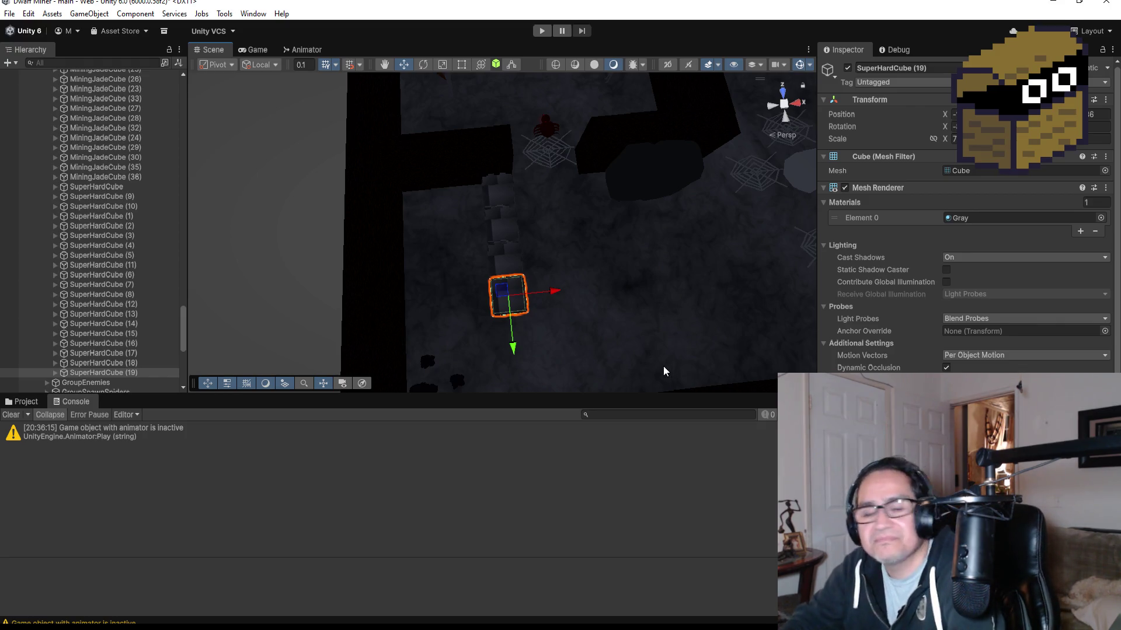
scroll(588, 355, up, 3)
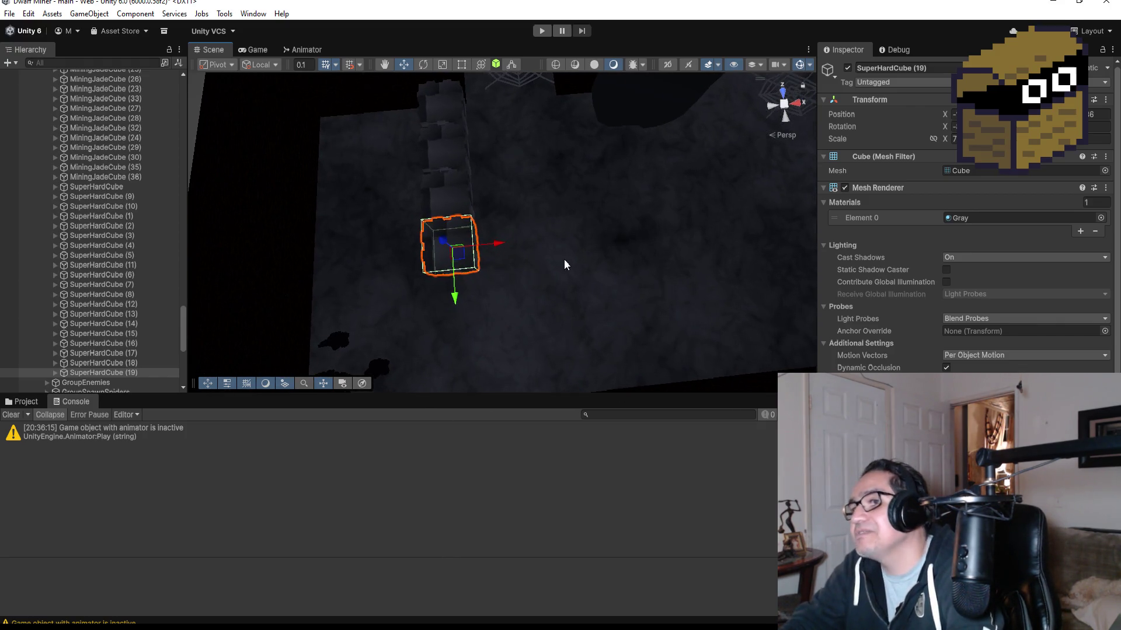
click(785, 93)
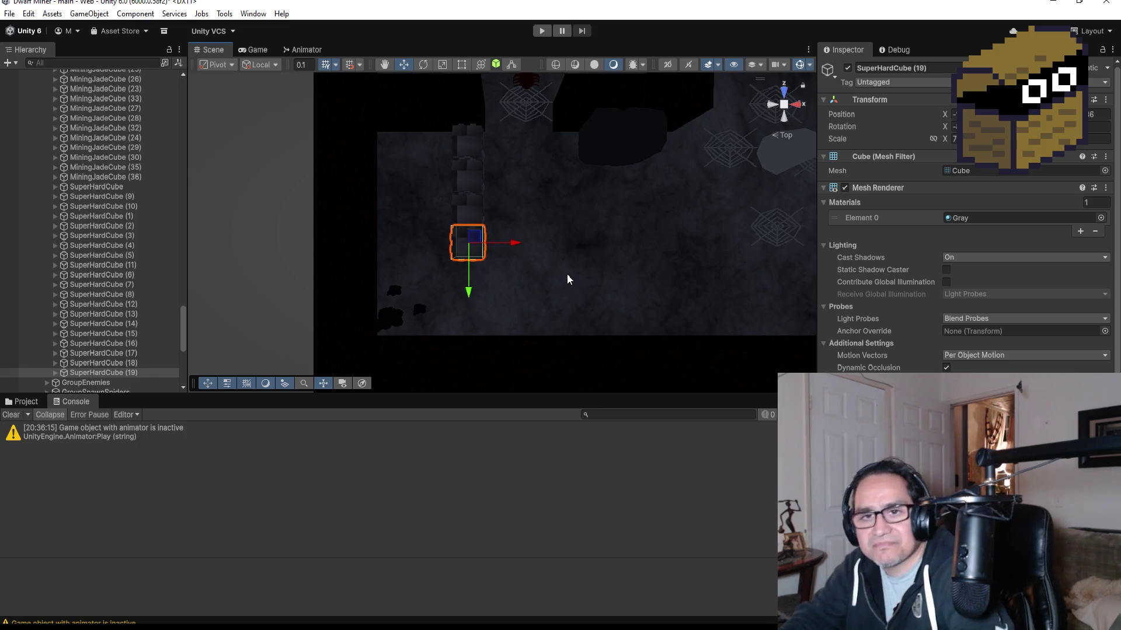
Step: Add SuperHardCube (20) and position it beside the row
key(ctrl+d)
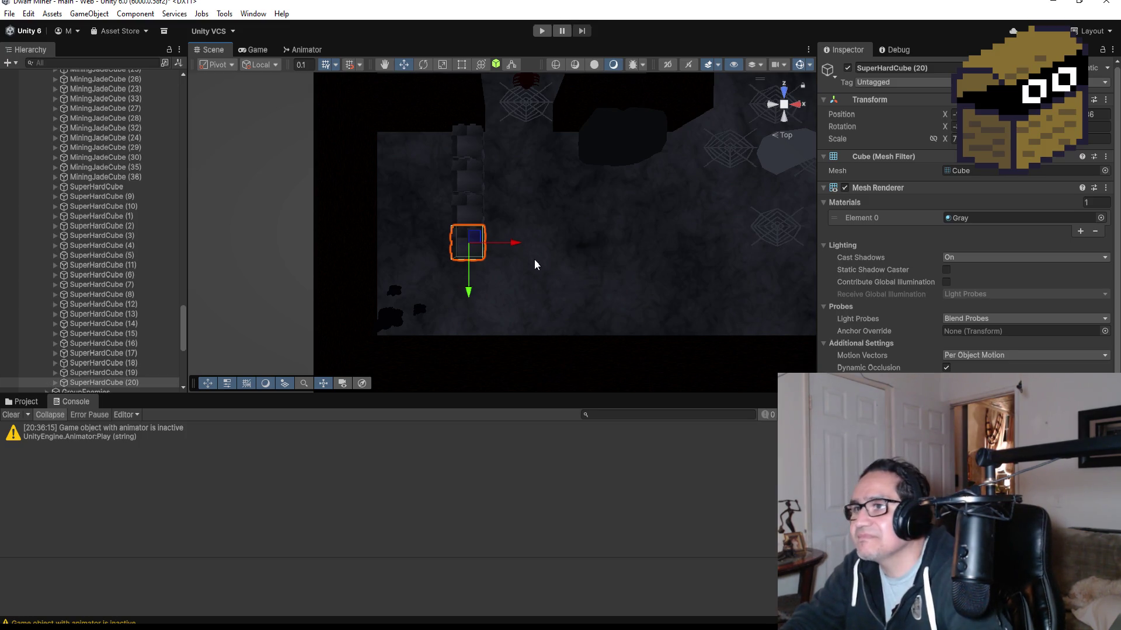
mouse_move(509, 240)
mouse_down()
mouse_move(465, 243)
mouse_move(483, 243)
mouse_up()
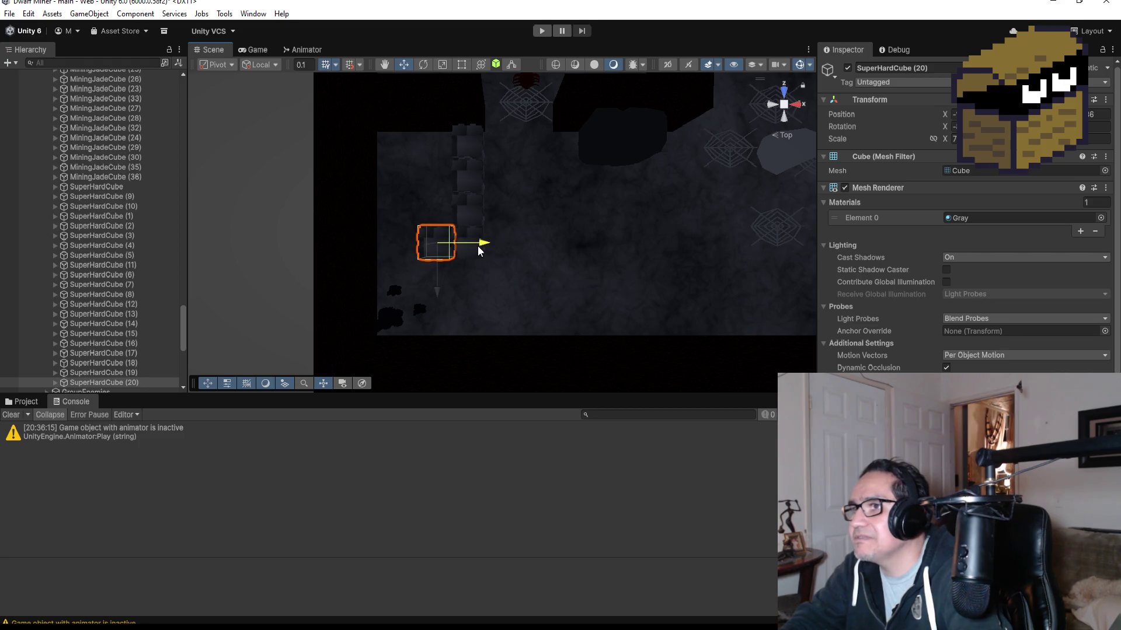
drag(477, 300, 529, 255)
mouse_move(446, 257)
mouse_down()
mouse_move(461, 253)
mouse_move(415, 283)
mouse_move(439, 272)
mouse_move(416, 272)
mouse_up()
scroll(477, 295, down, 3)
Step: Add SuperHardCube (21) along the wall, shift (20) further left, and enter play mode
key(ctrl+d)
key(f)
mouse_move(582, 294)
mouse_down()
mouse_move(677, 251)
mouse_move(613, 272)
mouse_move(684, 269)
mouse_move(634, 242)
mouse_up()
drag(547, 242, 534, 240)
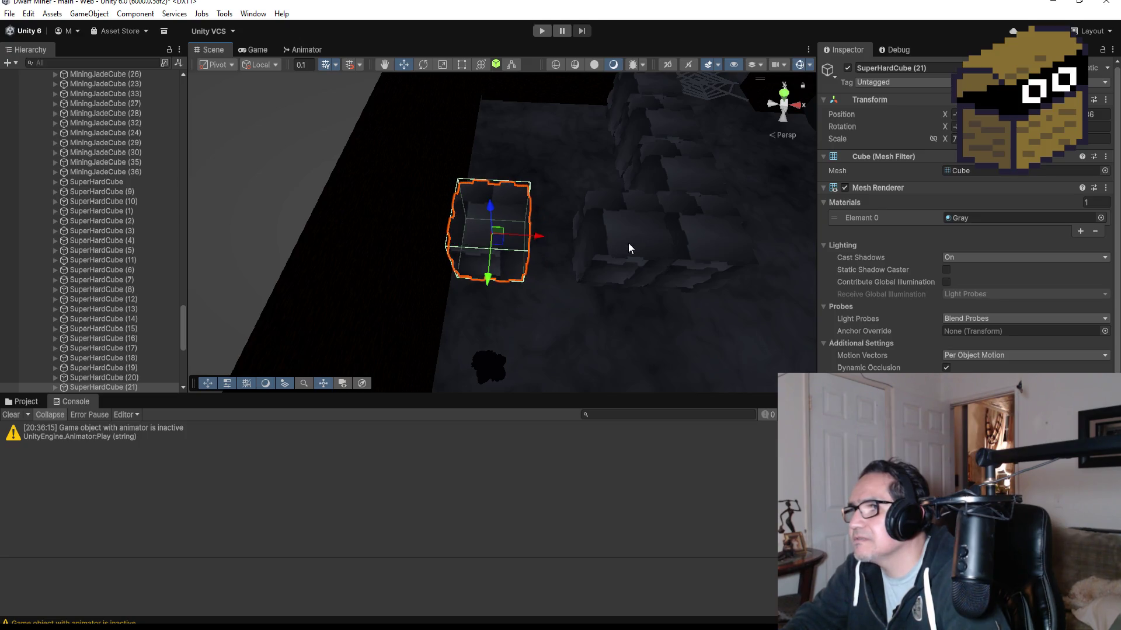
click(629, 245)
mouse_move(663, 244)
mouse_down()
mouse_move(611, 244)
mouse_move(613, 260)
mouse_up()
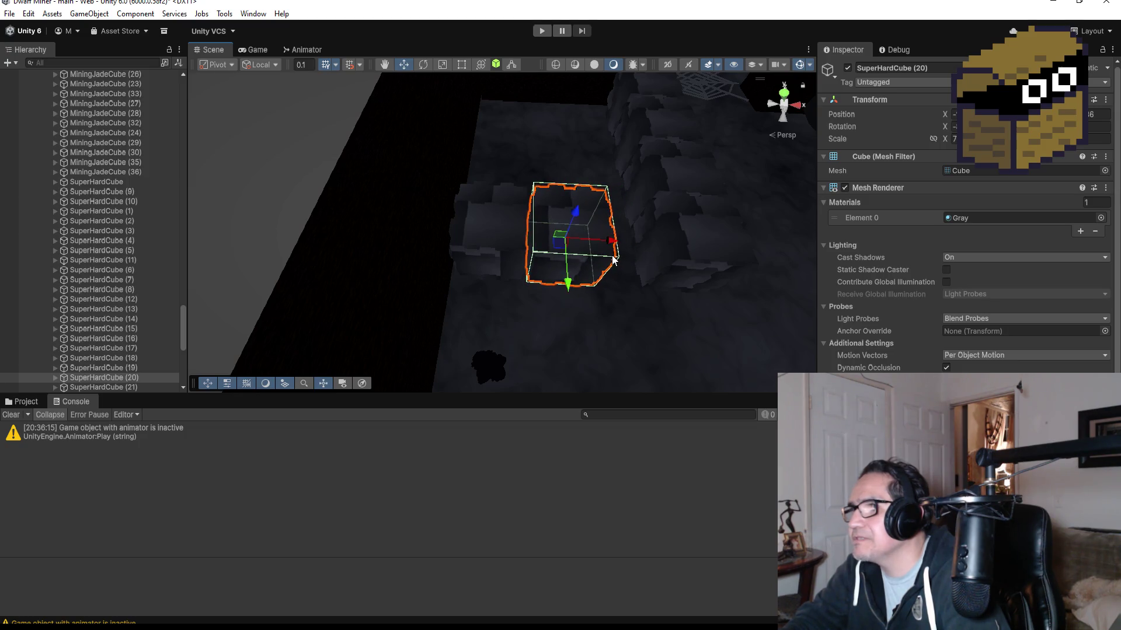
scroll(613, 260, down, 3)
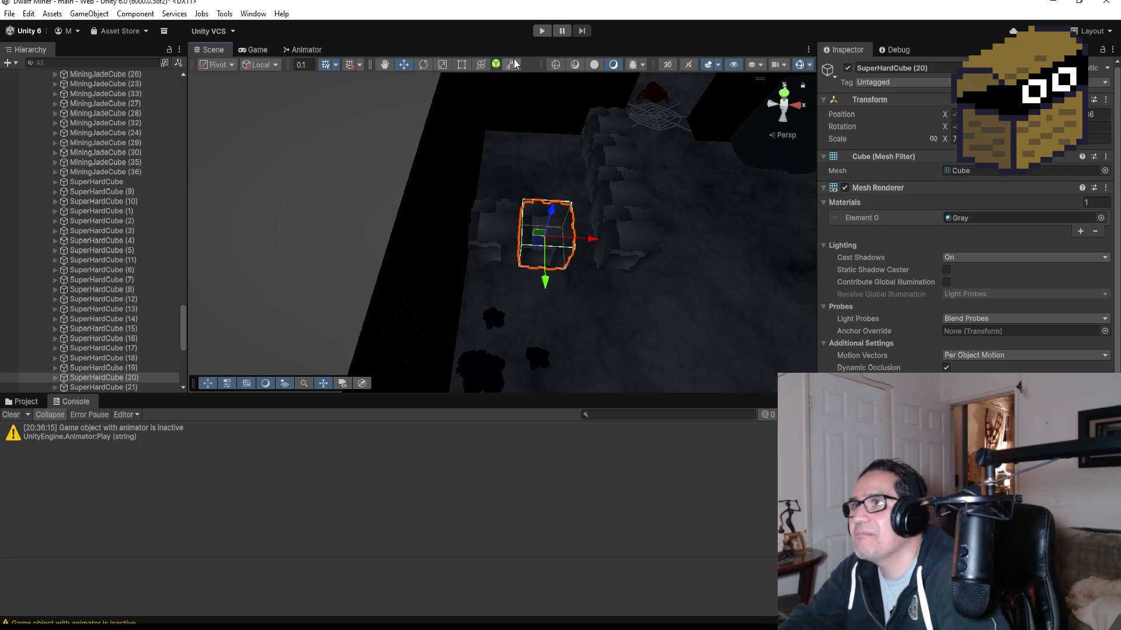
click(541, 30)
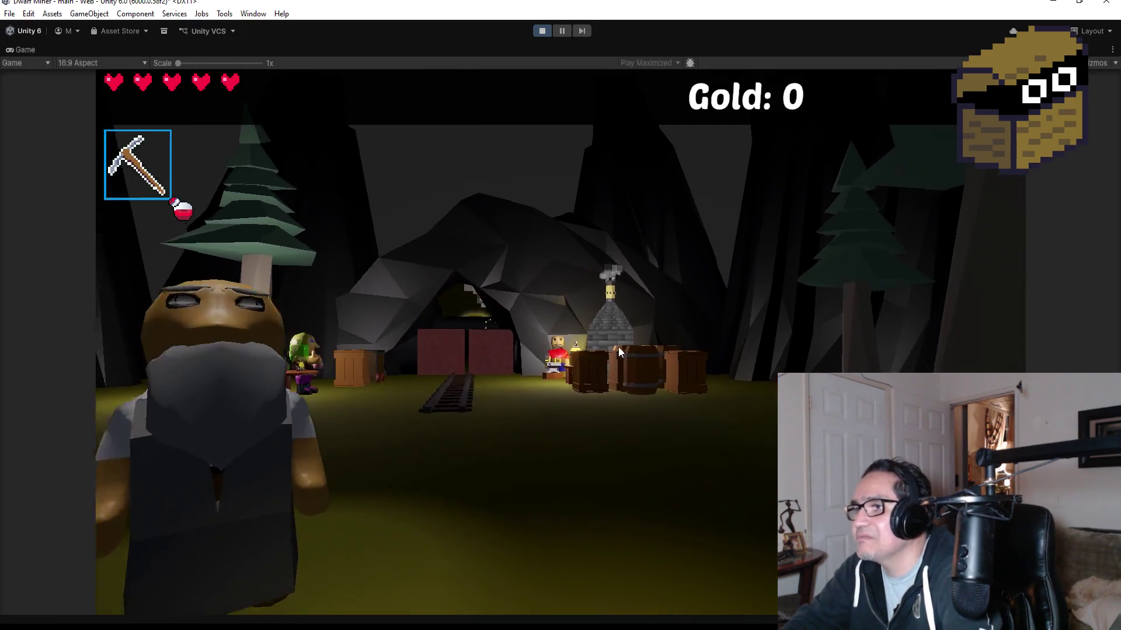
Step: Fire fireballs at the cave and barrels, collecting 1 gold
click(598, 369)
click(560, 343)
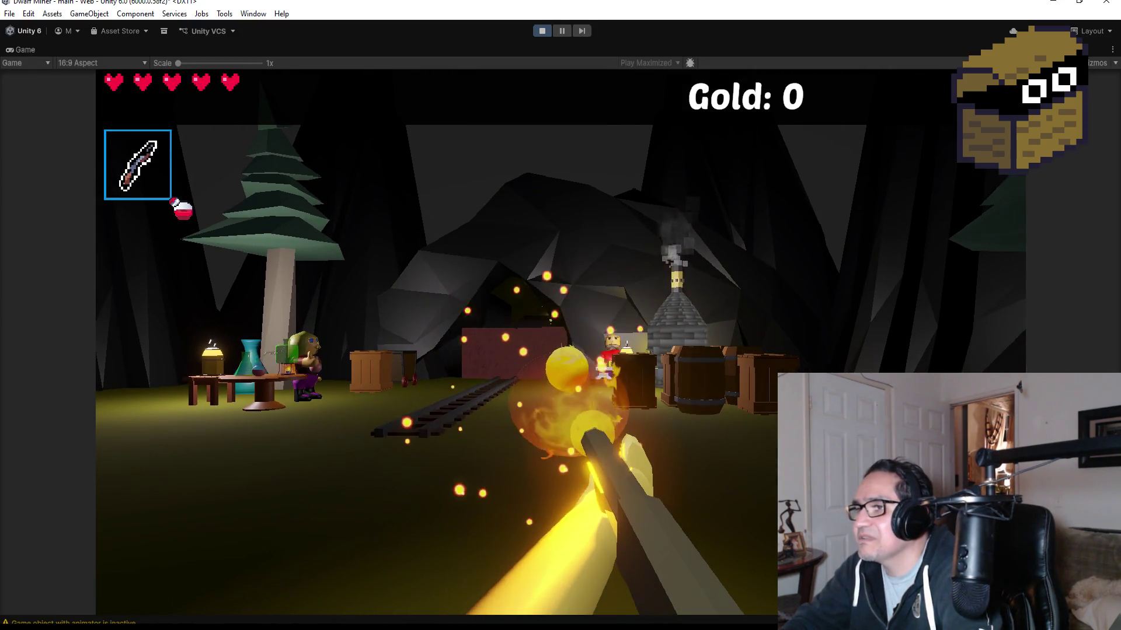
click(561, 343)
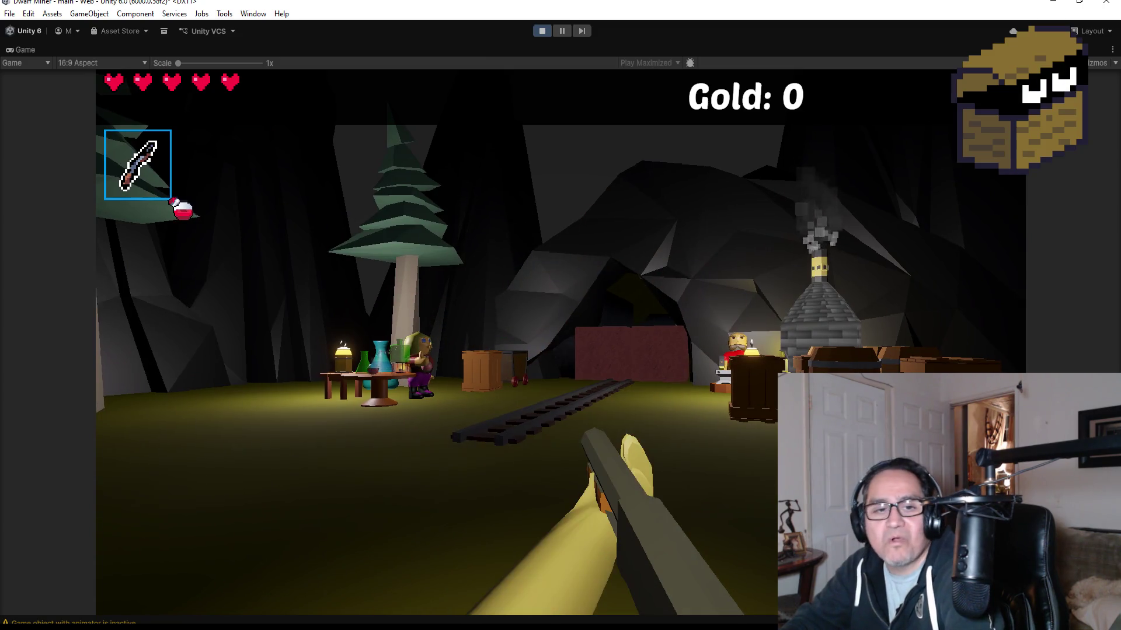
click(560, 343)
click(560, 342)
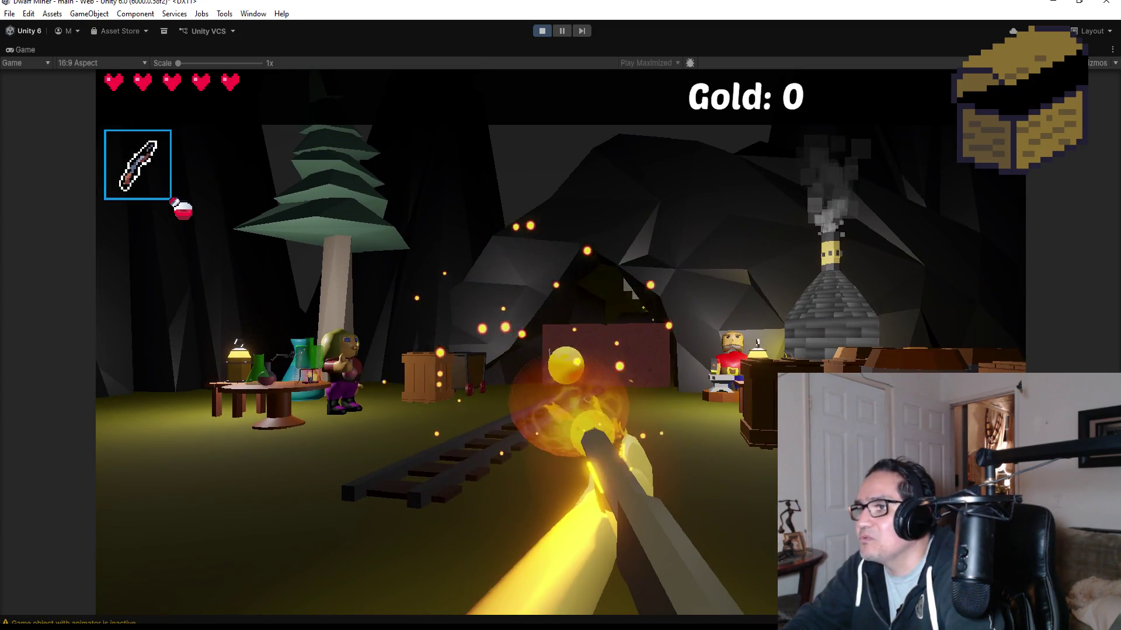
click(560, 343)
click(560, 343)
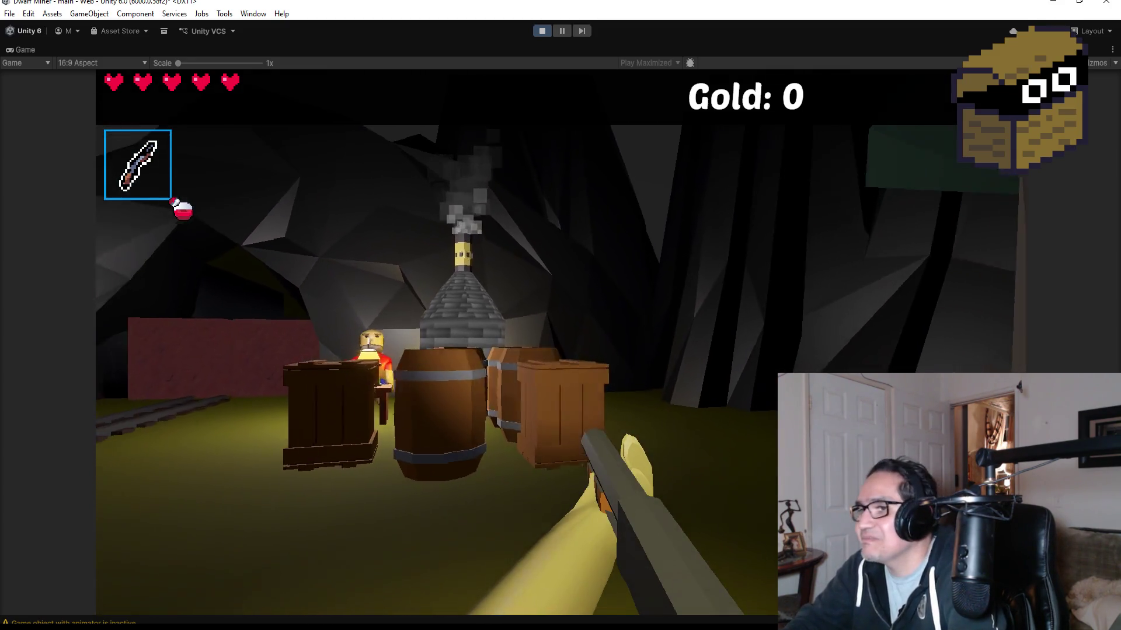
click(560, 343)
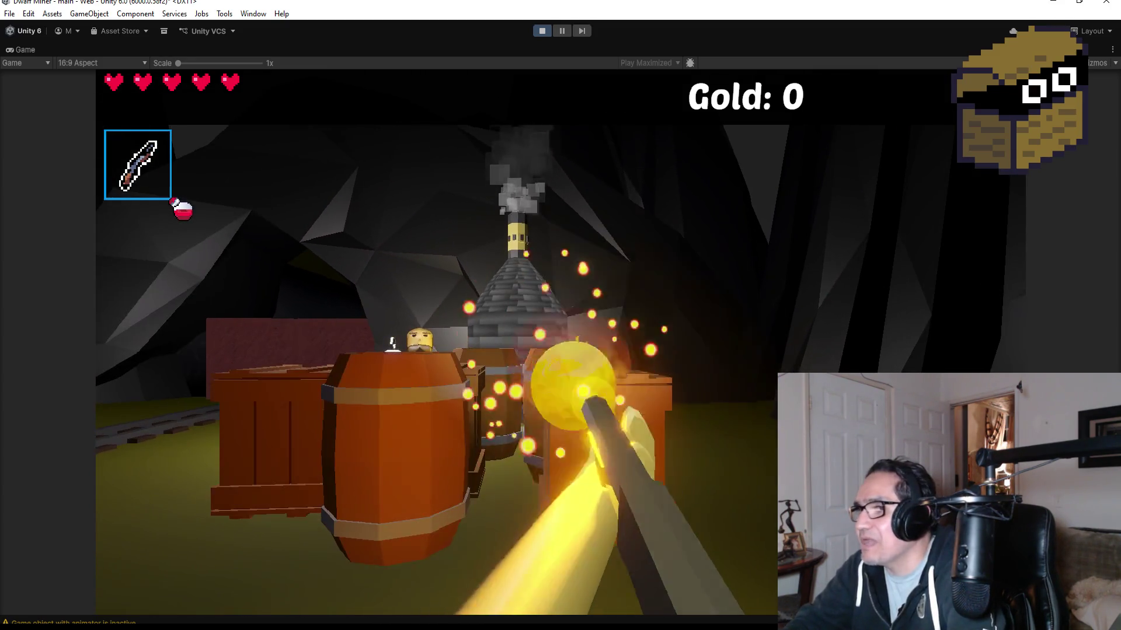
click(561, 343)
click(561, 343)
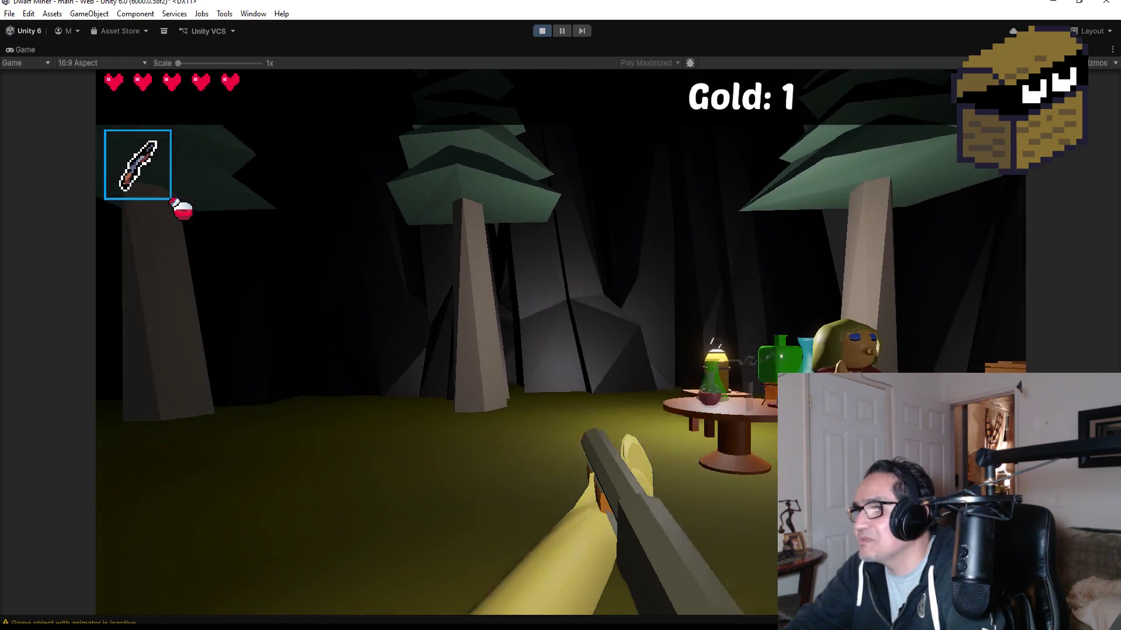
click(561, 343)
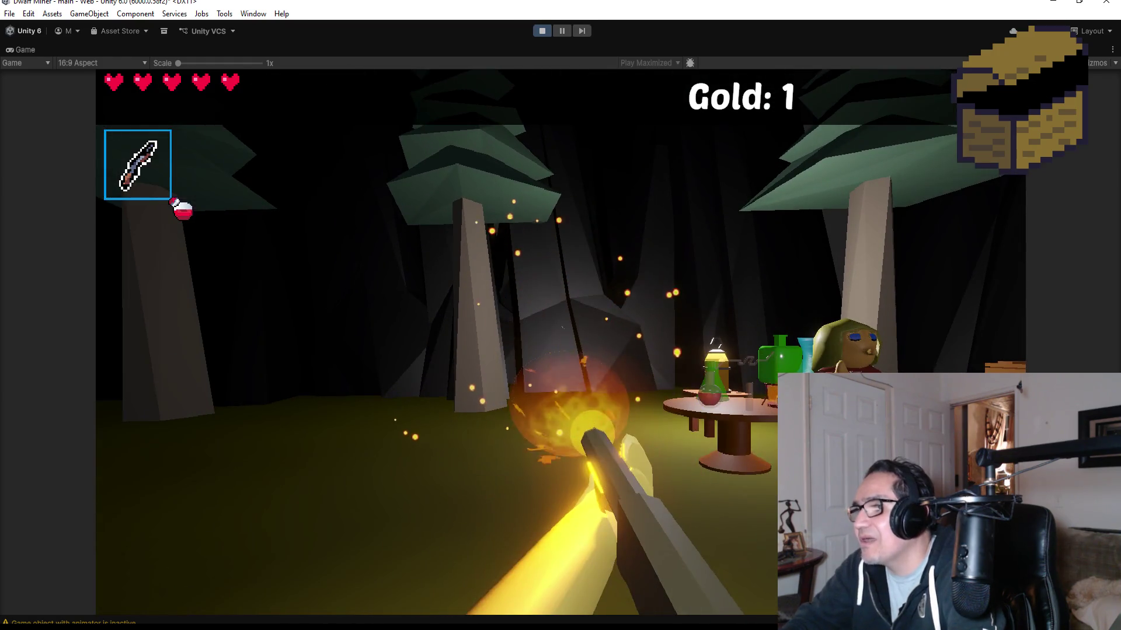
click(561, 343)
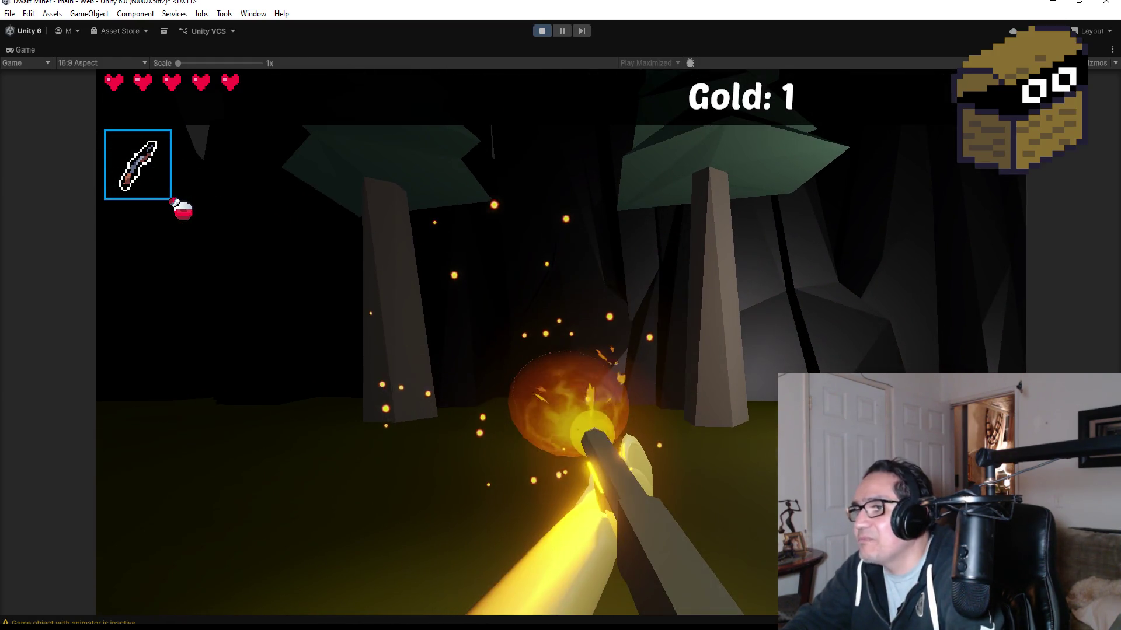
click(560, 342)
click(561, 342)
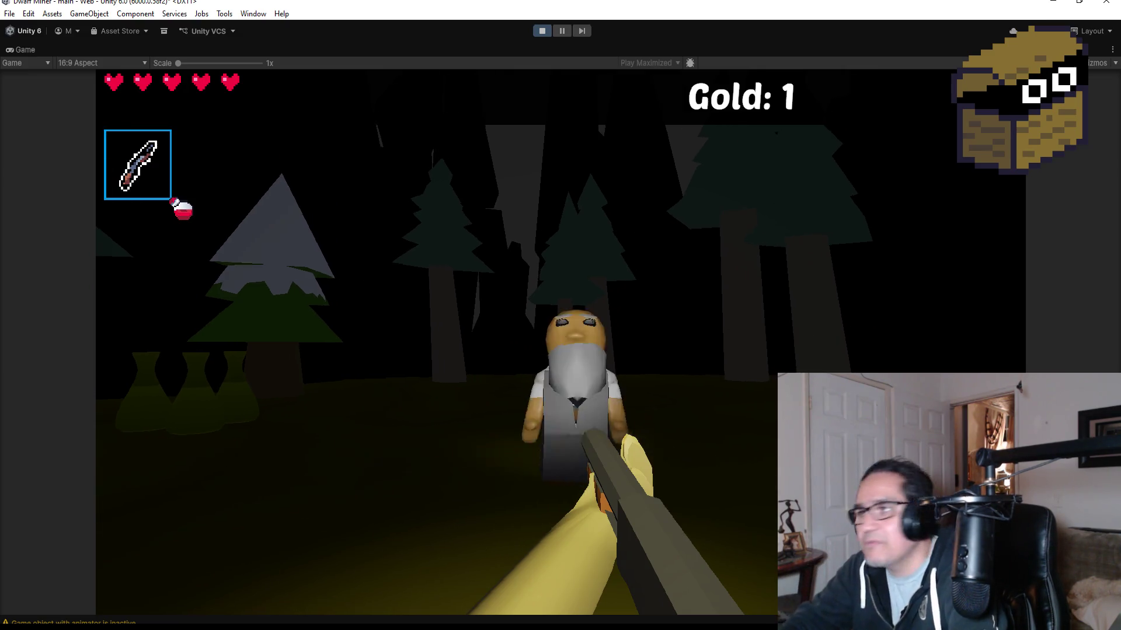
Step: Walk forward into the cave, bring up the Settings panel and stop the play-test
key(w)
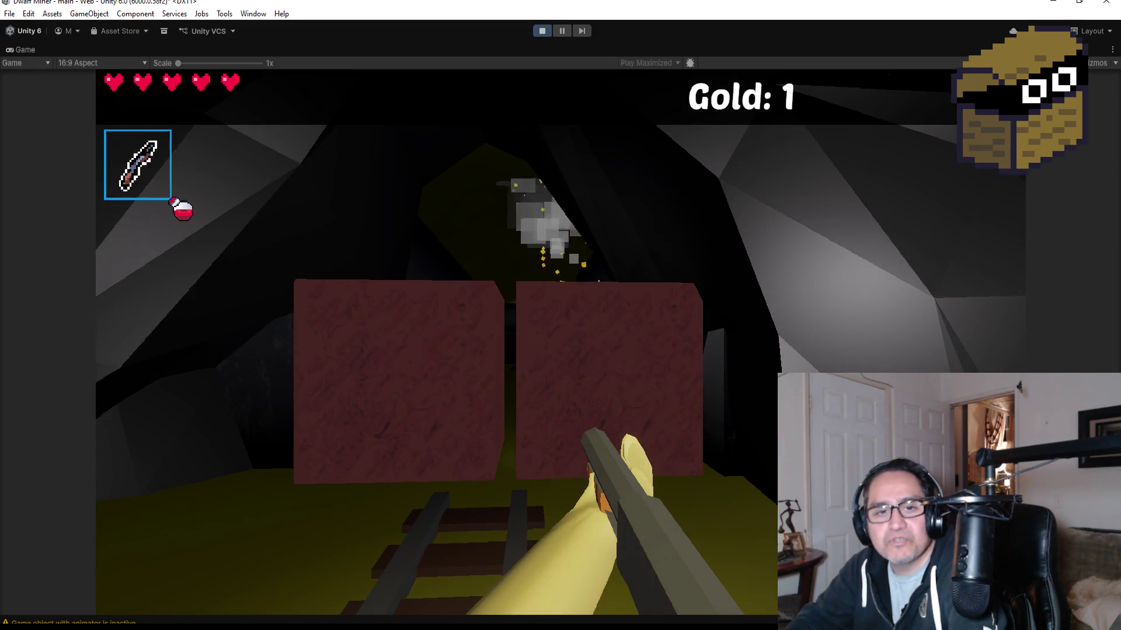
key(Escape)
click(542, 31)
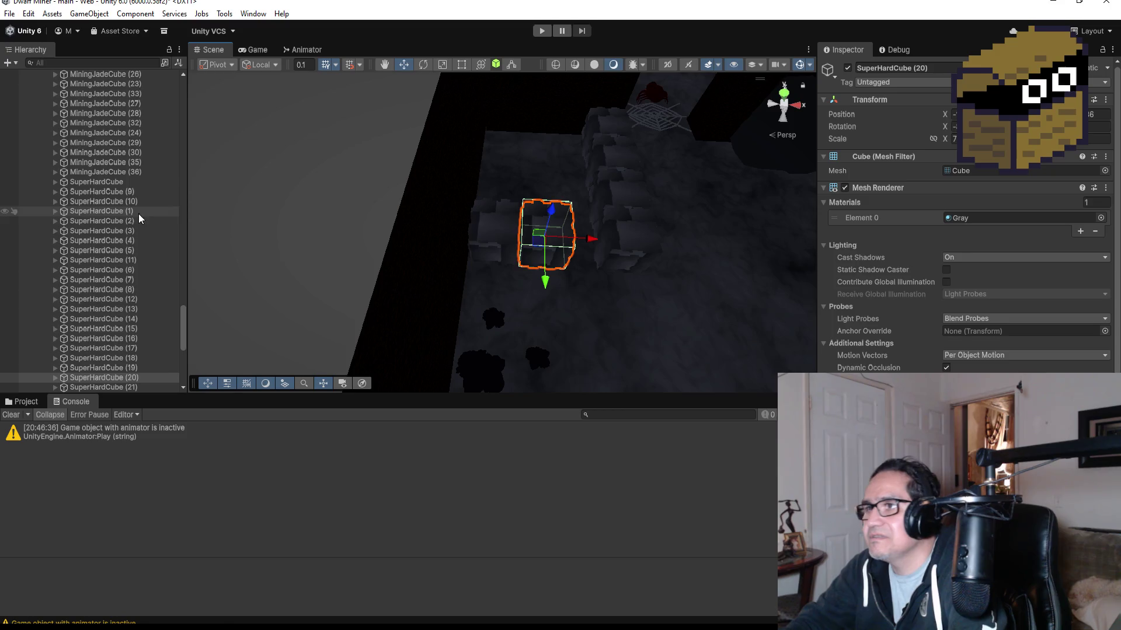
Step: Move SuperHardCube (20) right along the wall and duplicate it into (22) lined up beside it
scroll(636, 257, up, 3)
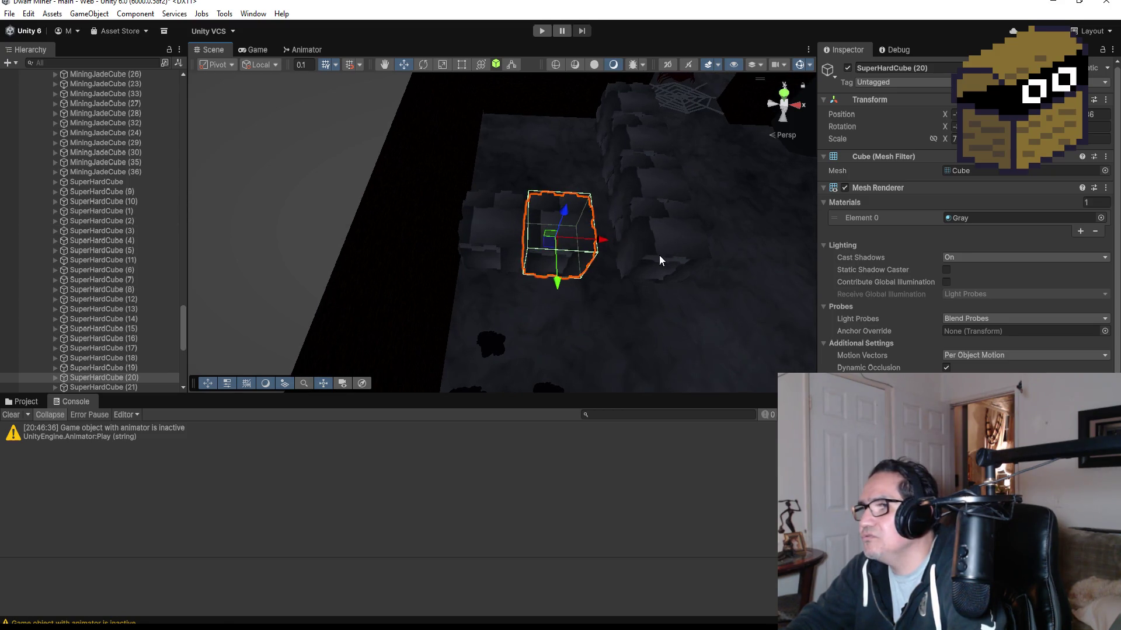
drag(603, 239, 646, 245)
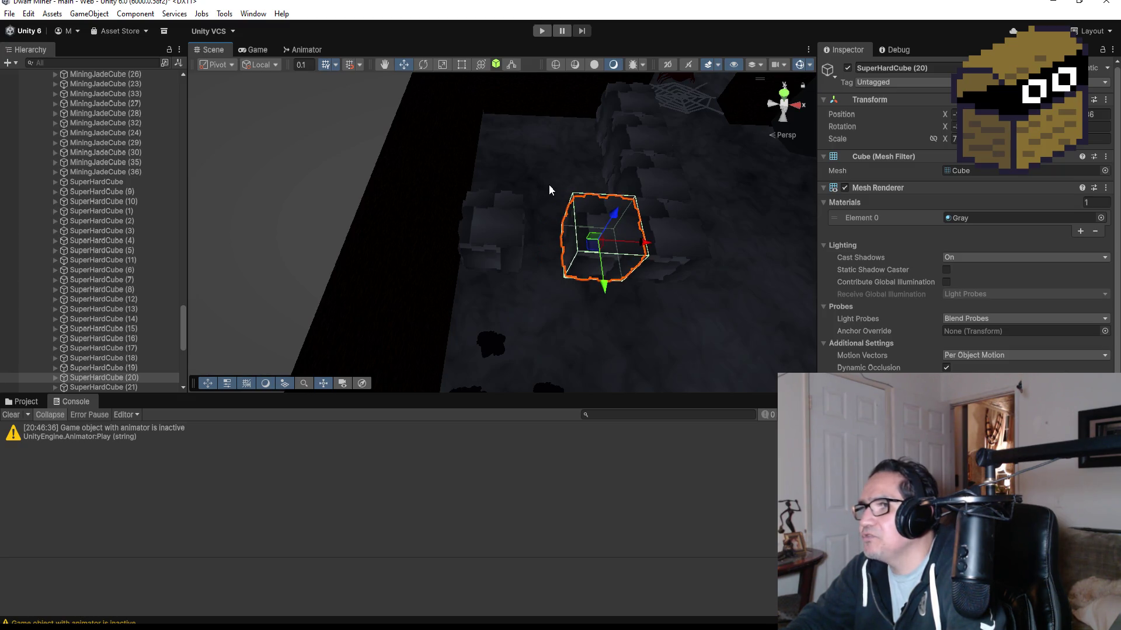
drag(551, 186, 586, 198)
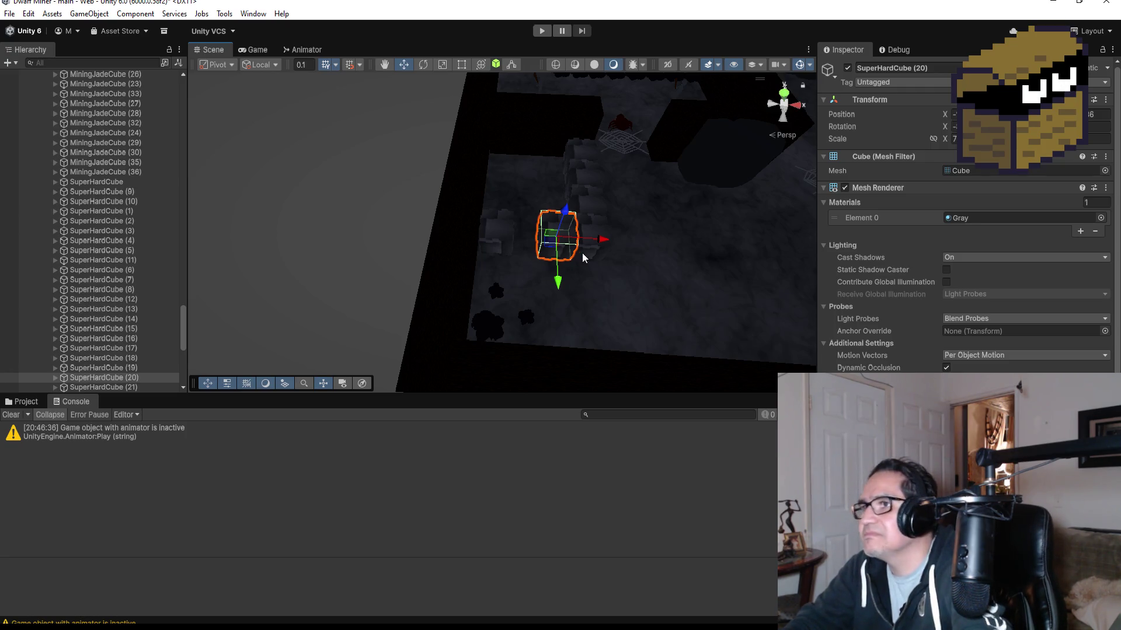
key(ctrl+d)
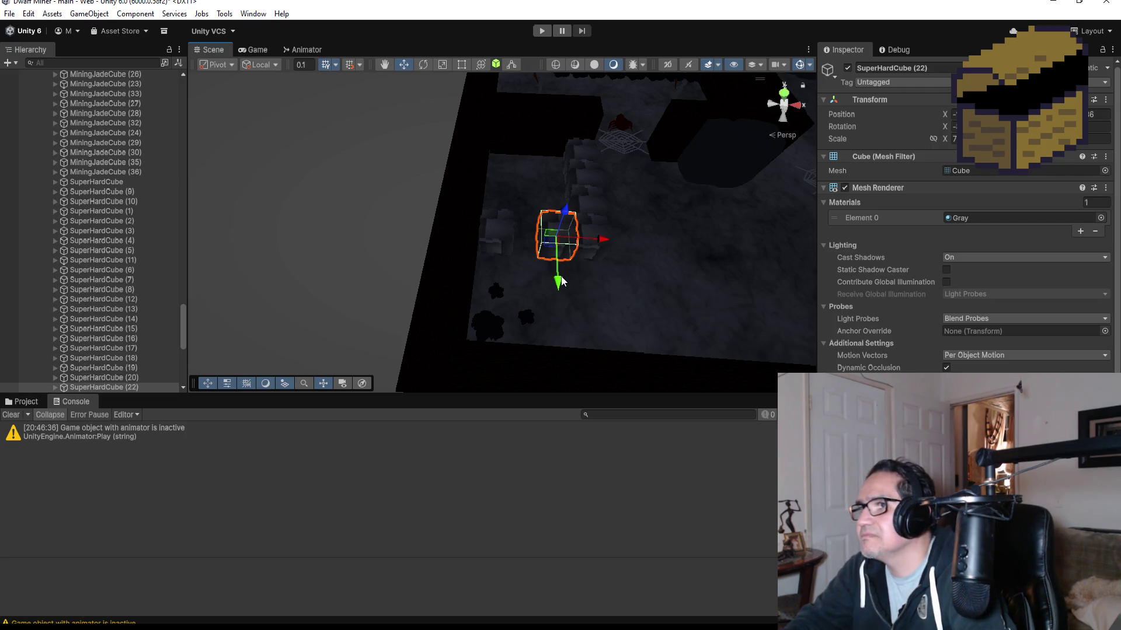
drag(602, 239, 579, 244)
Step: Reposition SuperHardCube (20) along Y and X, Position 3 to 5, and check it from several angles
click(565, 219)
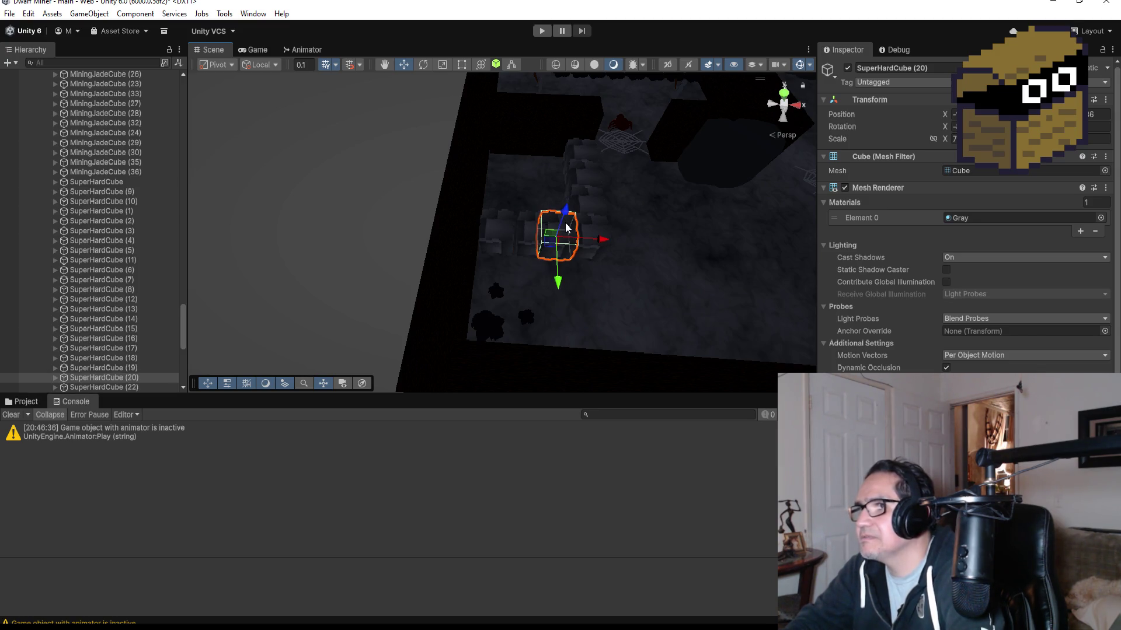
drag(557, 282, 569, 313)
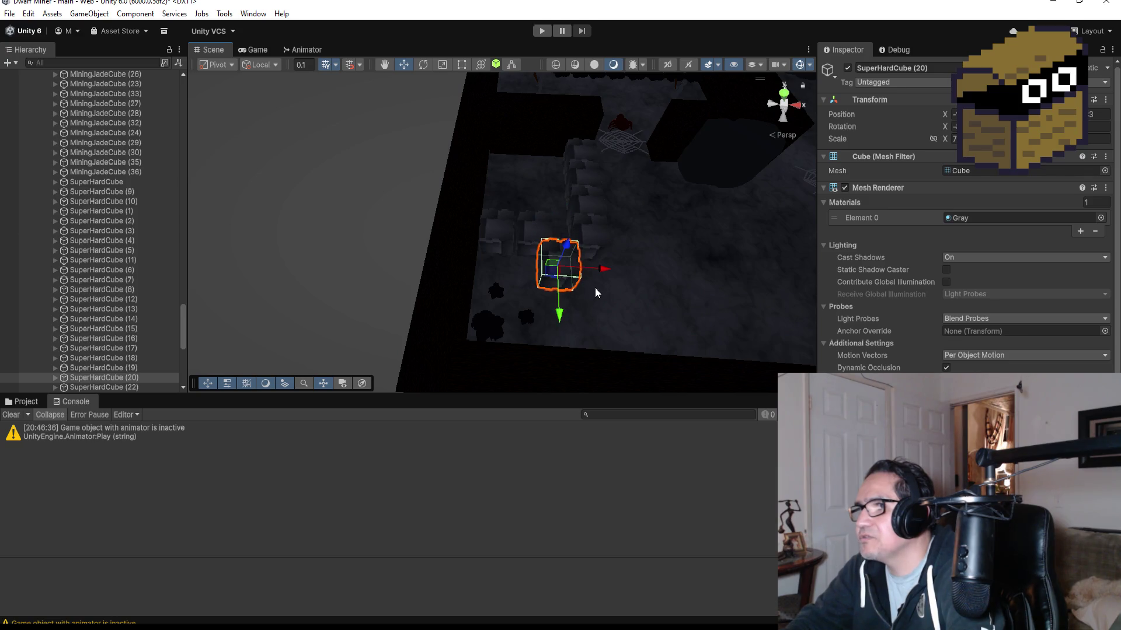
drag(601, 275, 612, 276)
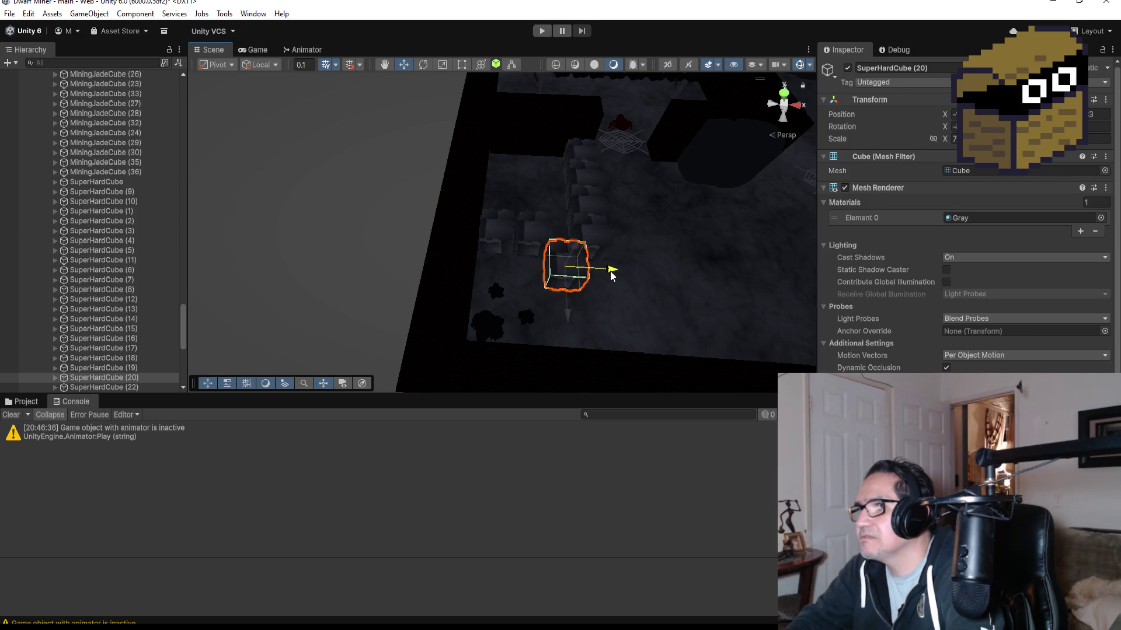
click(575, 315)
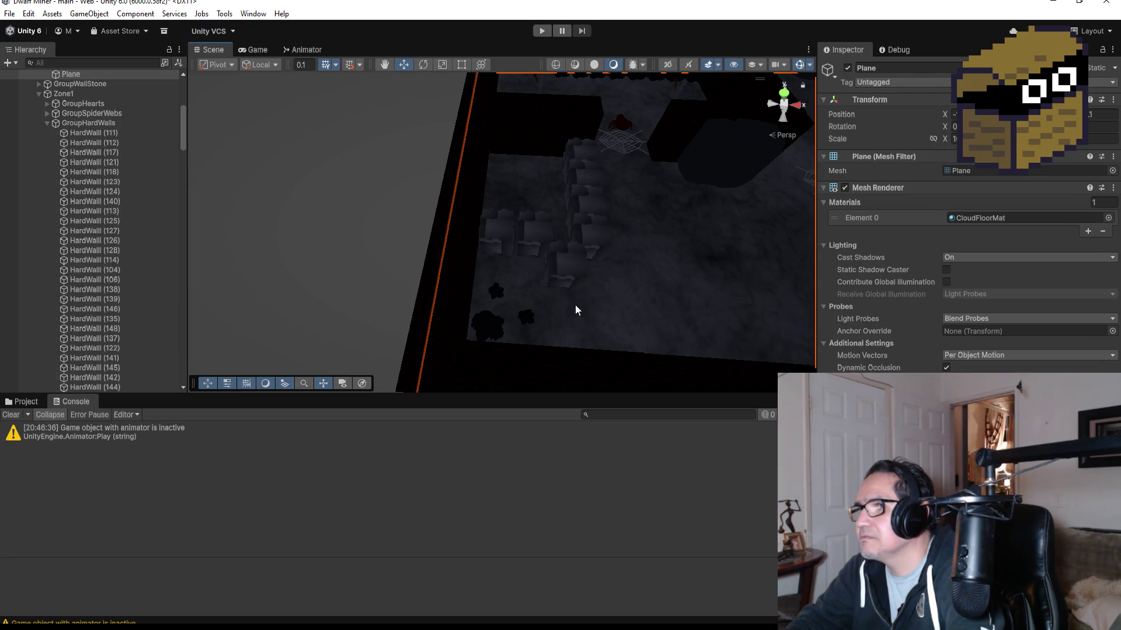
click(573, 254)
drag(681, 223, 554, 278)
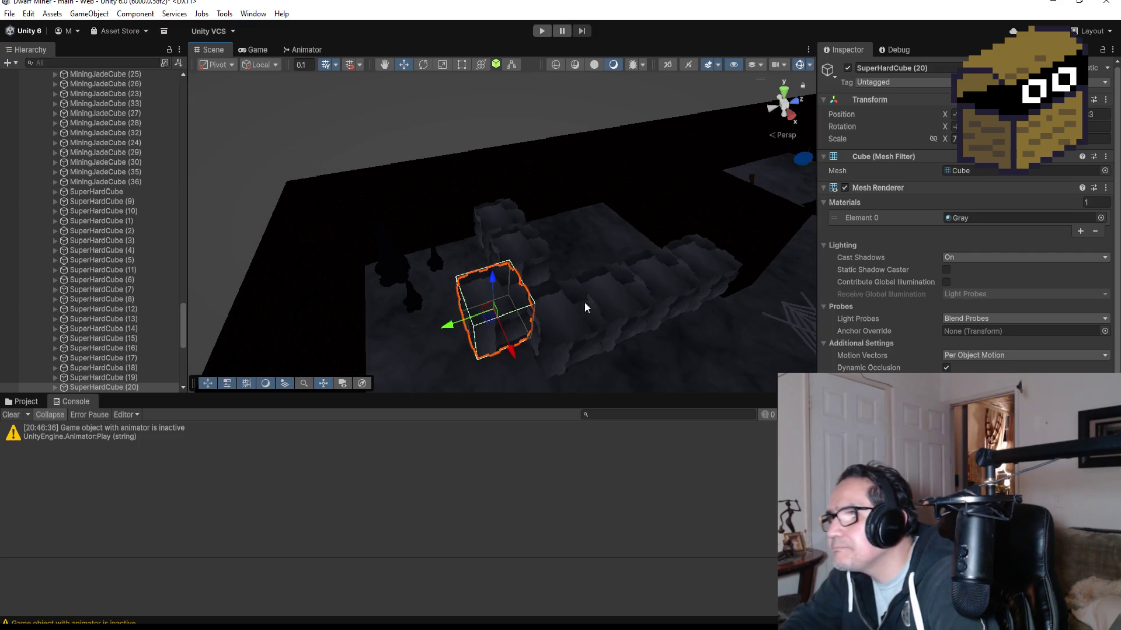
drag(450, 329, 512, 339)
mouse_move(587, 205)
mouse_down()
mouse_move(718, 275)
mouse_move(703, 293)
mouse_move(662, 269)
mouse_move(676, 311)
mouse_move(646, 290)
mouse_move(631, 257)
mouse_move(573, 278)
mouse_move(583, 282)
mouse_up()
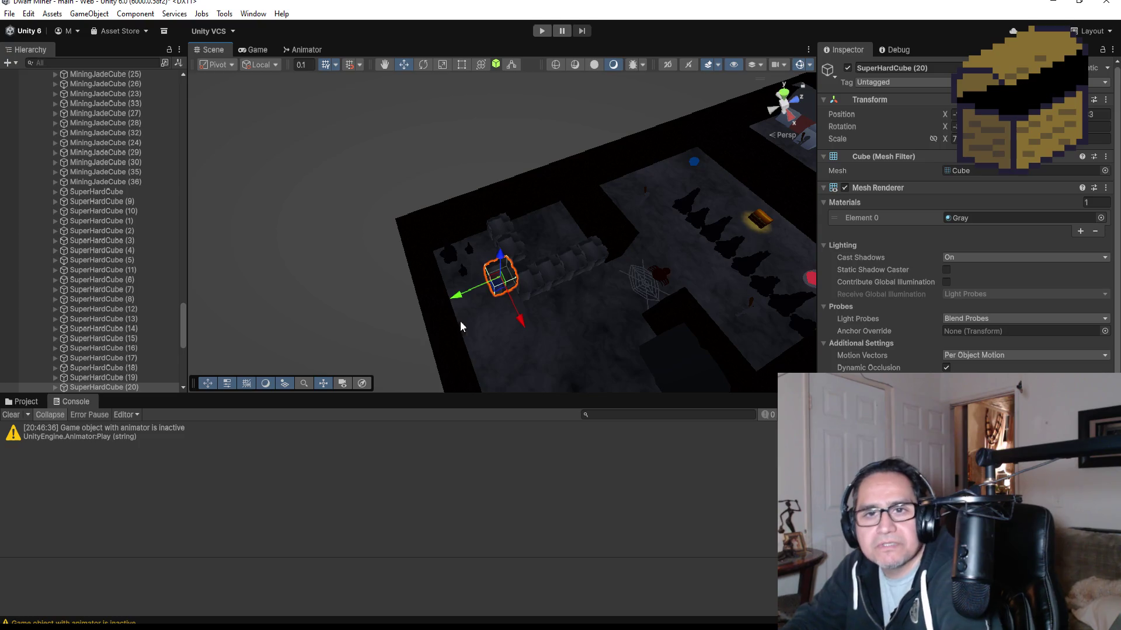
scroll(499, 323, down, 2)
scroll(612, 293, up, 3)
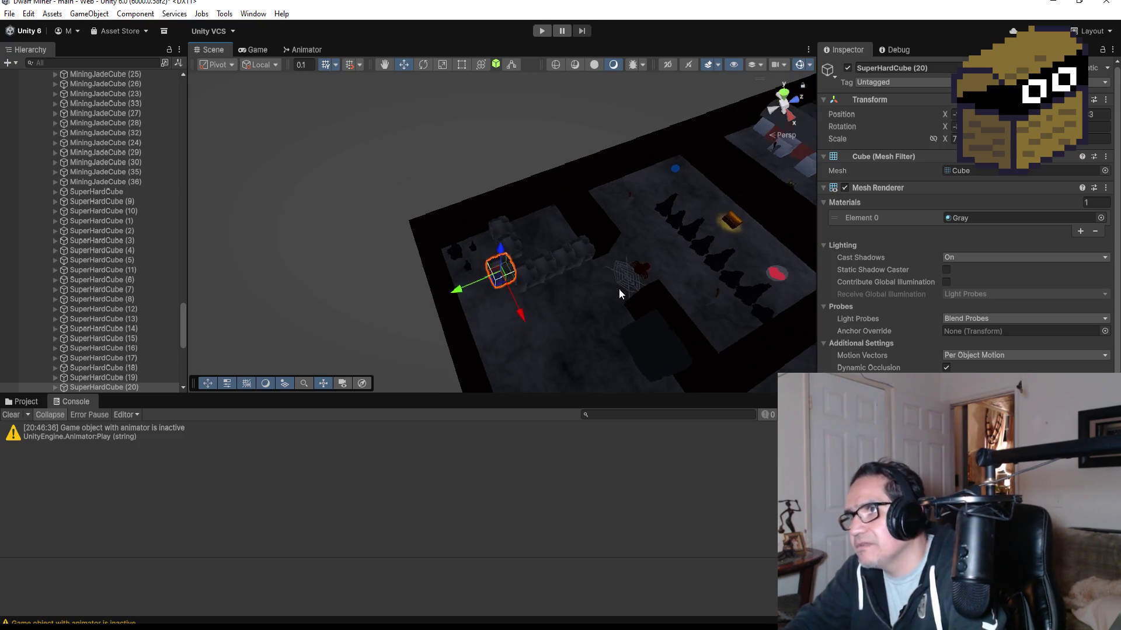
mouse_move(633, 302)
mouse_down()
mouse_move(611, 300)
mouse_move(613, 231)
mouse_move(565, 251)
mouse_move(577, 225)
mouse_move(594, 290)
mouse_up()
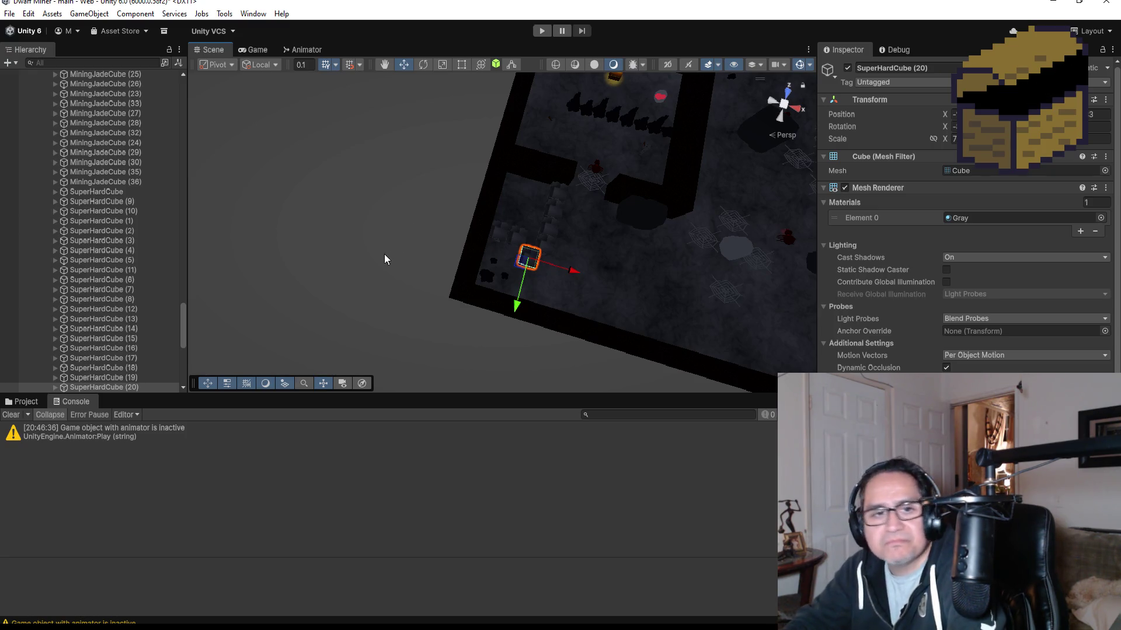
Step: Collapse GroupHardWalls in the Hierarchy and enter play mode
scroll(115, 284, up, 2)
scroll(114, 279, up, 20)
scroll(82, 259, up, 4)
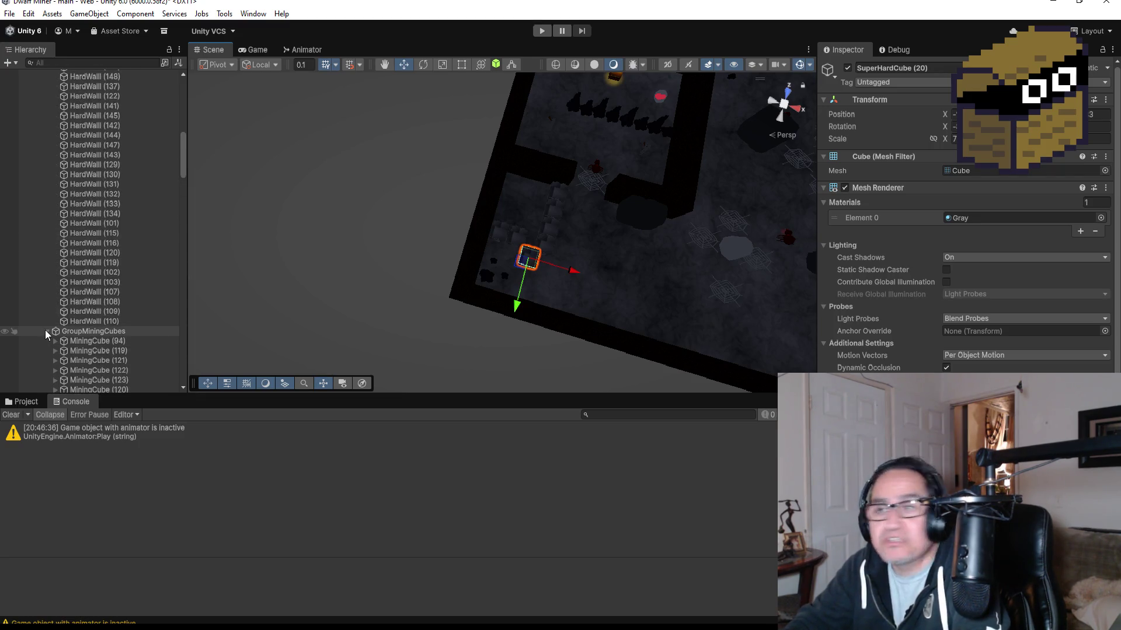
scroll(56, 216, up, 12)
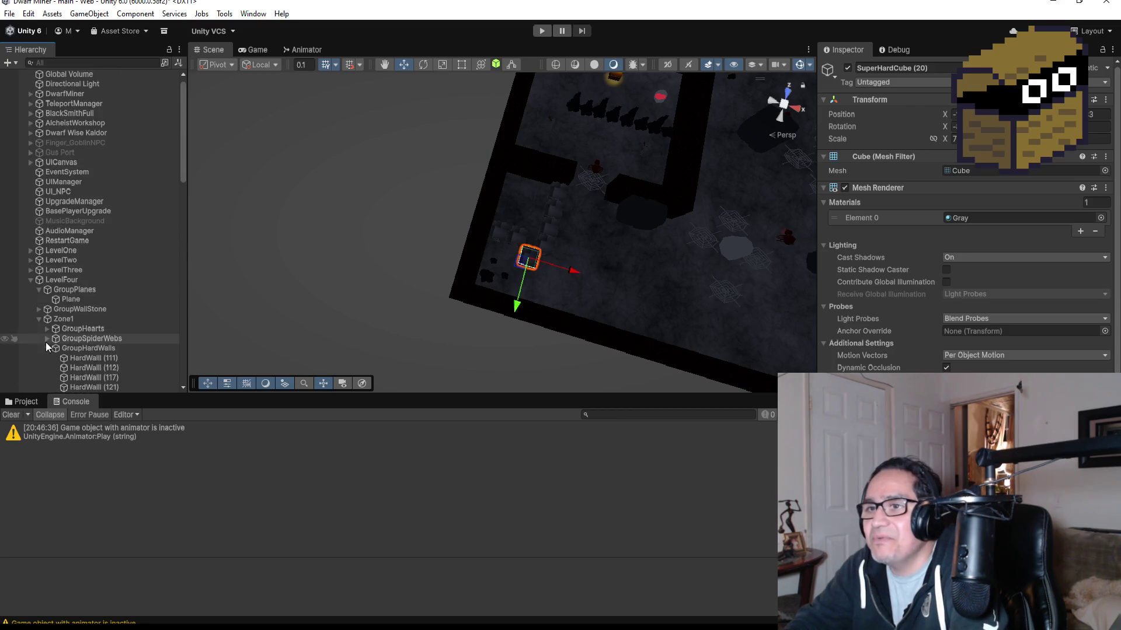
click(47, 347)
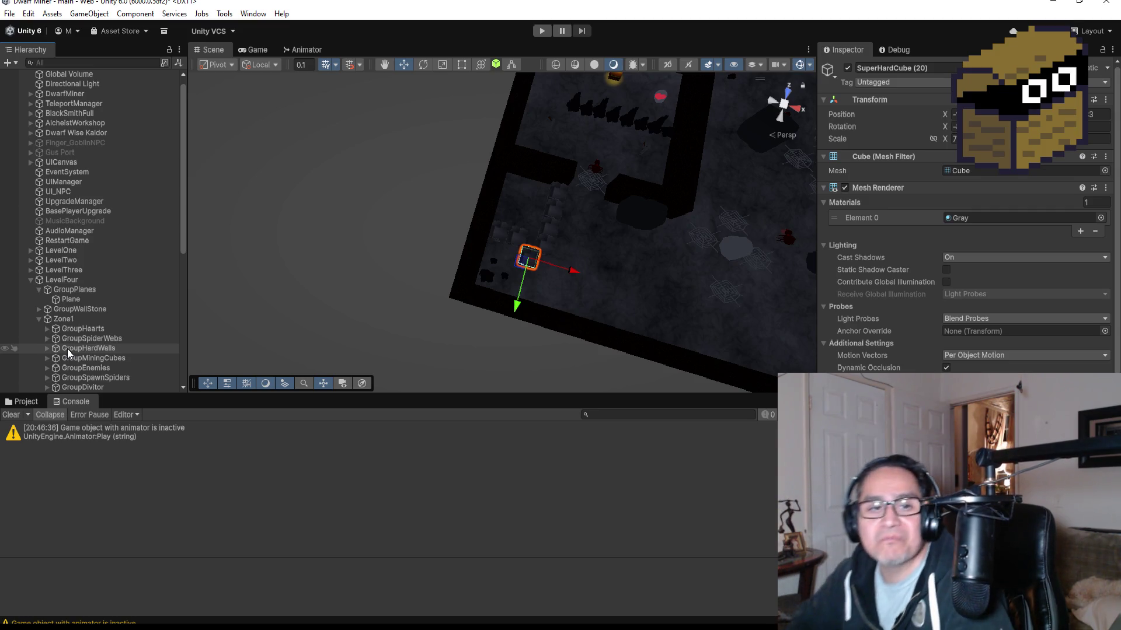
click(541, 30)
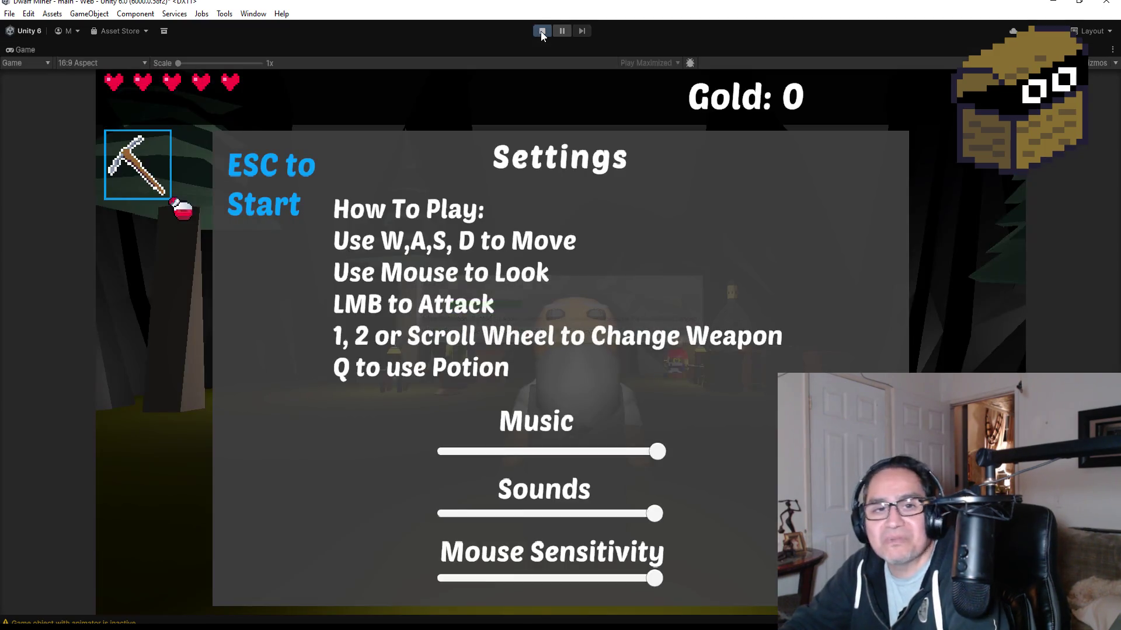
Step: Dismiss the Settings screen, switch to the staff and walk into the cave camp
key(Escape)
key(2)
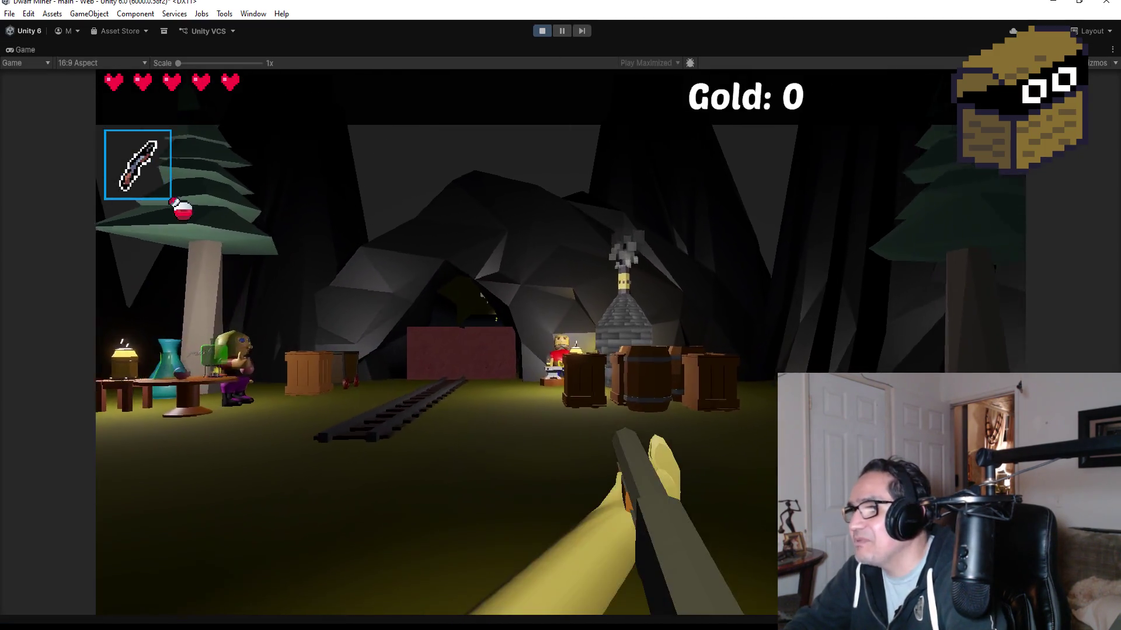
key(w)
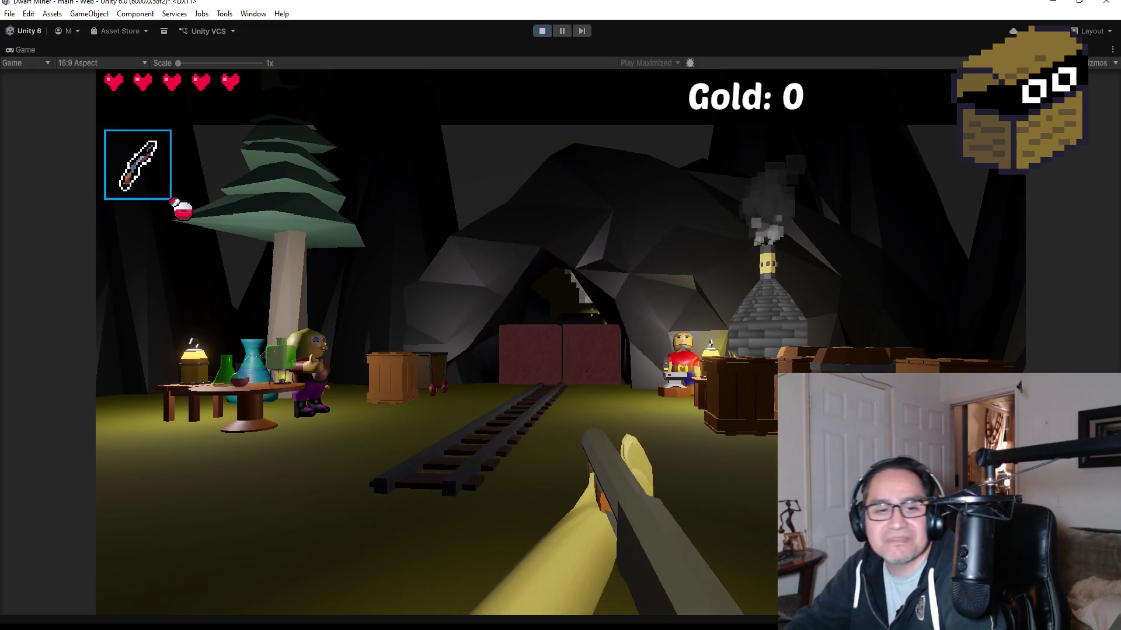
Step: Fire fireballs around the camp and break the gold ore to reach Gold: 1
click(560, 342)
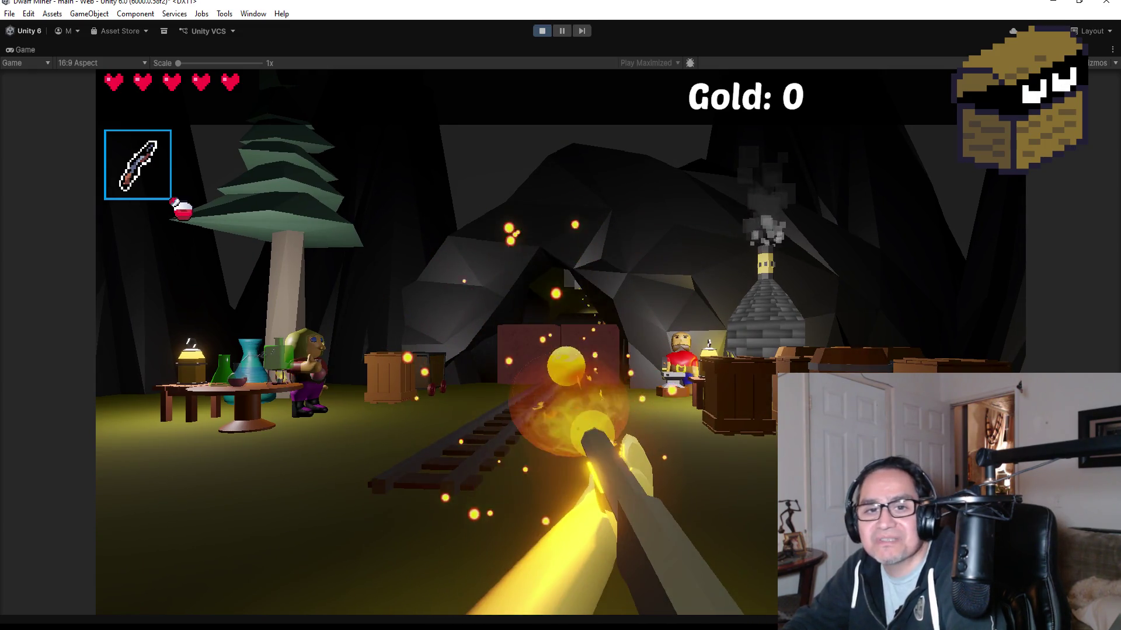
click(560, 342)
click(561, 342)
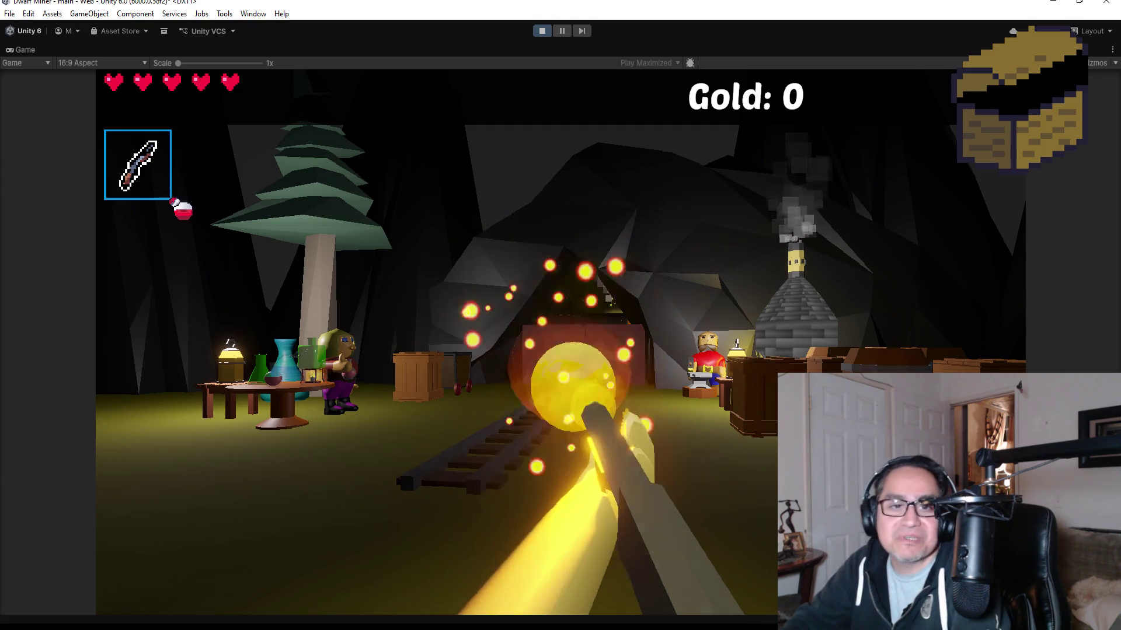
click(561, 341)
click(561, 342)
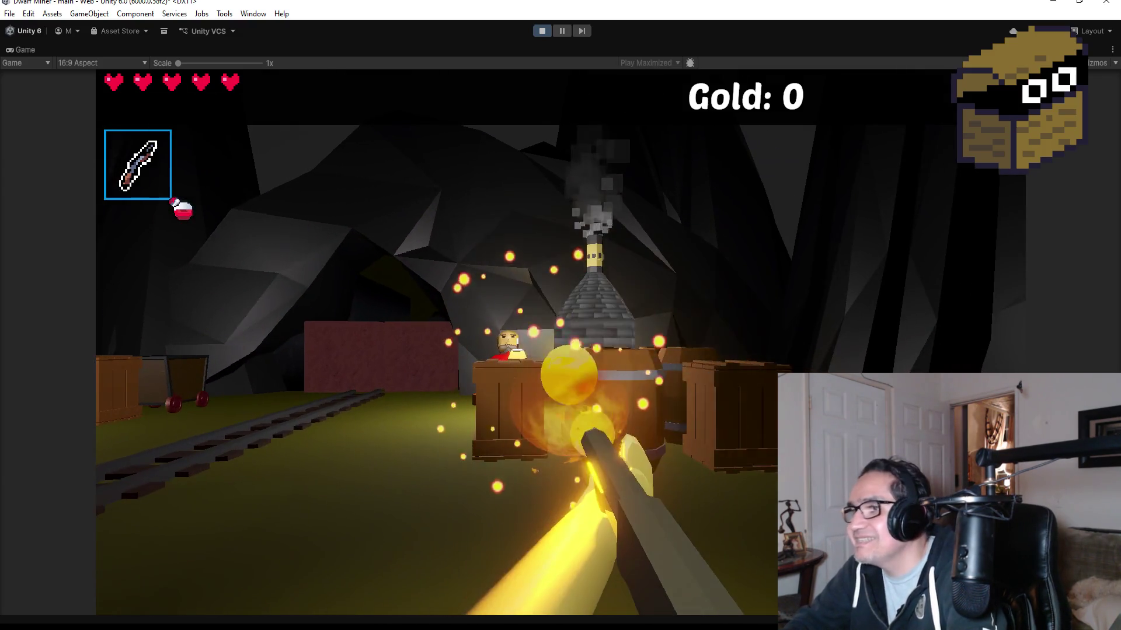
click(561, 341)
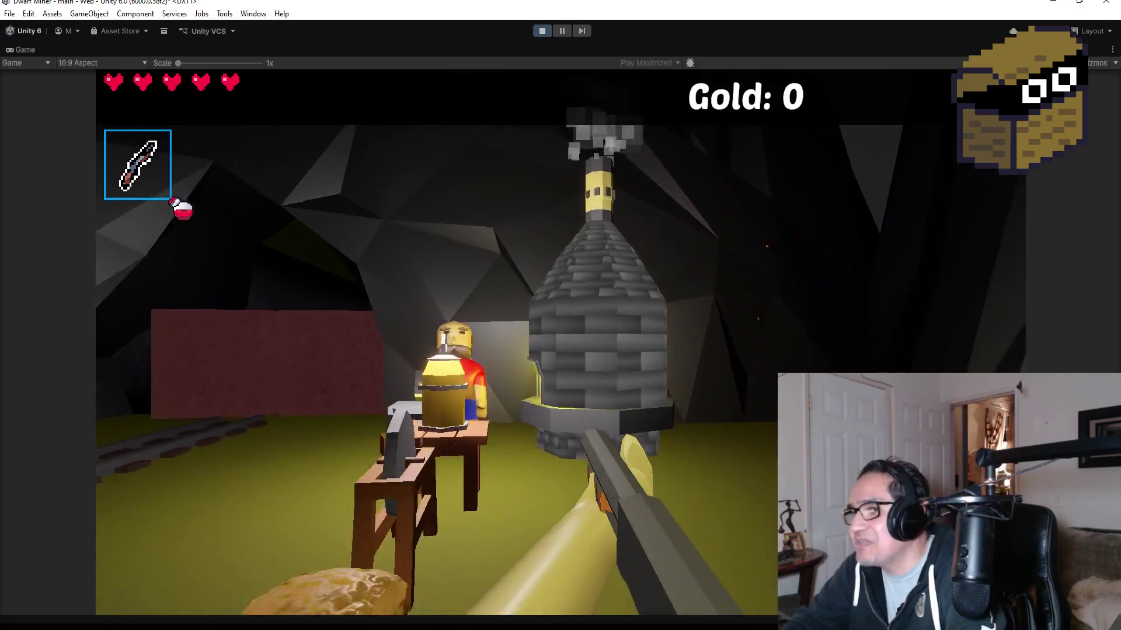
click(561, 342)
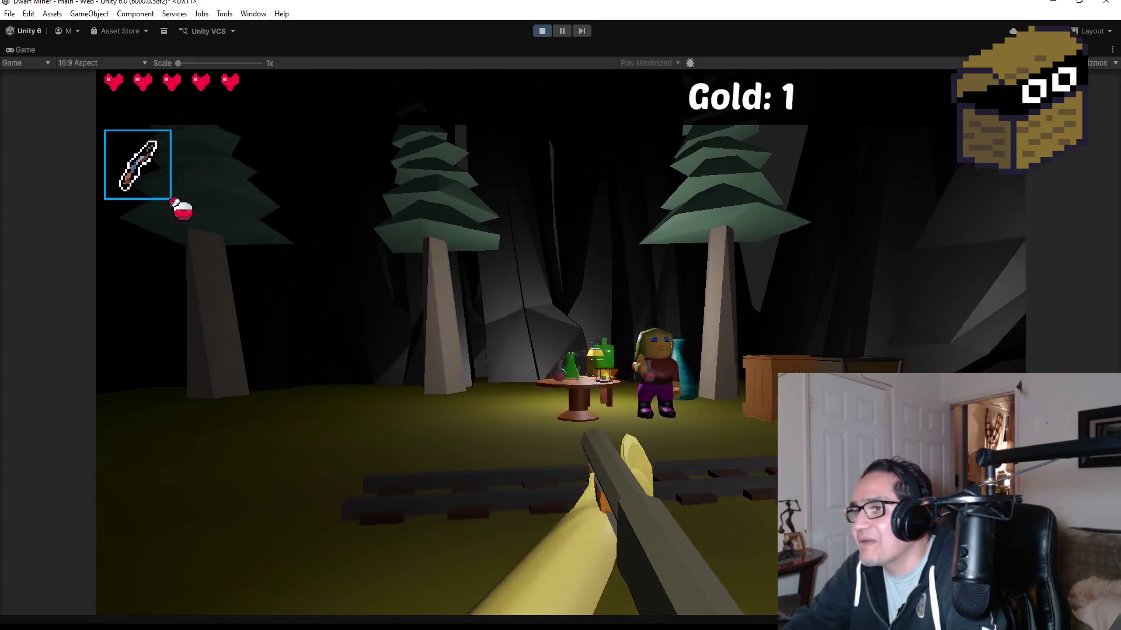
click(560, 341)
click(561, 341)
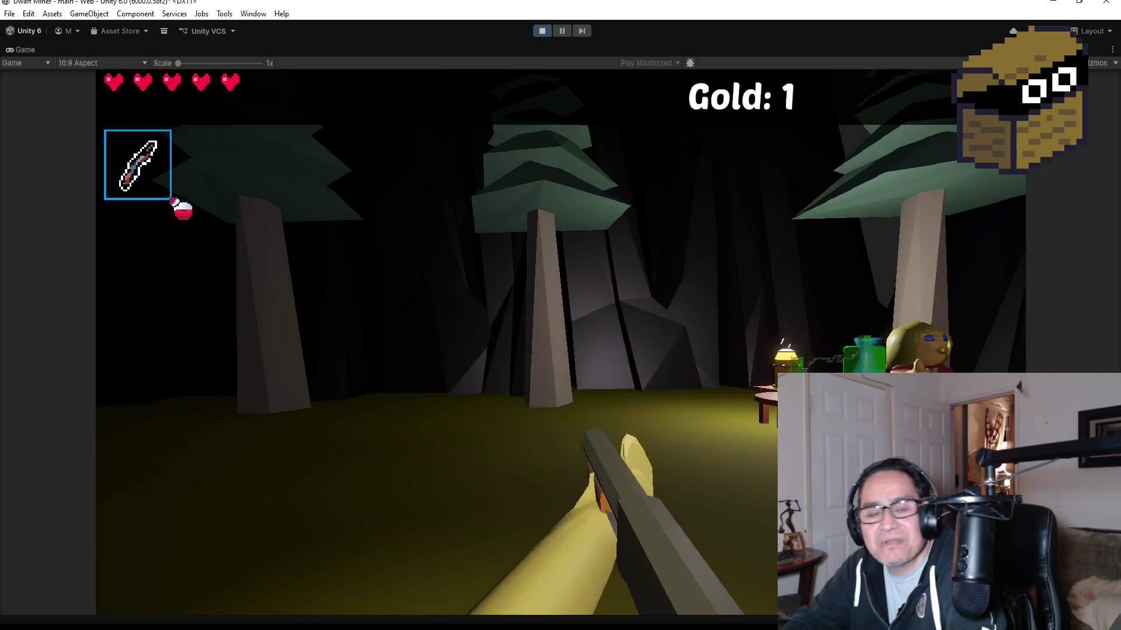
click(560, 342)
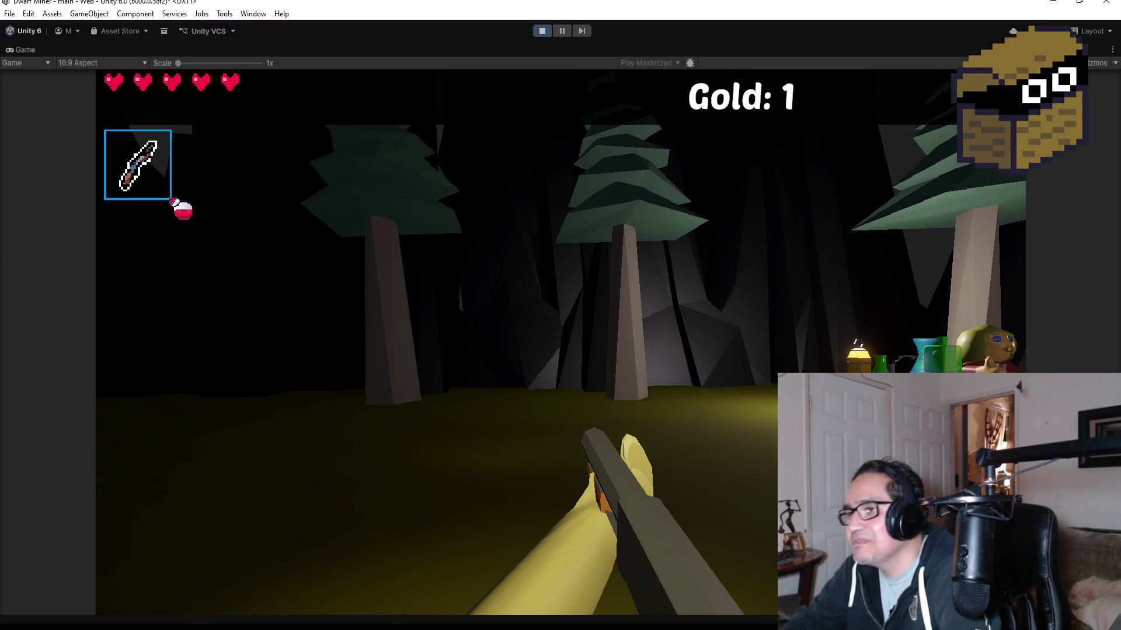
Step: Walk through the forest, pause with Settings and stop playing
key(w)
key(w)
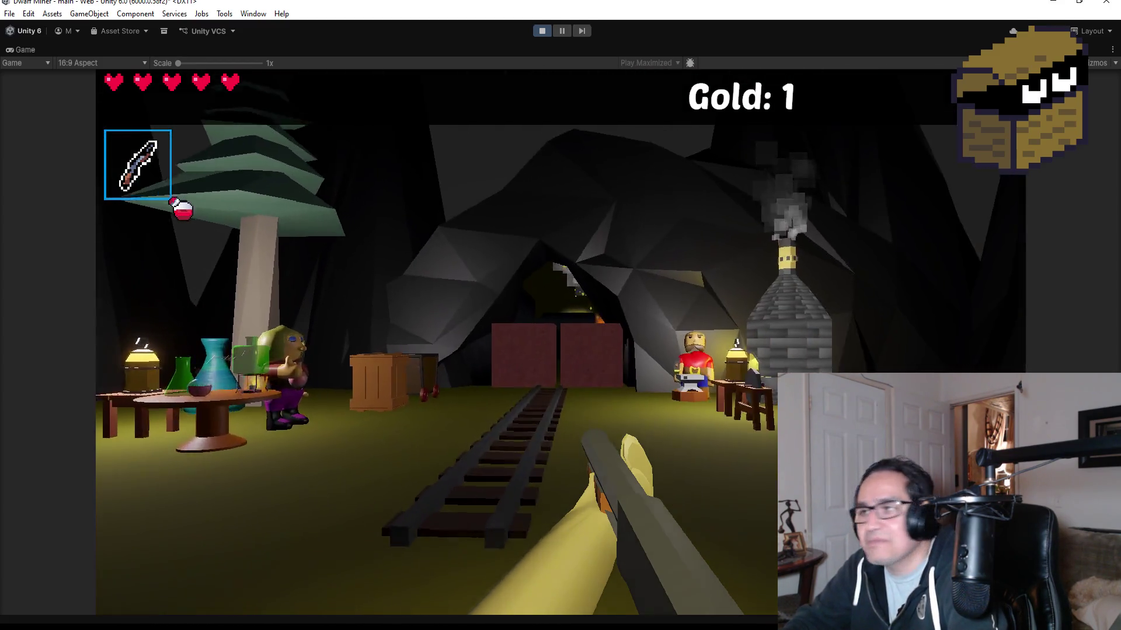
key(Escape)
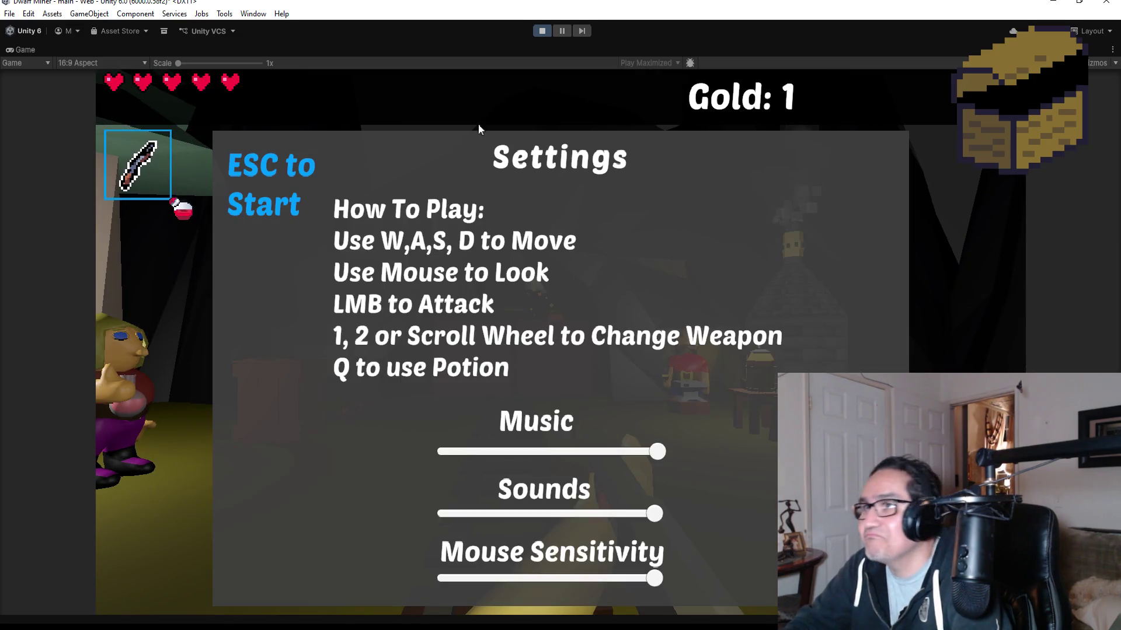
click(541, 31)
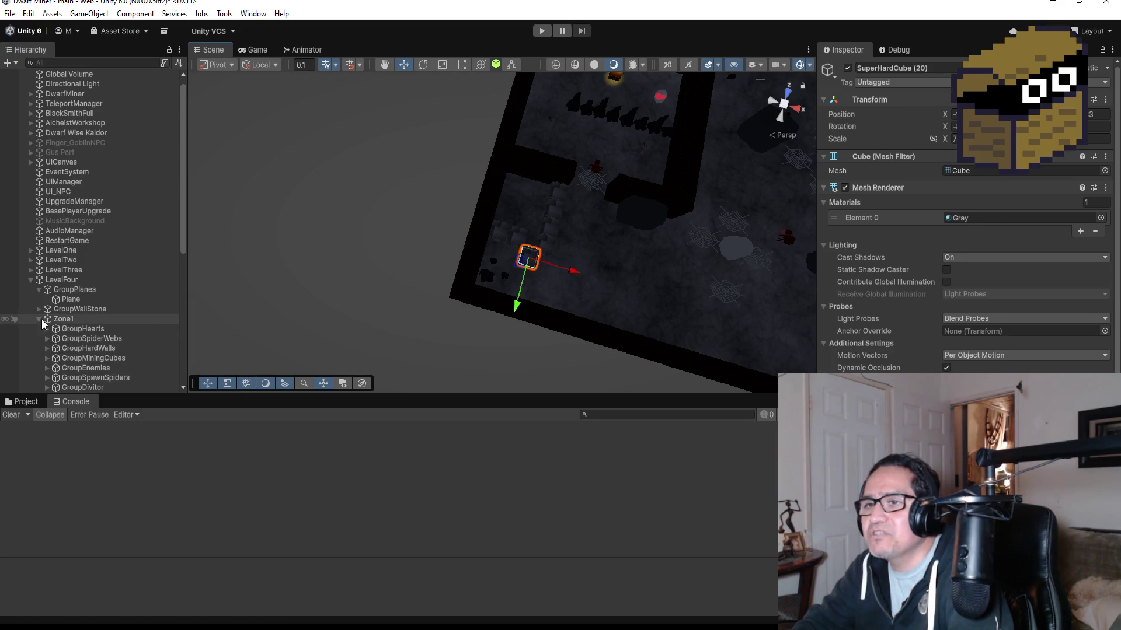
Step: Collapse BossZone in the Level Four Hierarchy
scroll(43, 320, down, 5)
scroll(94, 317, up, 1)
click(39, 359)
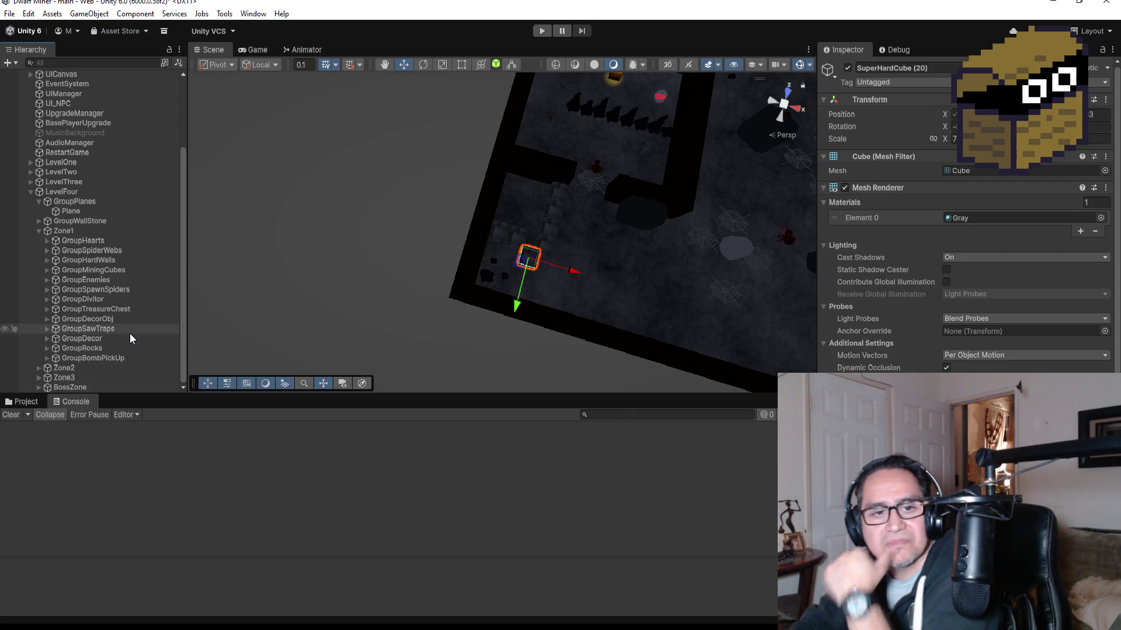
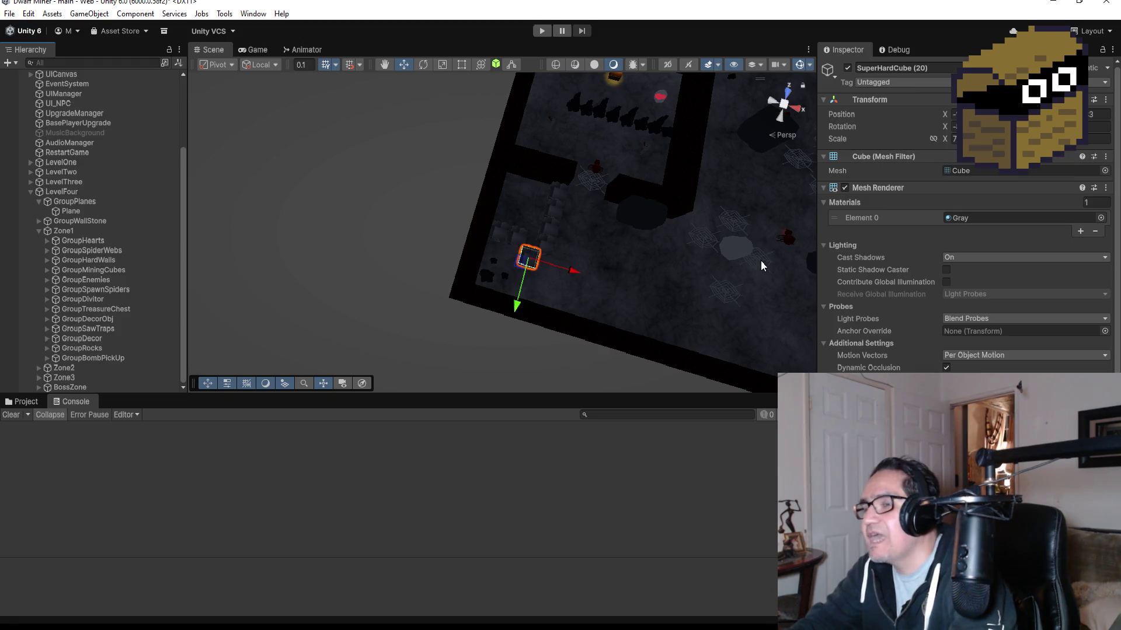
Step: Frame SpiderWeb (30) and nudge it down along its Z axis
scroll(665, 193, up, 2)
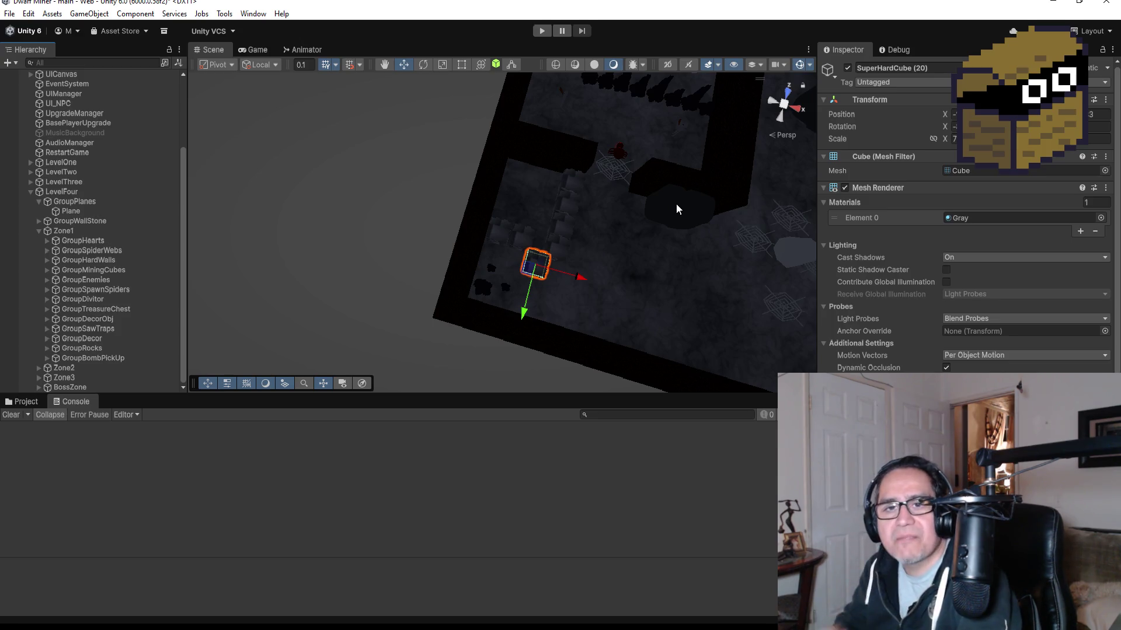
scroll(685, 278, down, 3)
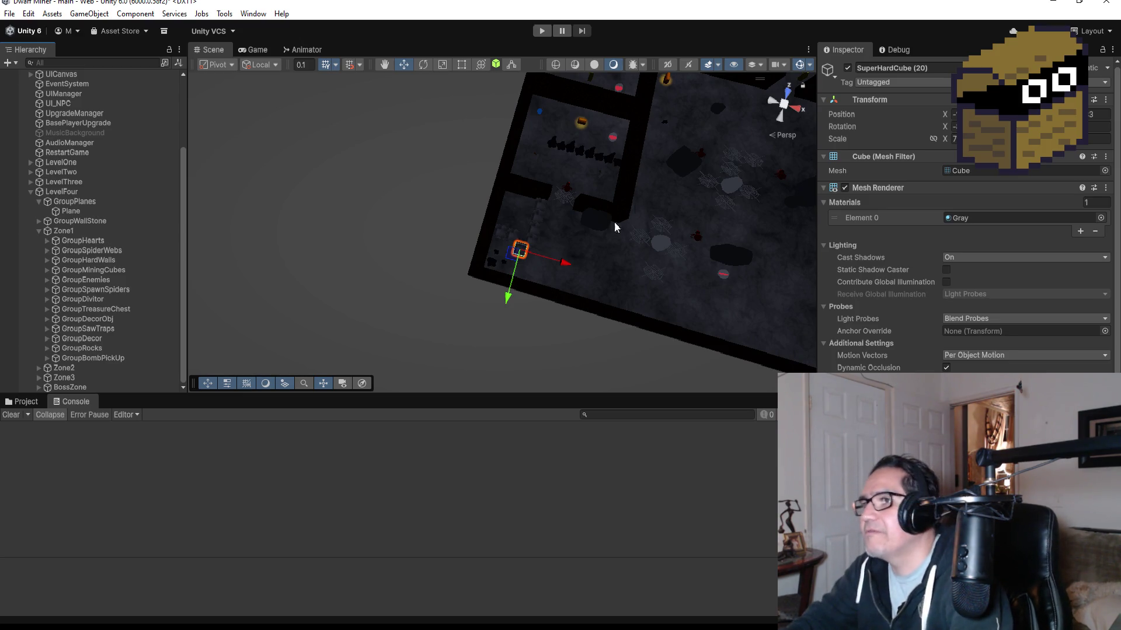
click(566, 201)
click(567, 199)
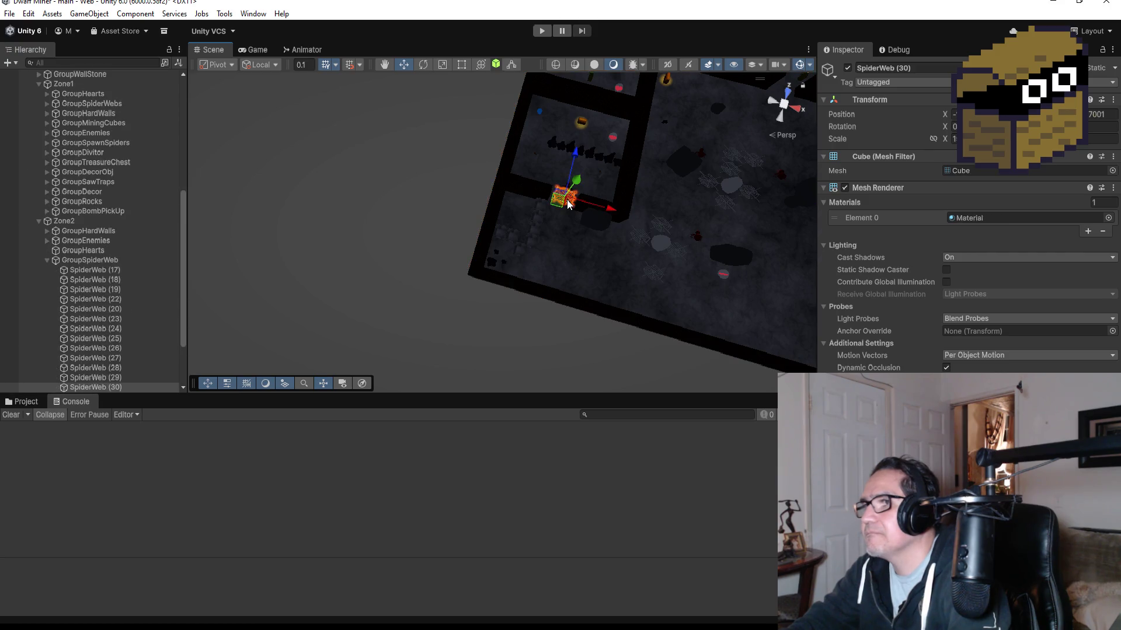
key(f)
scroll(613, 204, down, 3)
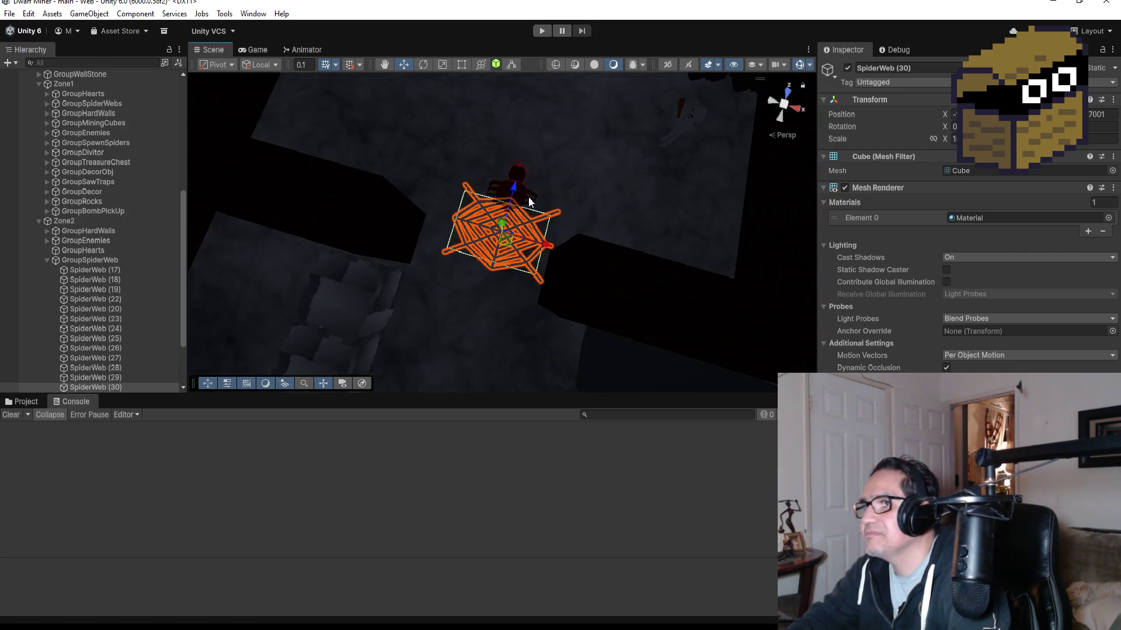
drag(518, 190, 515, 233)
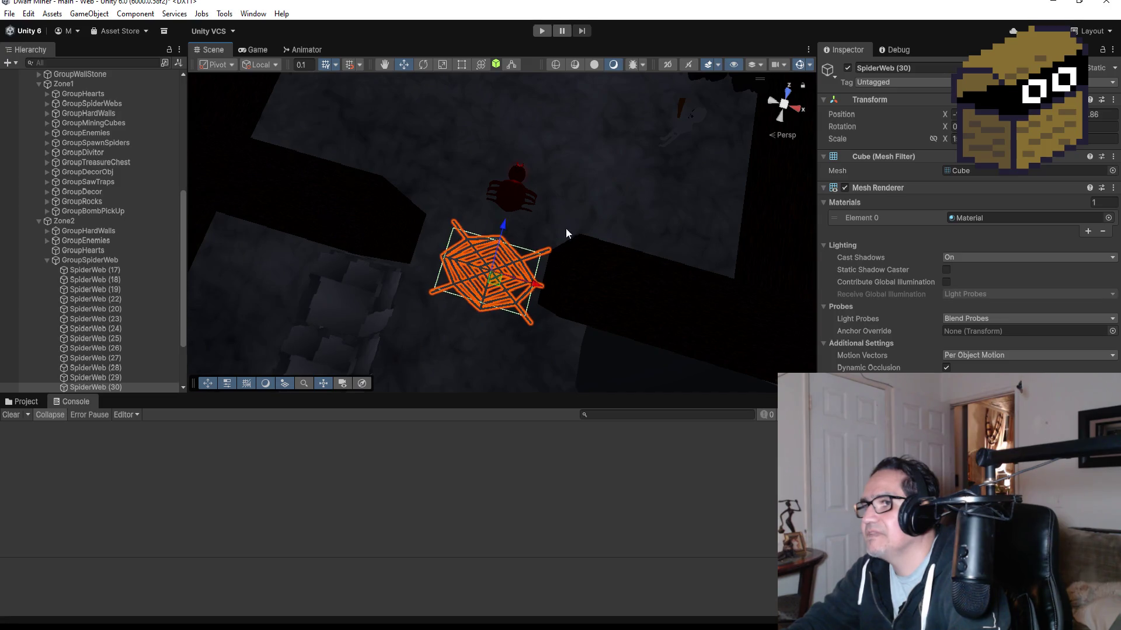
Step: Duplicate HeartObj (6) into HeartObj (7) and place it in Zone1's left corridor
scroll(583, 285, down, 2)
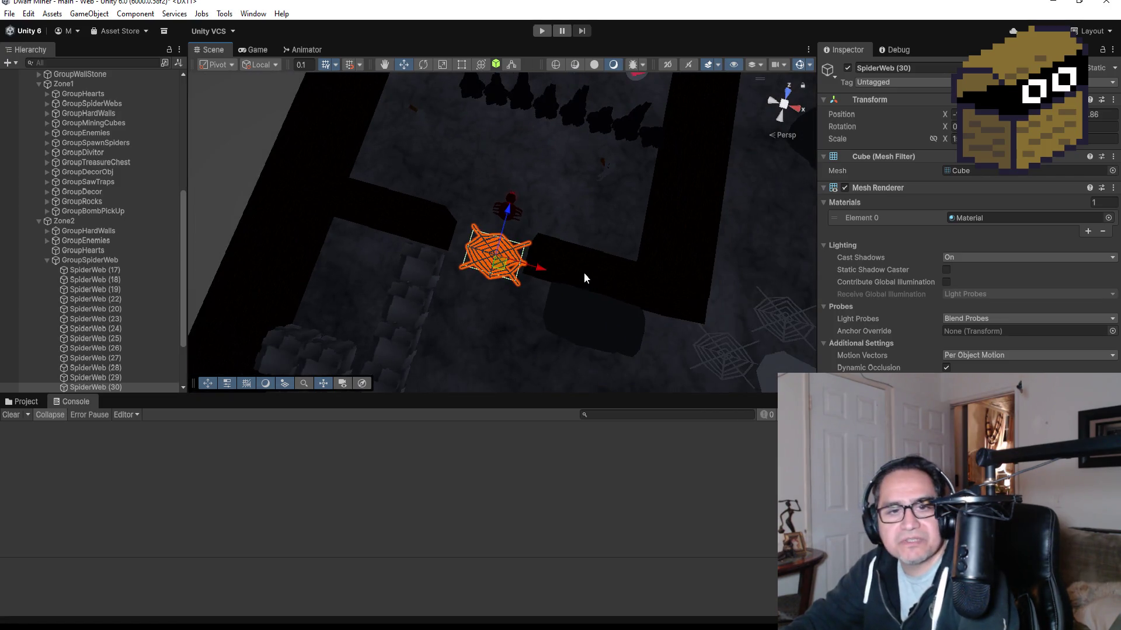
scroll(583, 273, down, 2)
scroll(581, 286, down, 2)
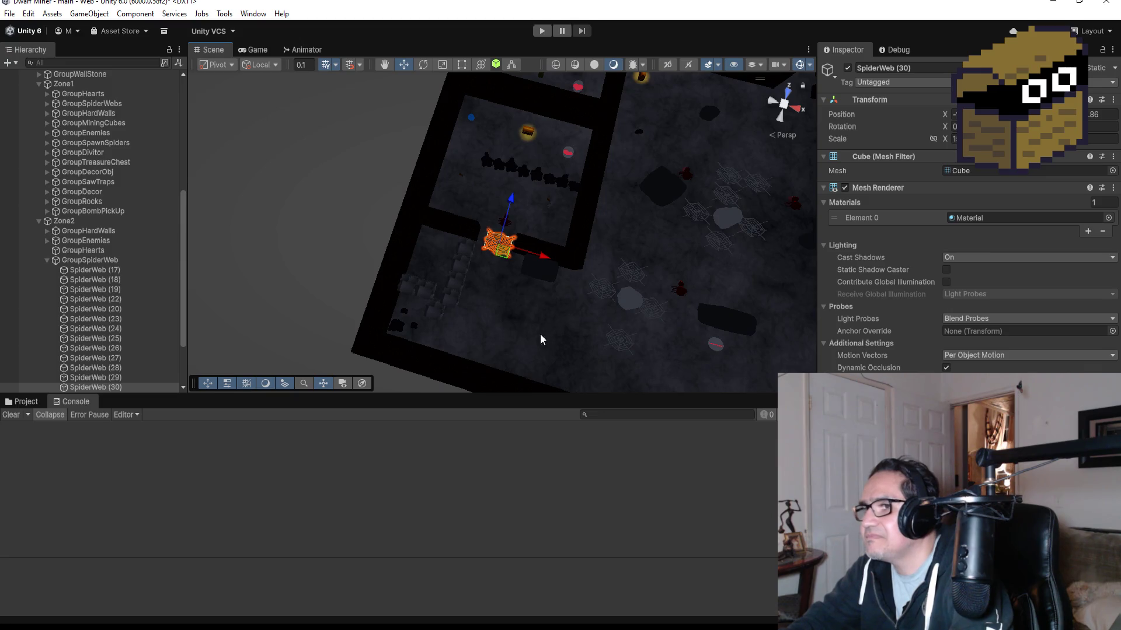
click(47, 261)
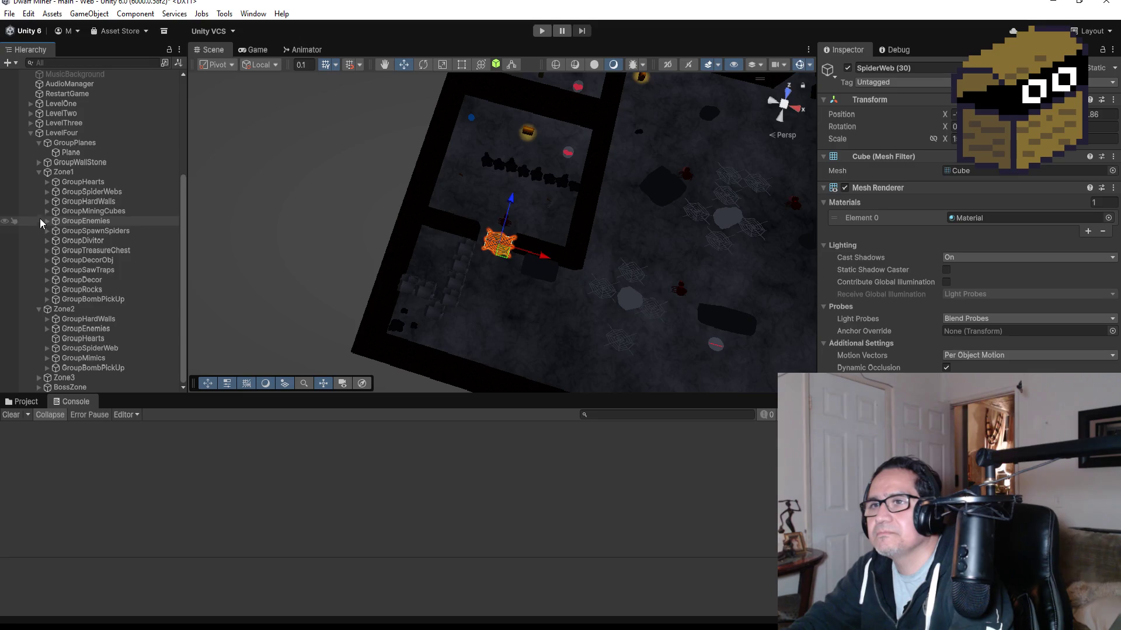
click(46, 181)
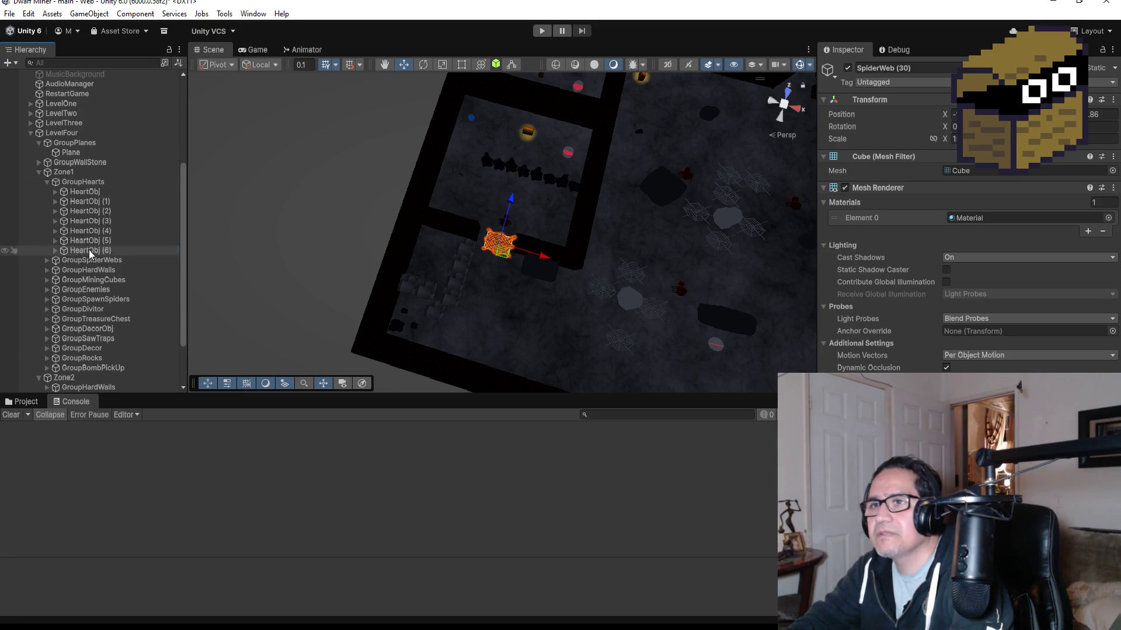
click(89, 251)
key(ctrl+d)
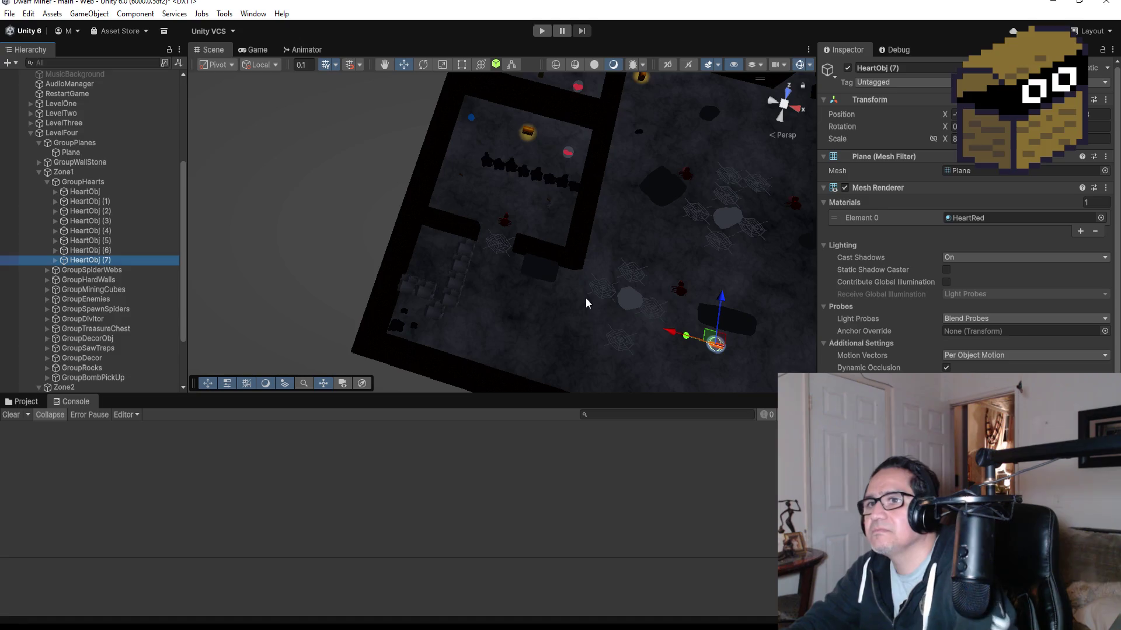
drag(673, 334, 393, 250)
drag(452, 216, 450, 202)
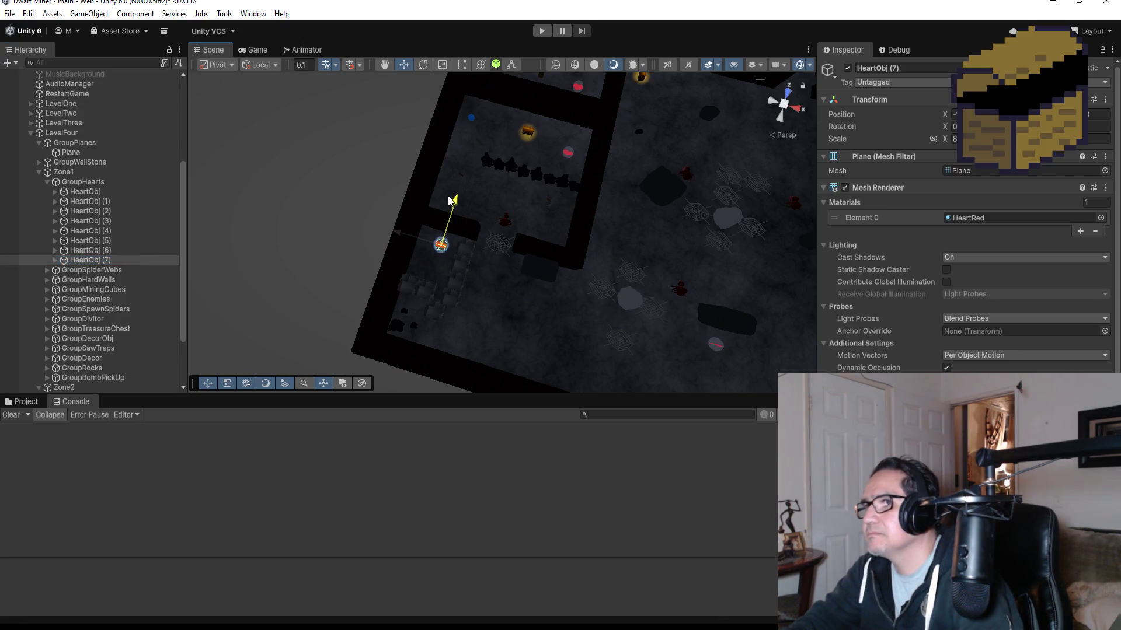
drag(397, 235, 394, 234)
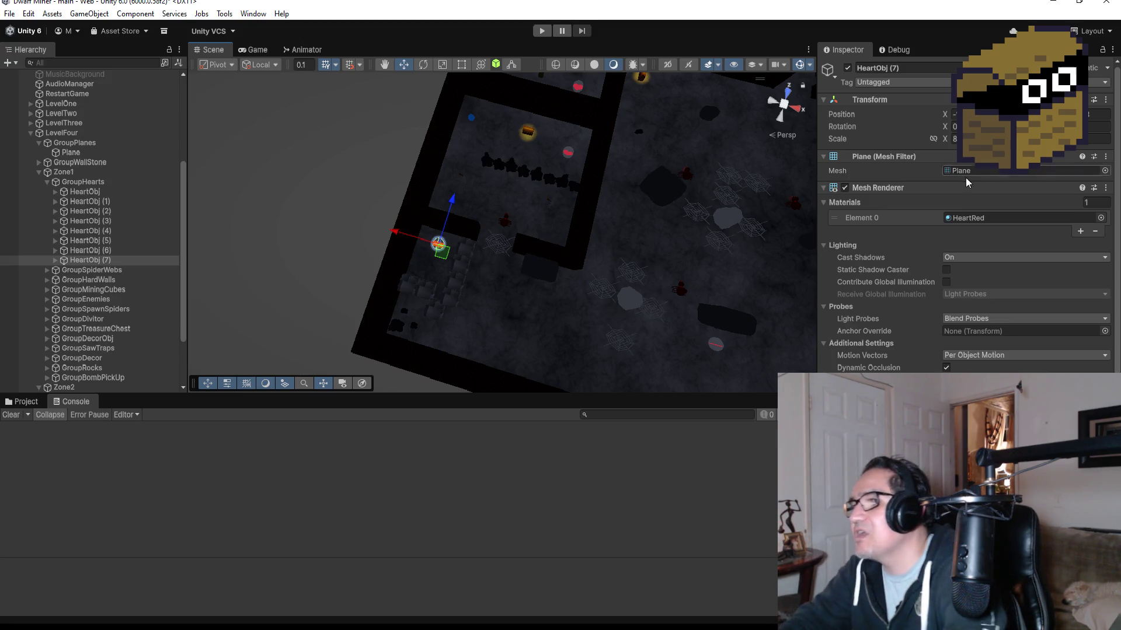
Step: Frame the spider cocoon, zoom out, then select and frame the boss spider's Body
click(731, 218)
key(f)
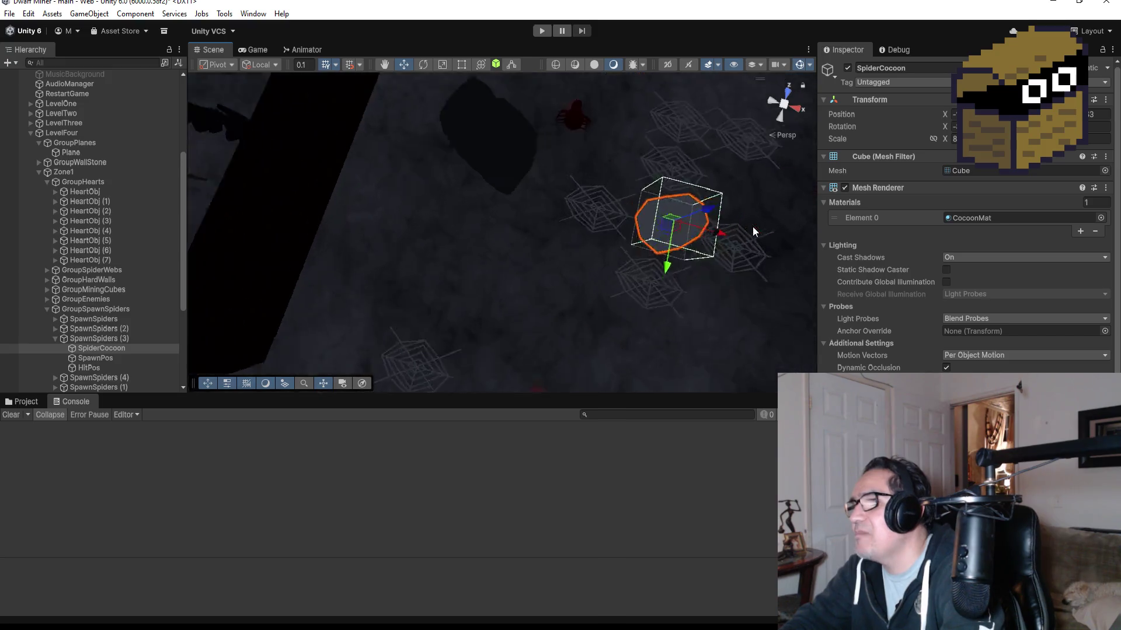
scroll(612, 243, down, 6)
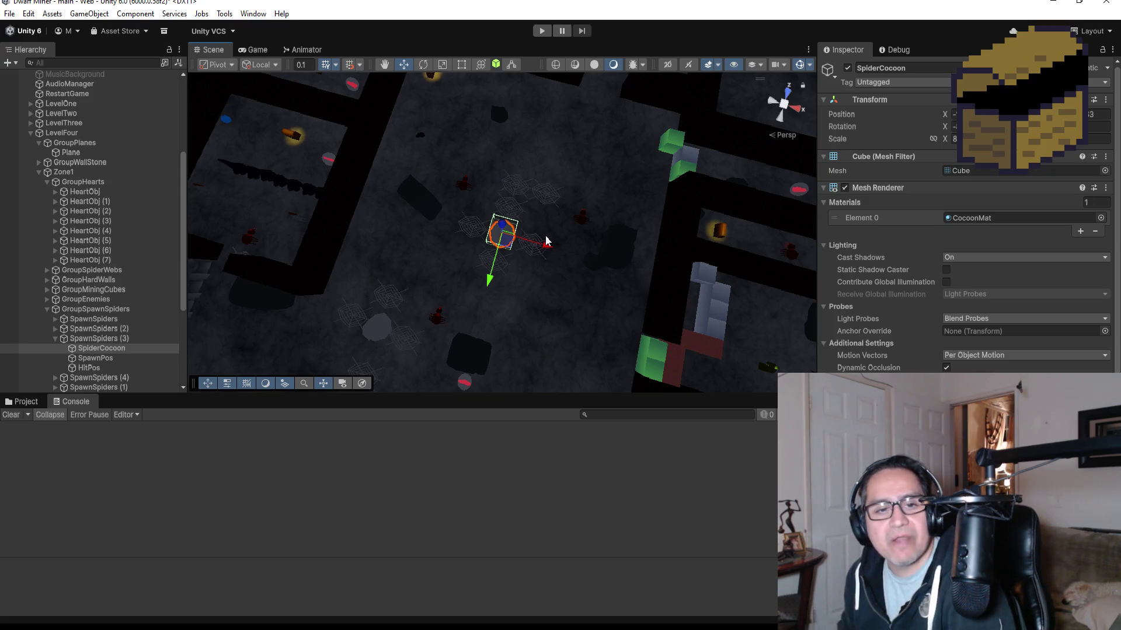
scroll(537, 219, down, 3)
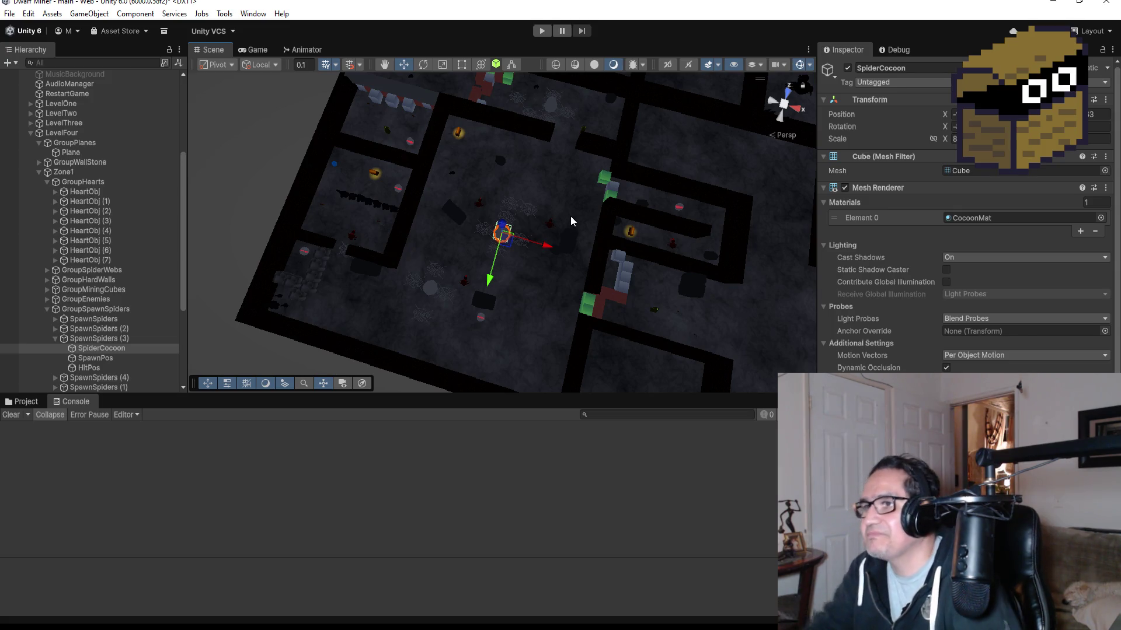
scroll(601, 231, down, 3)
scroll(645, 233, down, 3)
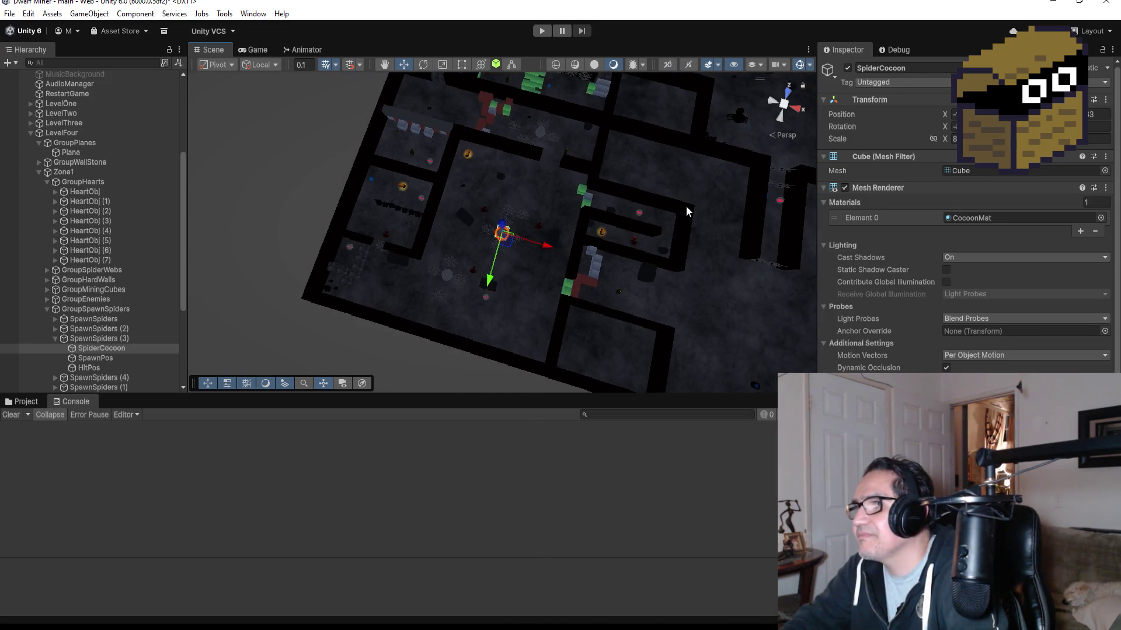
click(662, 157)
key(f)
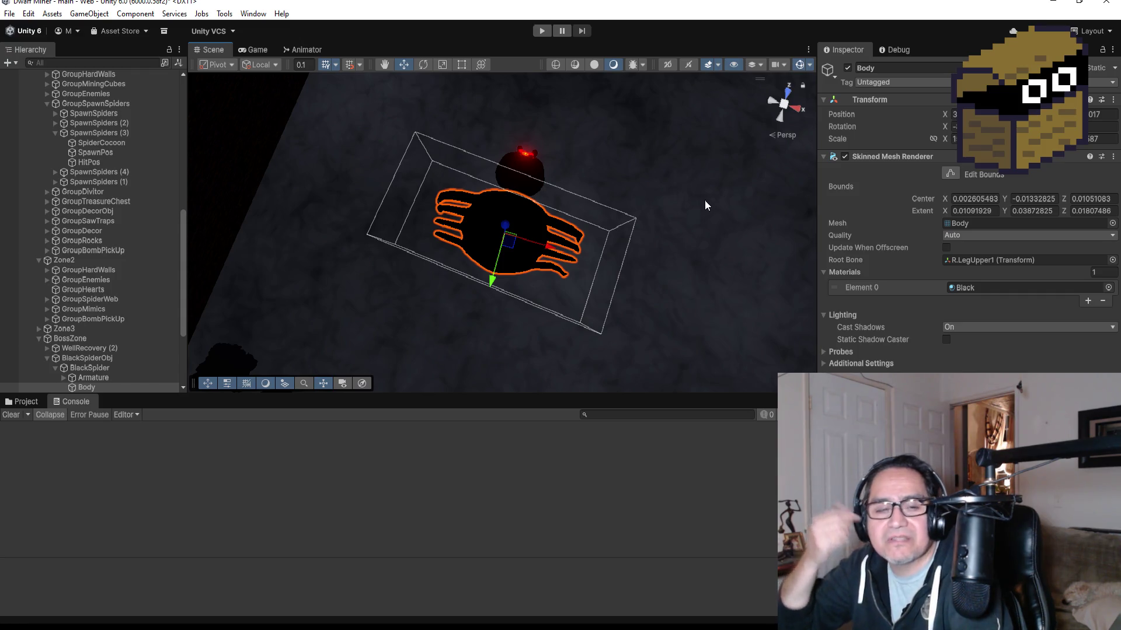
scroll(682, 212, down, 5)
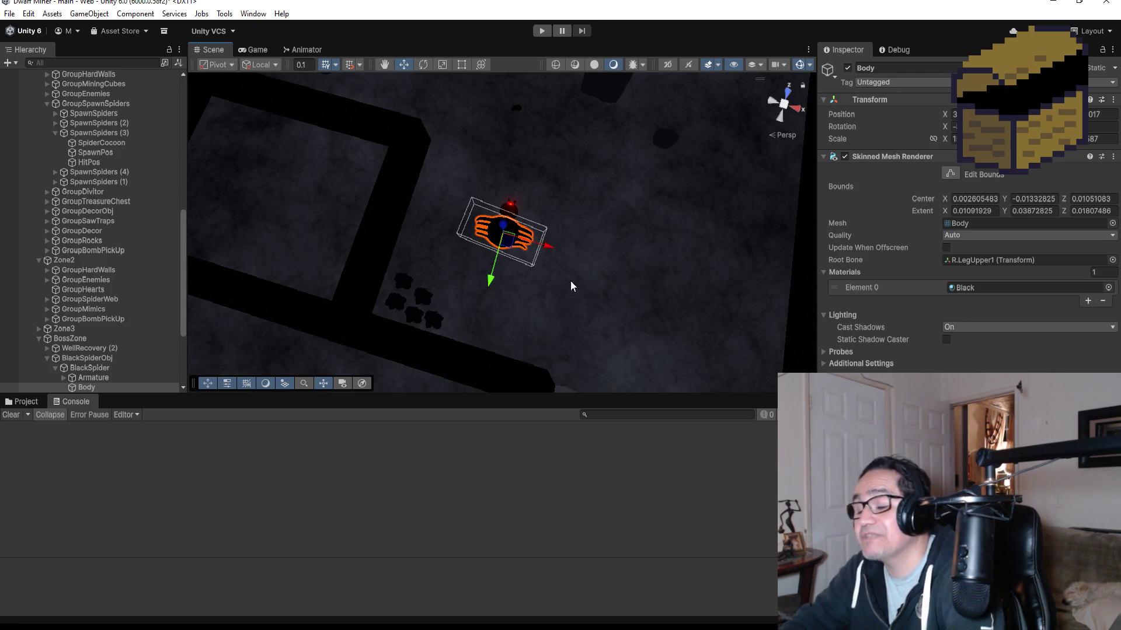
Step: Collapse BlackSpiderObj's children, show the Project assets, and orbit around the spider
scroll(598, 281, up, 5)
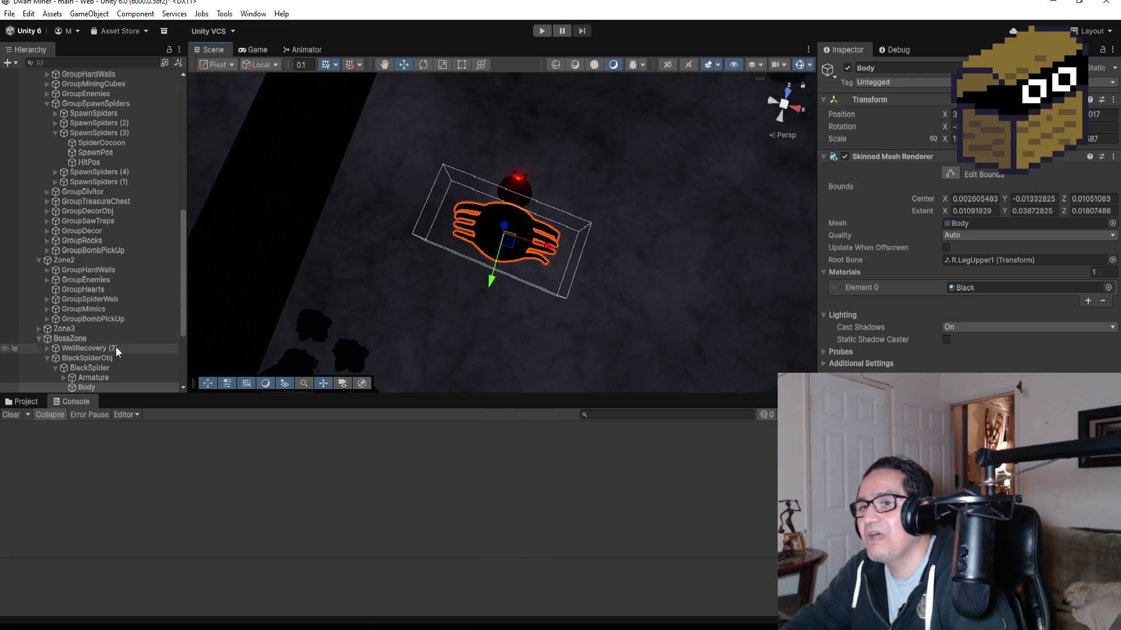
click(50, 359)
click(49, 358)
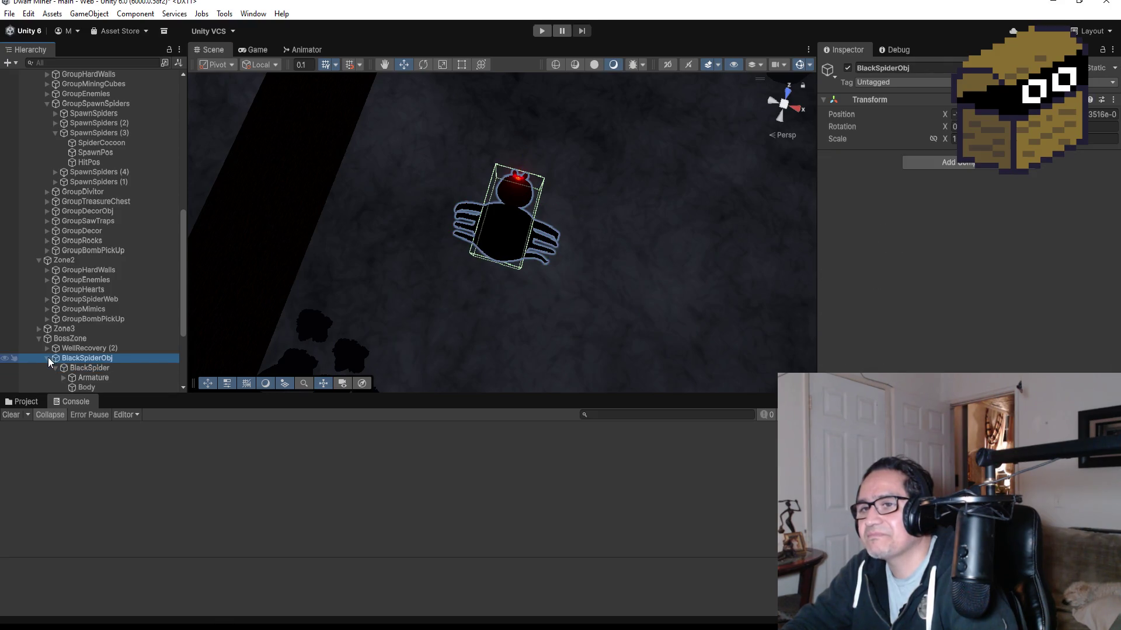
click(29, 402)
scroll(422, 493, up, 2)
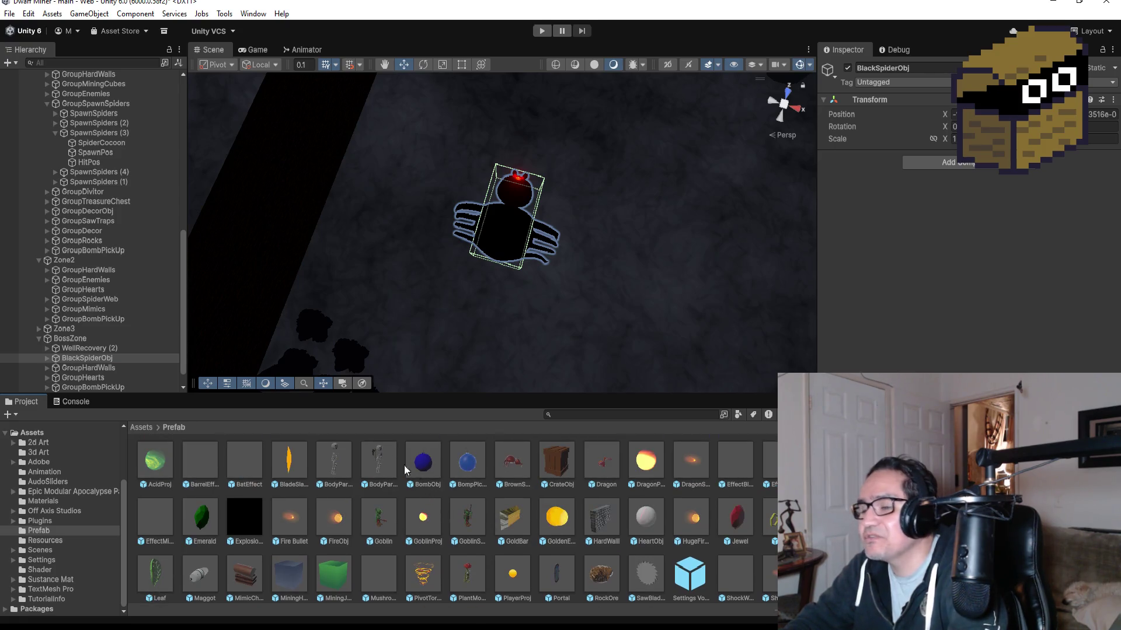
scroll(559, 295, down, 3)
mouse_move(559, 295)
mouse_down()
mouse_move(626, 257)
mouse_move(496, 222)
mouse_up()
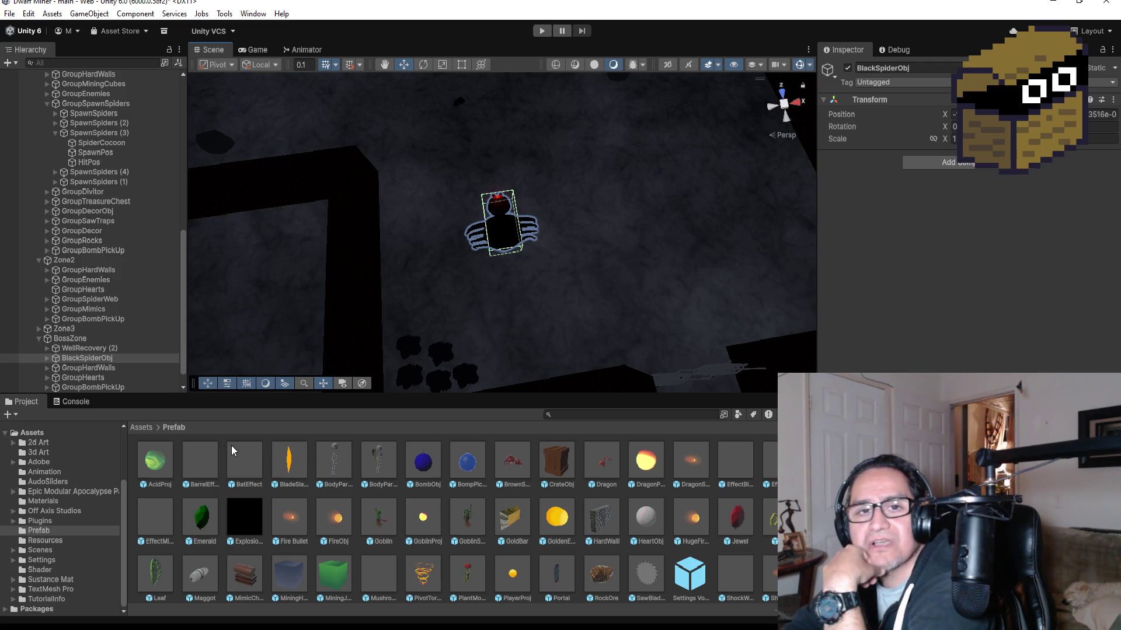
Step: Browse the Prefab folder from the Assets root and return to Assets
click(140, 428)
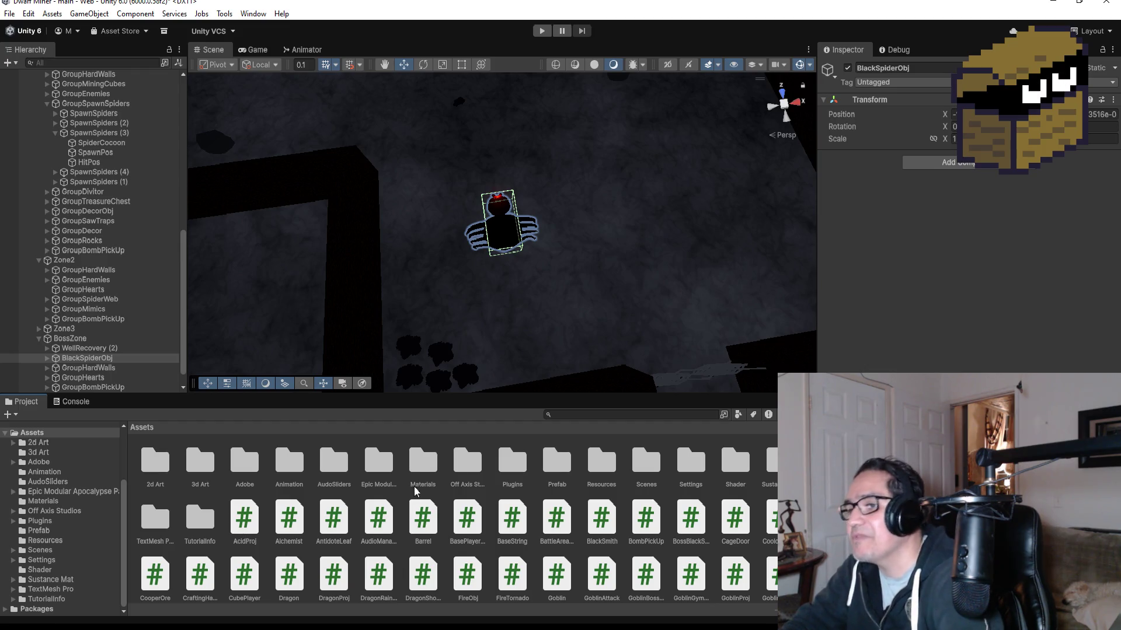
double_click(559, 464)
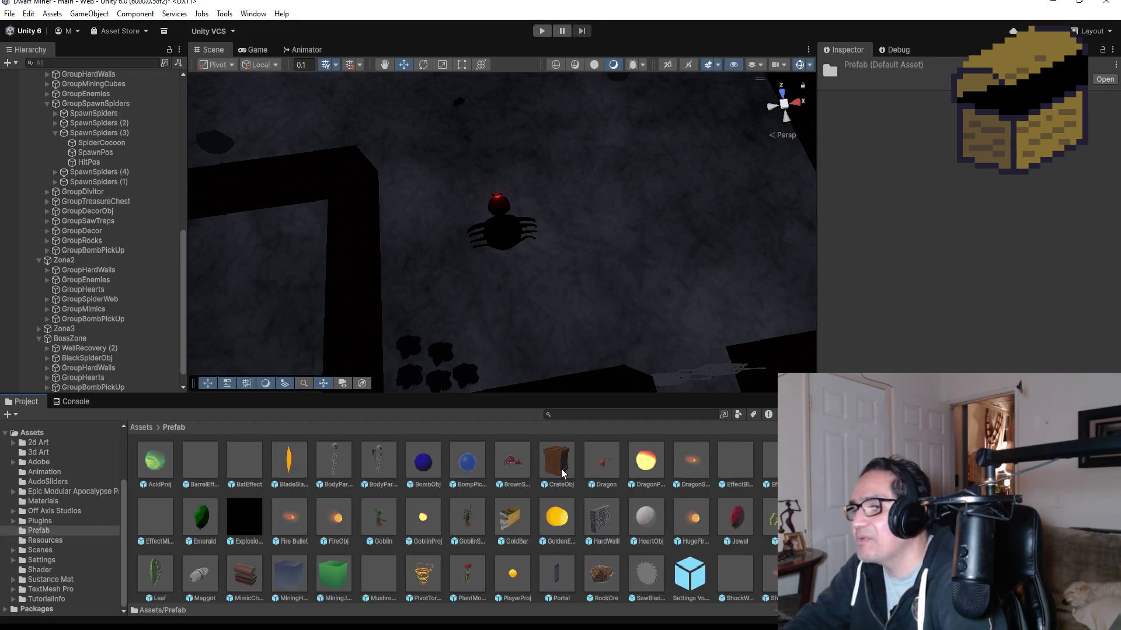
scroll(521, 533, down, 2)
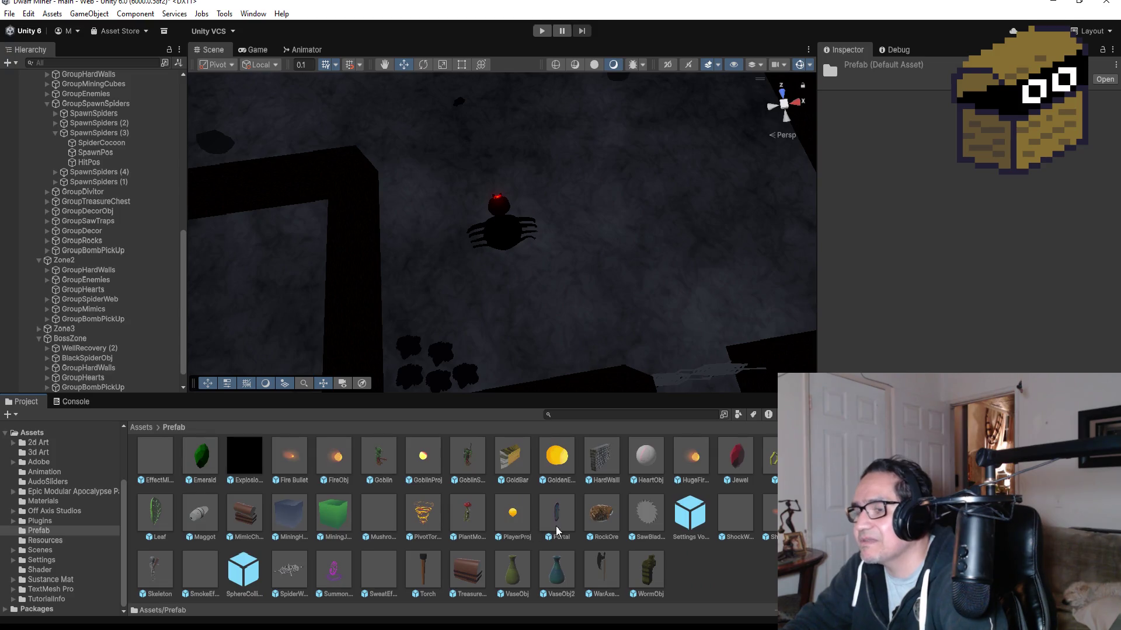
scroll(542, 522, up, 2)
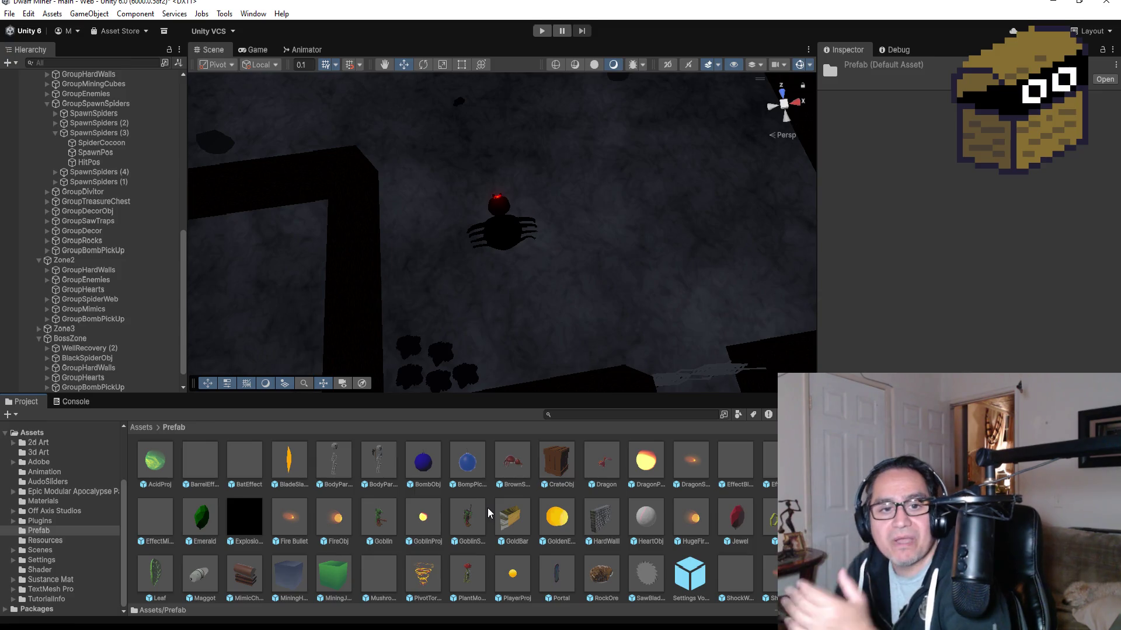
click(156, 425)
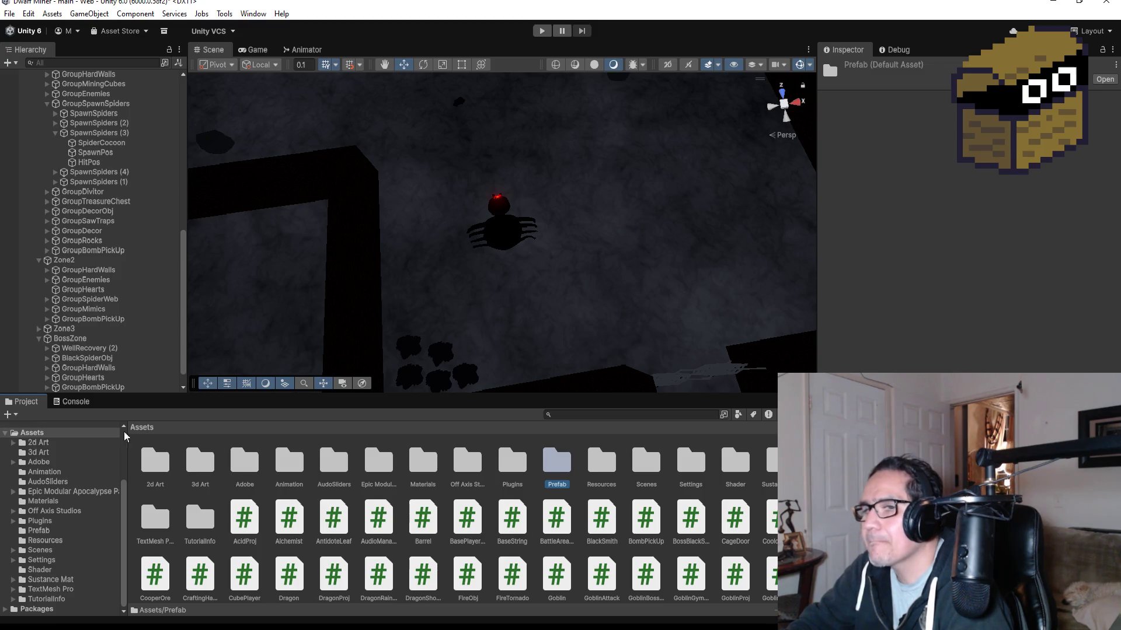
Step: Collapse BossZone, Zone2, GroupSpawnSpiders, Zone1 and LevelFour in the Hierarchy
click(39, 339)
click(43, 312)
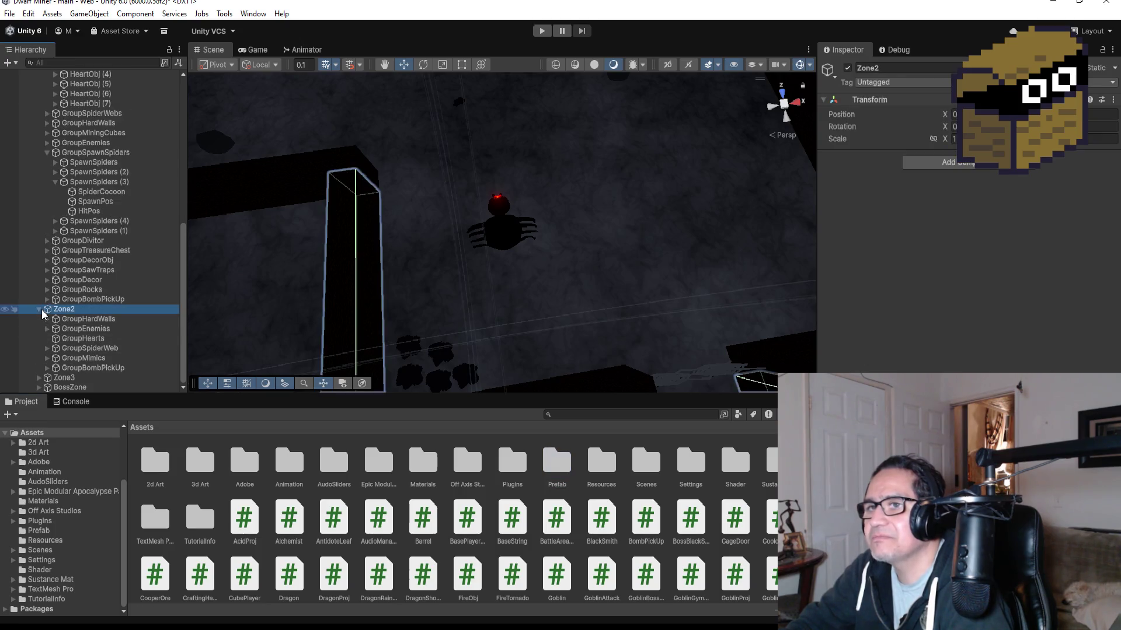
click(41, 310)
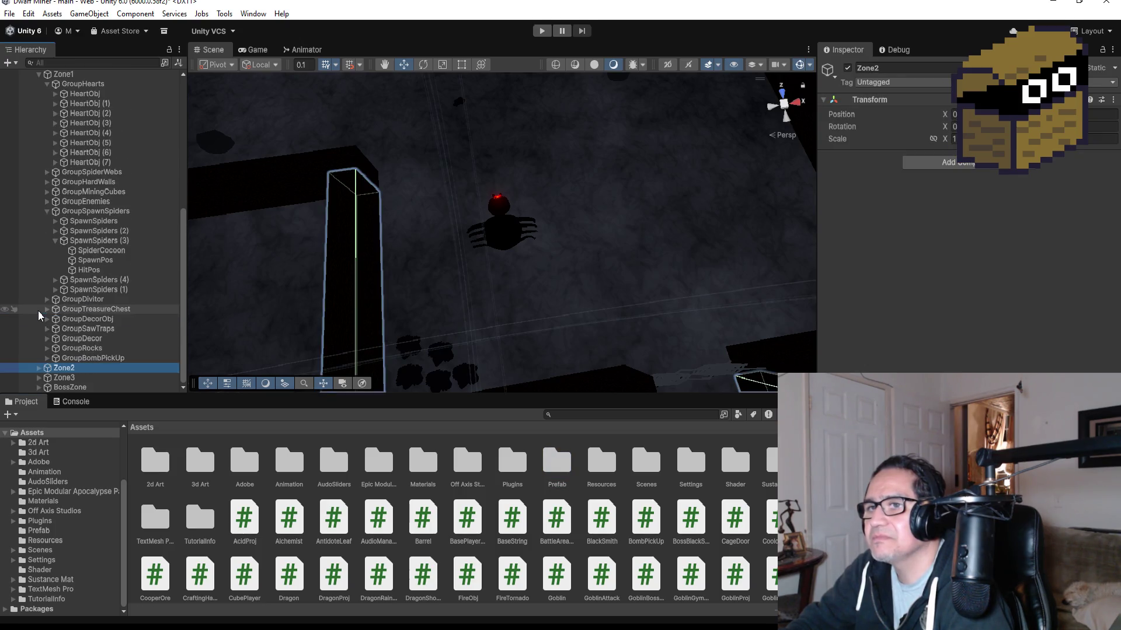
click(48, 210)
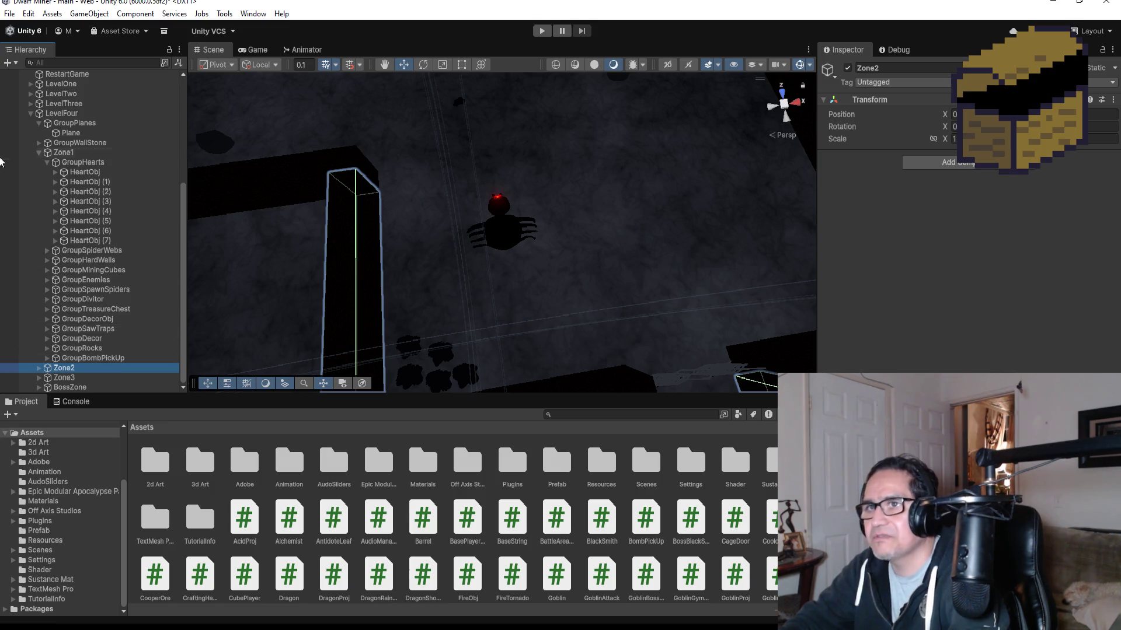
click(39, 153)
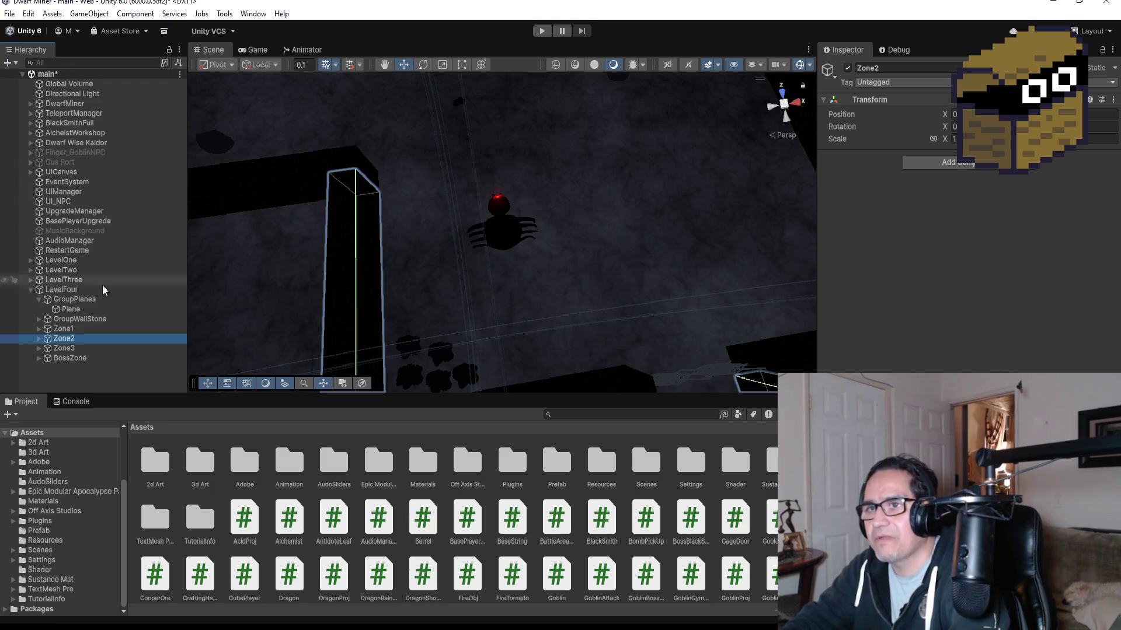
click(31, 289)
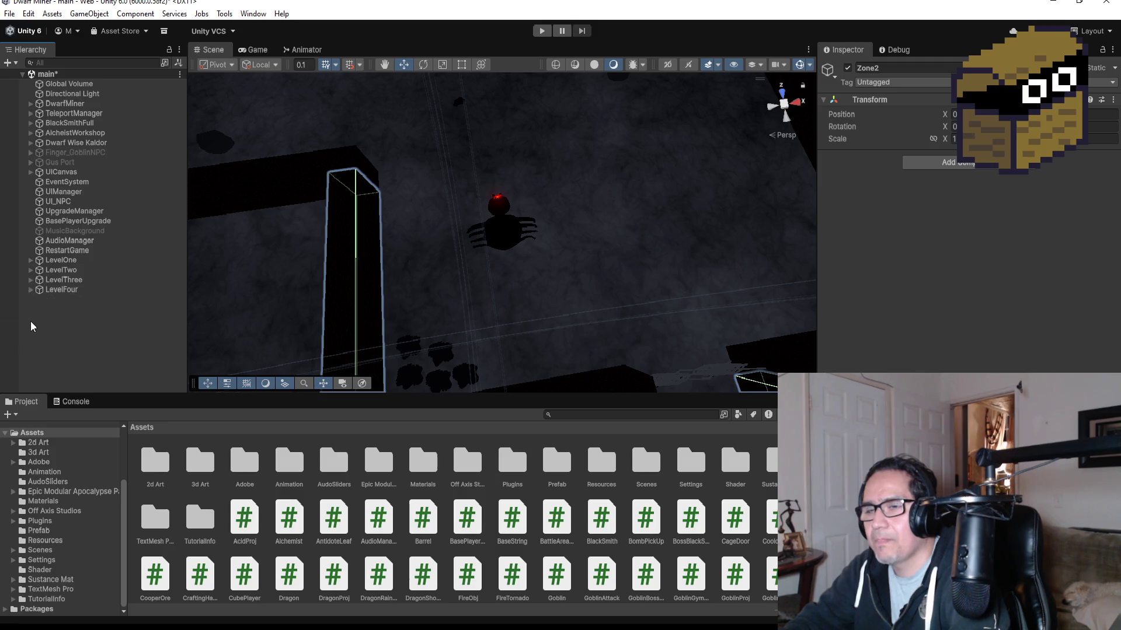
Step: Dismiss the create-object menu and collapse LevelFour again in the Hierarchy
right_click(63, 320)
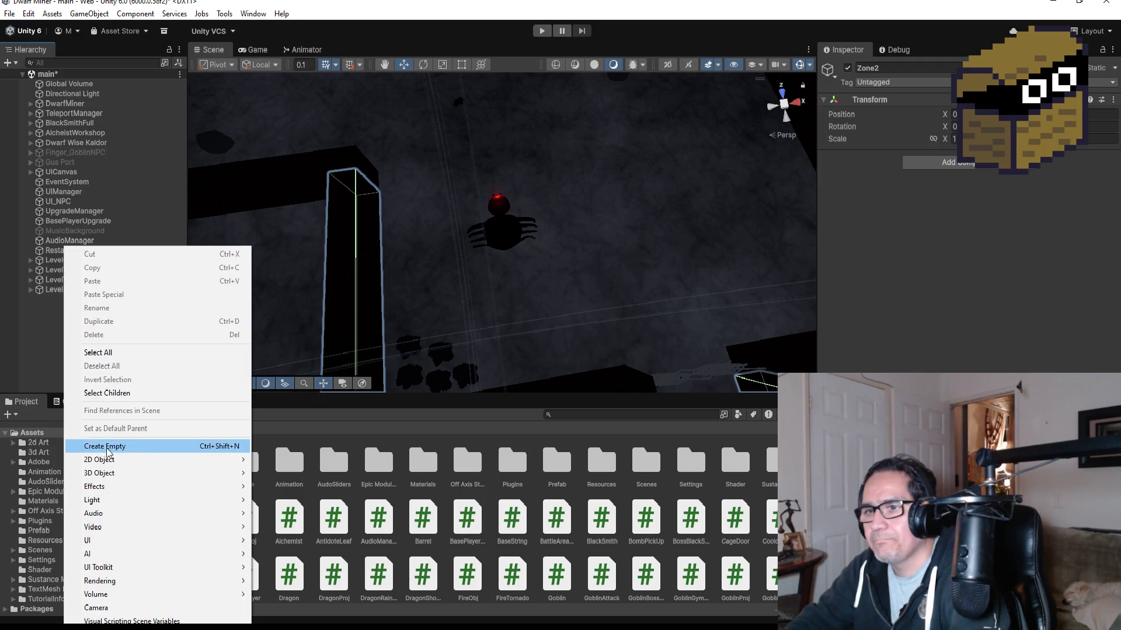
mouse_move(233, 473)
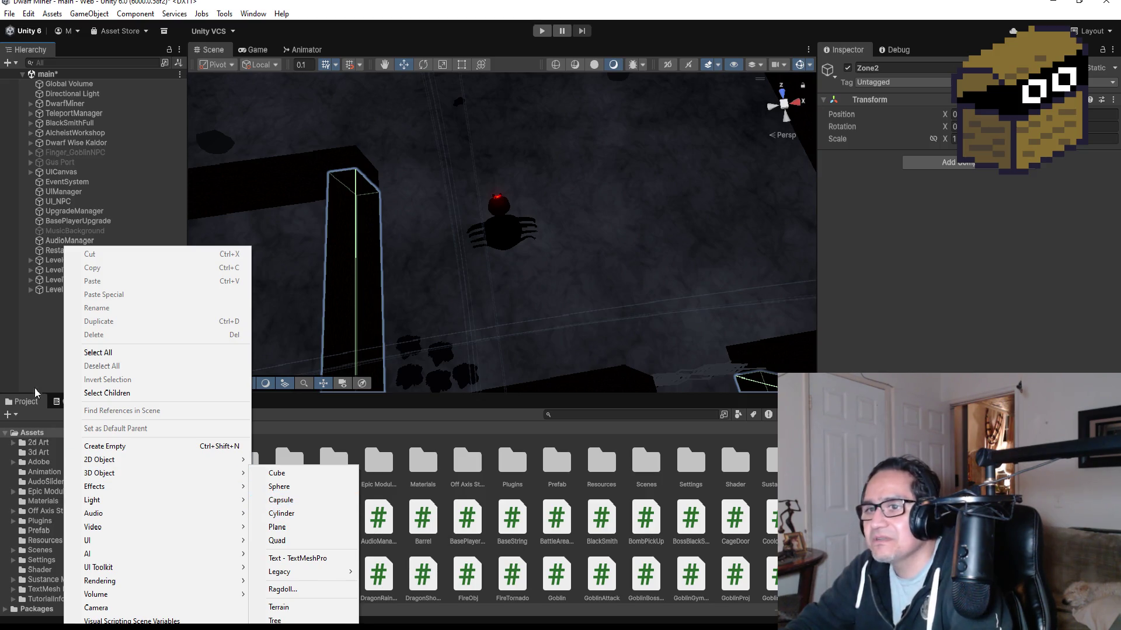
click(82, 366)
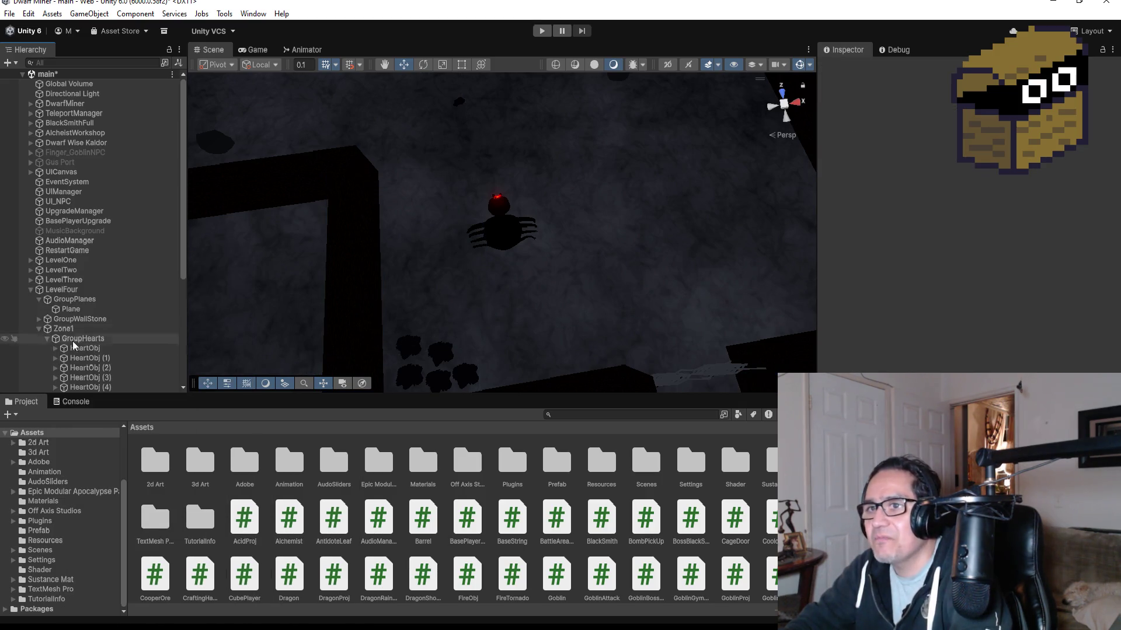
click(32, 290)
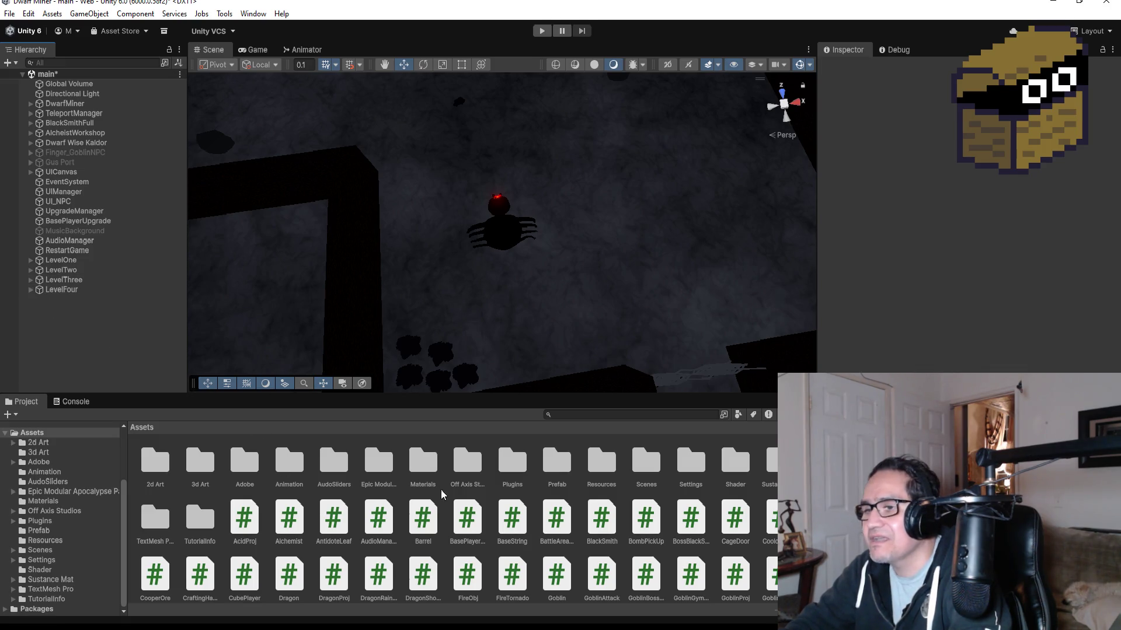
Step: Drag the AcidProj prefab from the Prefab folder into the scene hierarchy
double_click(558, 463)
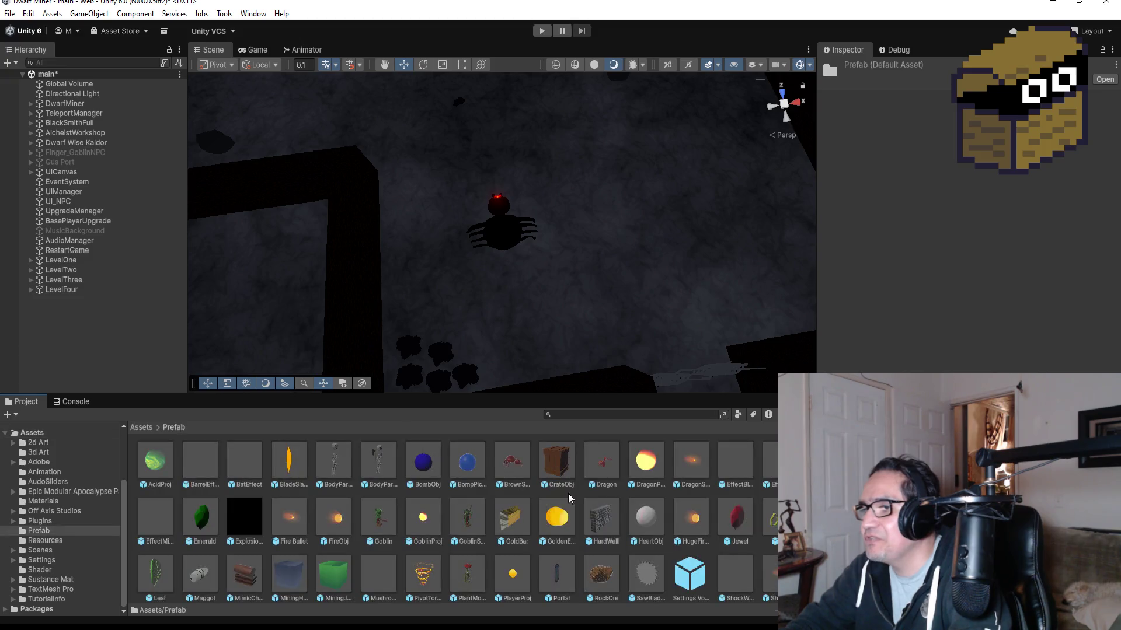
click(155, 464)
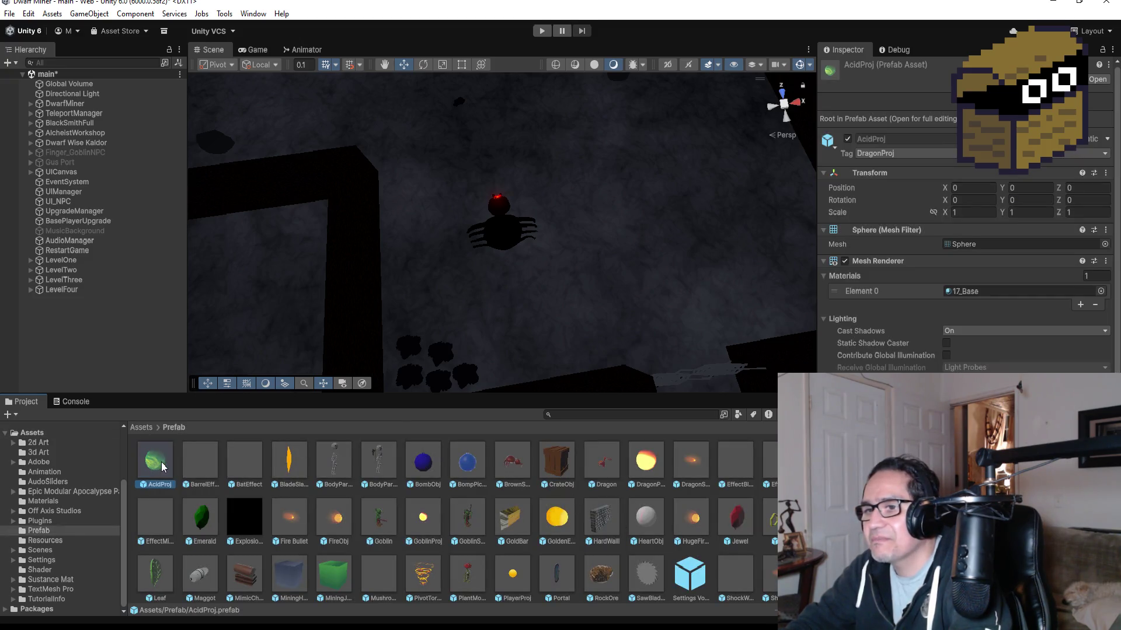
mouse_move(157, 465)
mouse_down()
mouse_move(63, 335)
mouse_move(61, 313)
mouse_move(101, 330)
mouse_up()
Step: Frame the AcidProj instance and apply Prefab > Unpack Completely to it
double_click(78, 299)
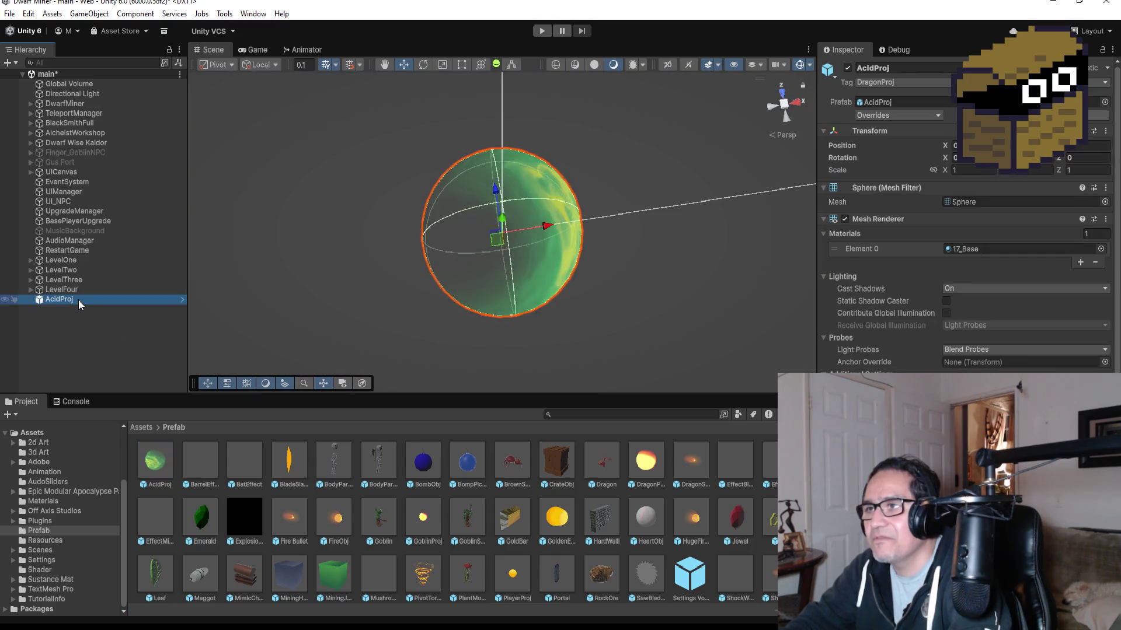
right_click(78, 298)
mouse_move(175, 345)
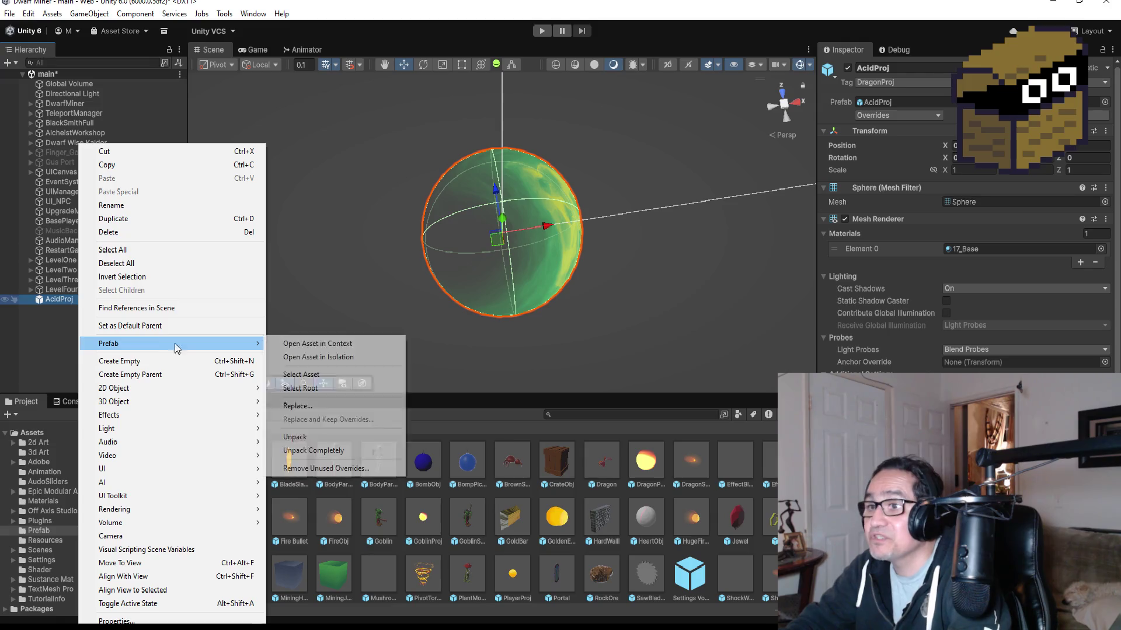
click(299, 450)
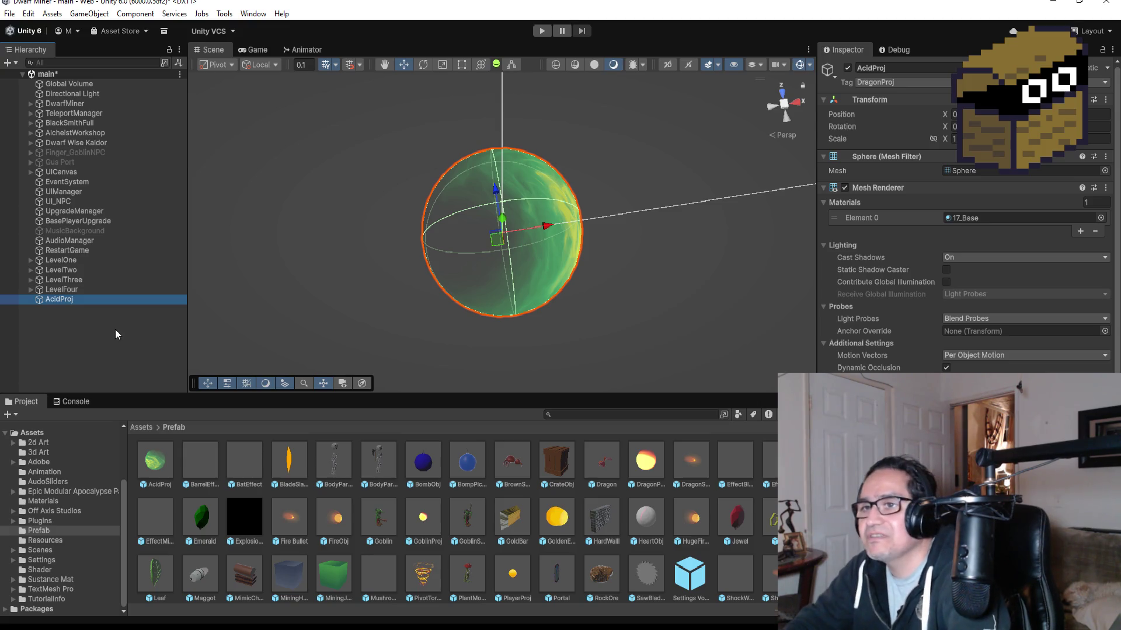
Step: Rename the unpacked copy to SpiderBall
click(925, 66)
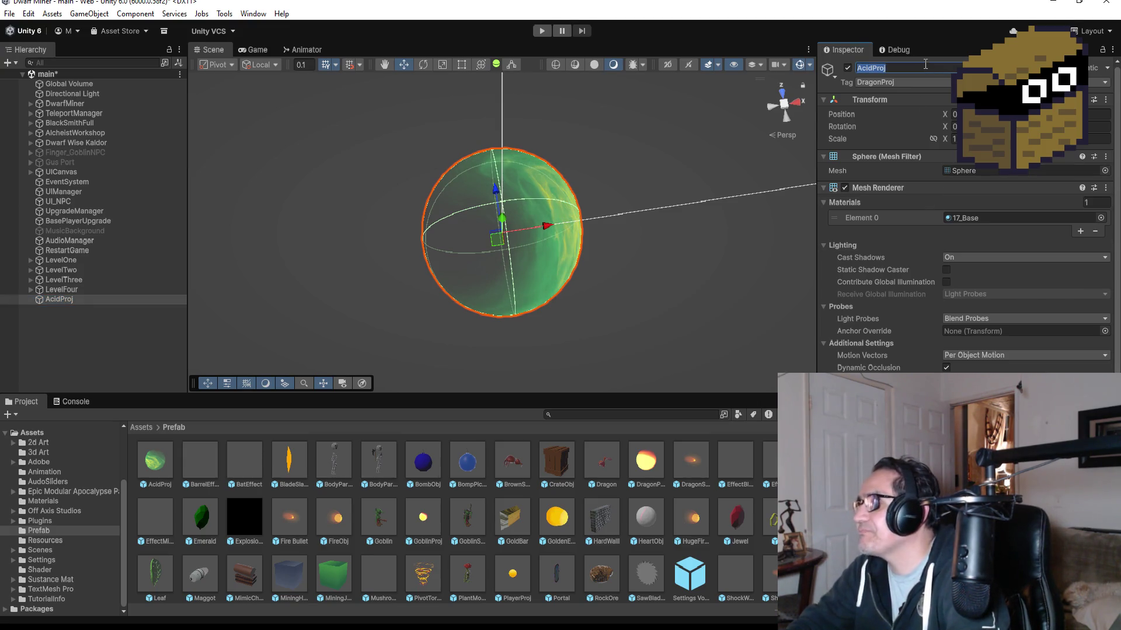
text(D)
key(BackSpace)
text(SpiderWe)
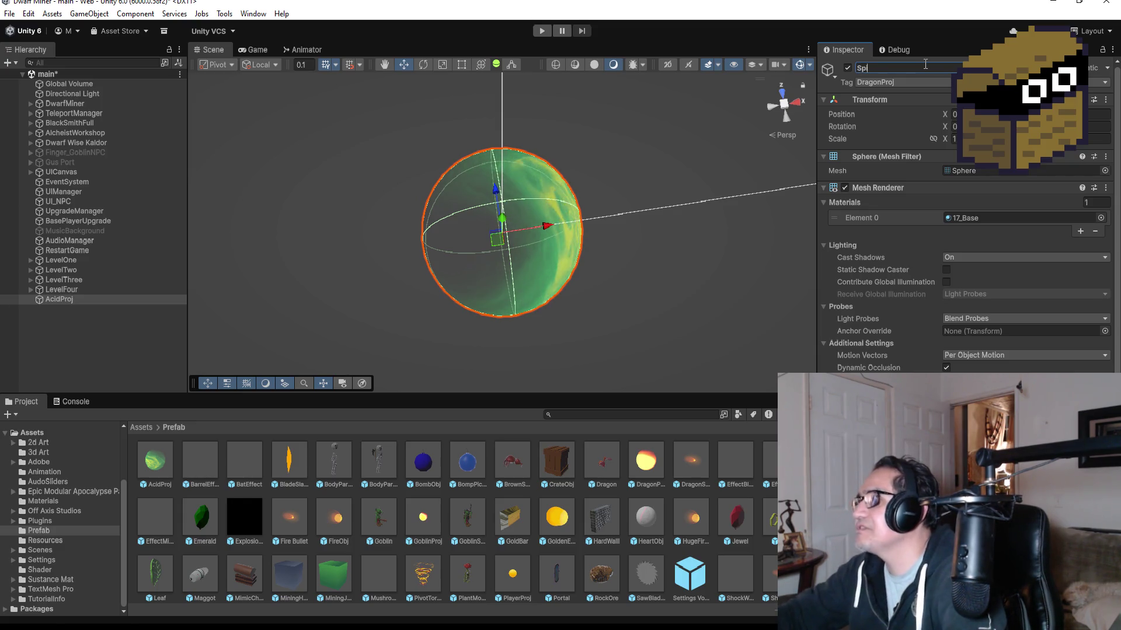
key(BackSpace)
key(BackSpace)
text(Ball)
key(Return)
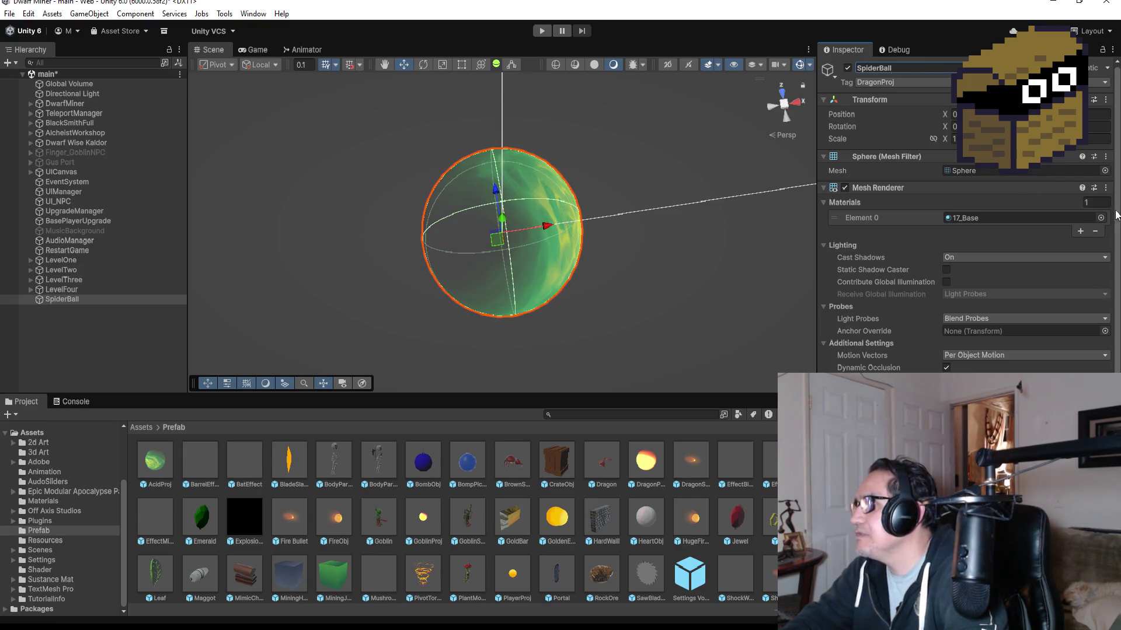
Step: Replace the sphere's Element 0 material with the white marbled AbosrbMagicChargeUpCircle material
click(1101, 218)
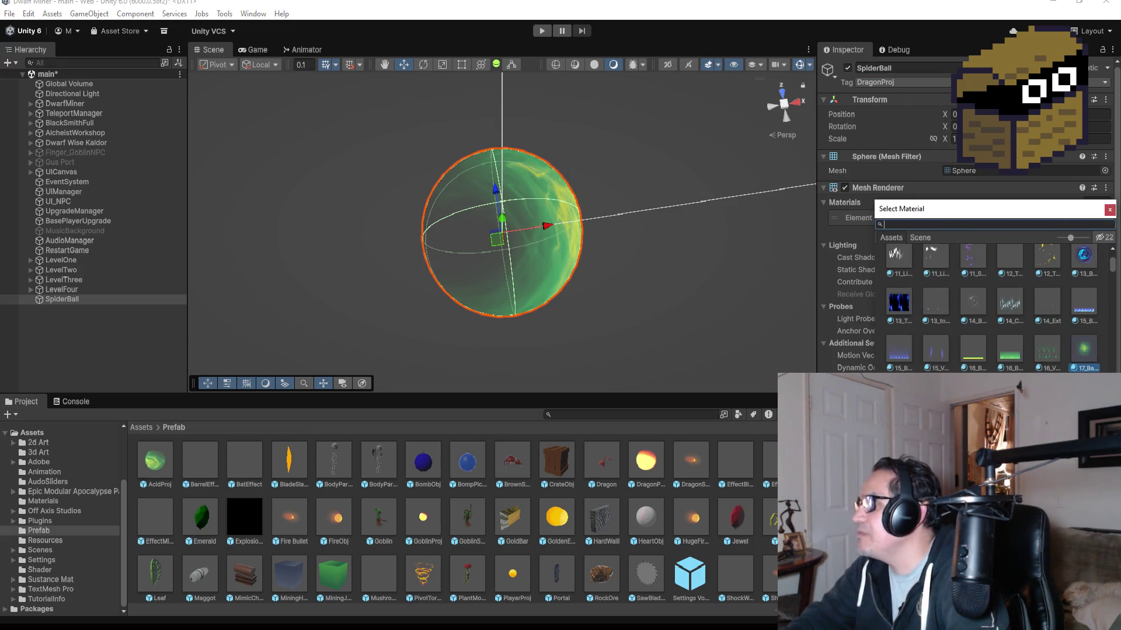
key(Right)
key(Right)
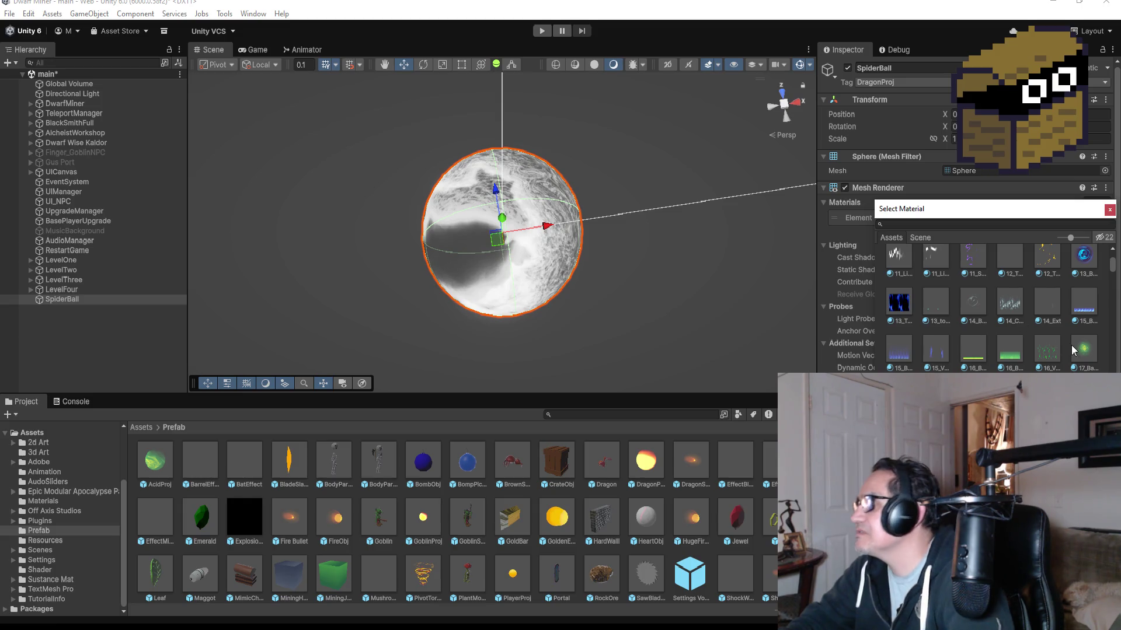
key(Right)
key(Right)
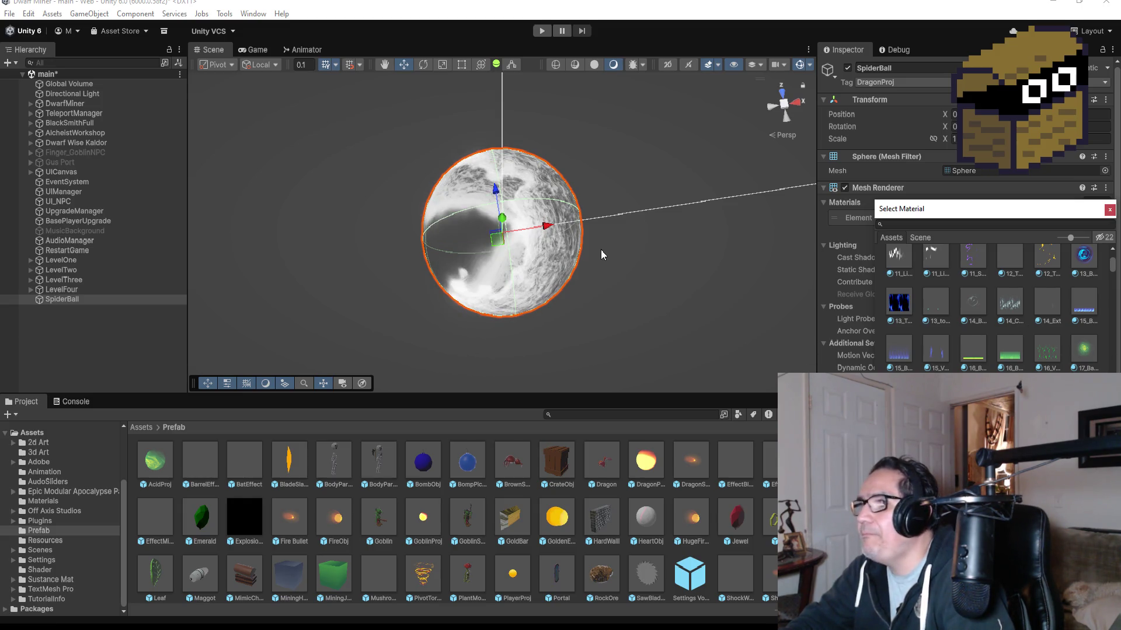
click(118, 336)
click(83, 296)
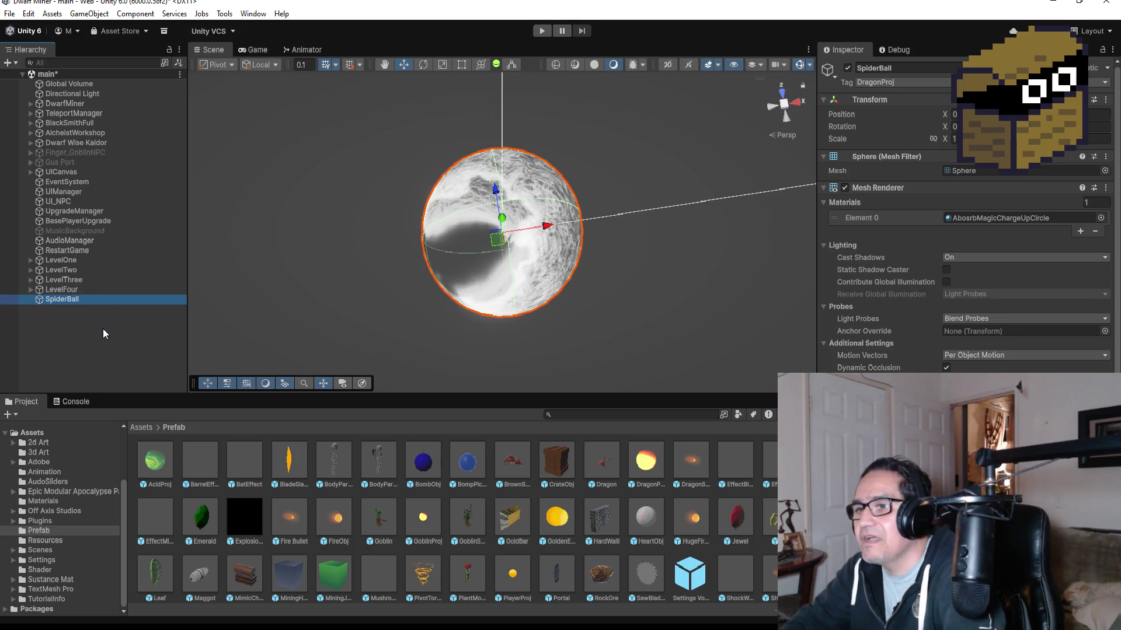
Step: Move SpiderBall's Rigidbody component to the front of its list, then switch to Visual Studio
click(102, 328)
click(64, 297)
scroll(966, 233, down, 5)
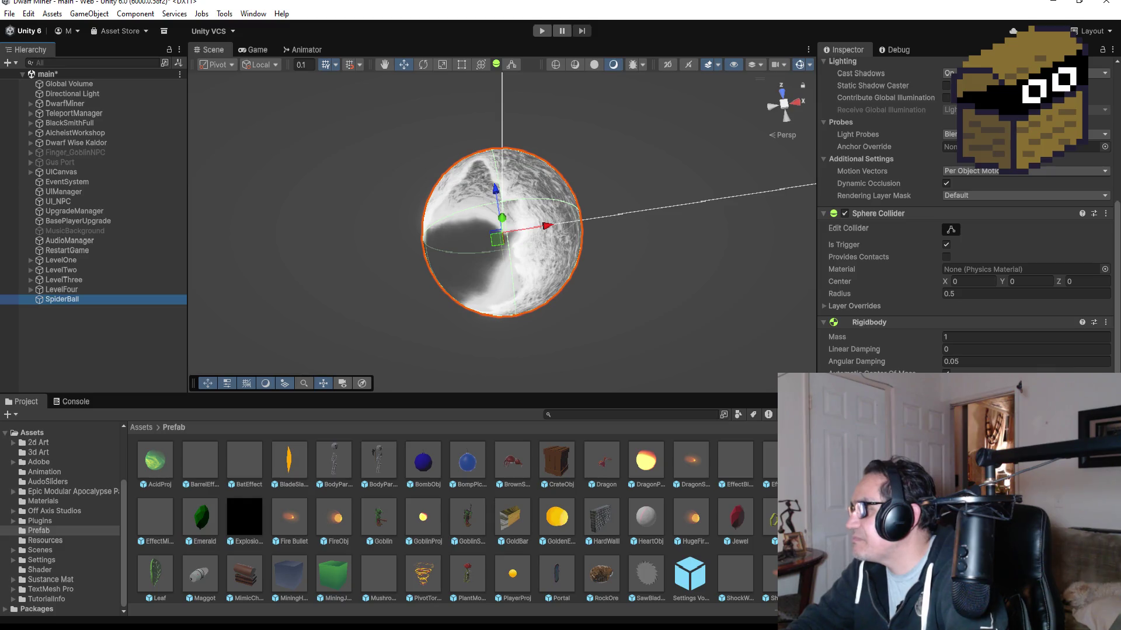
click(1106, 322)
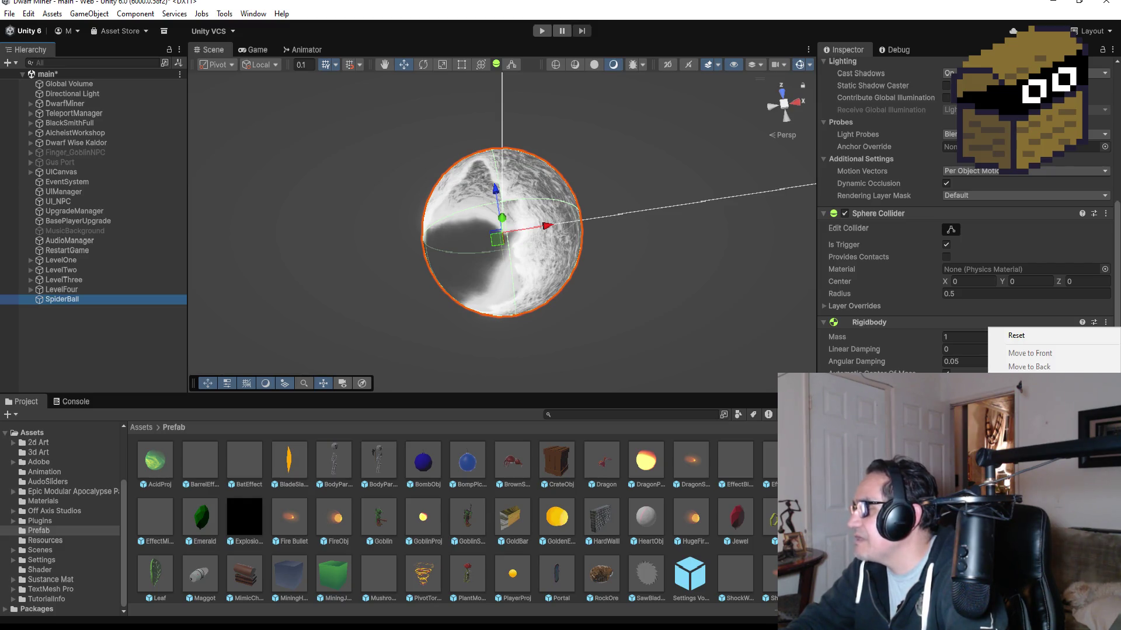
click(1030, 353)
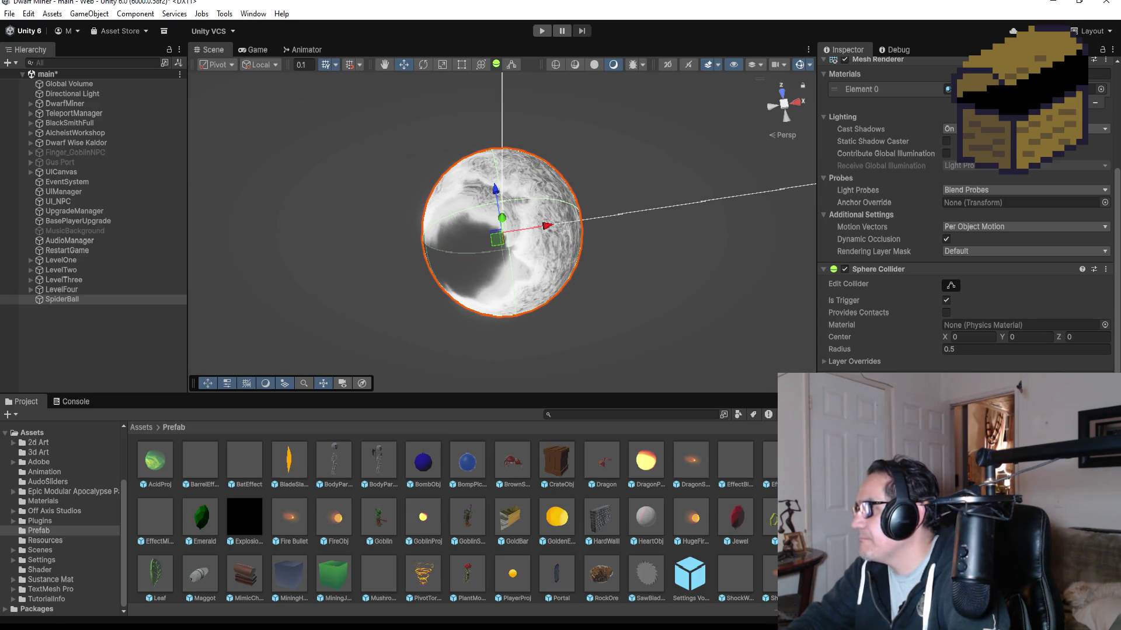
key(alt+Tab)
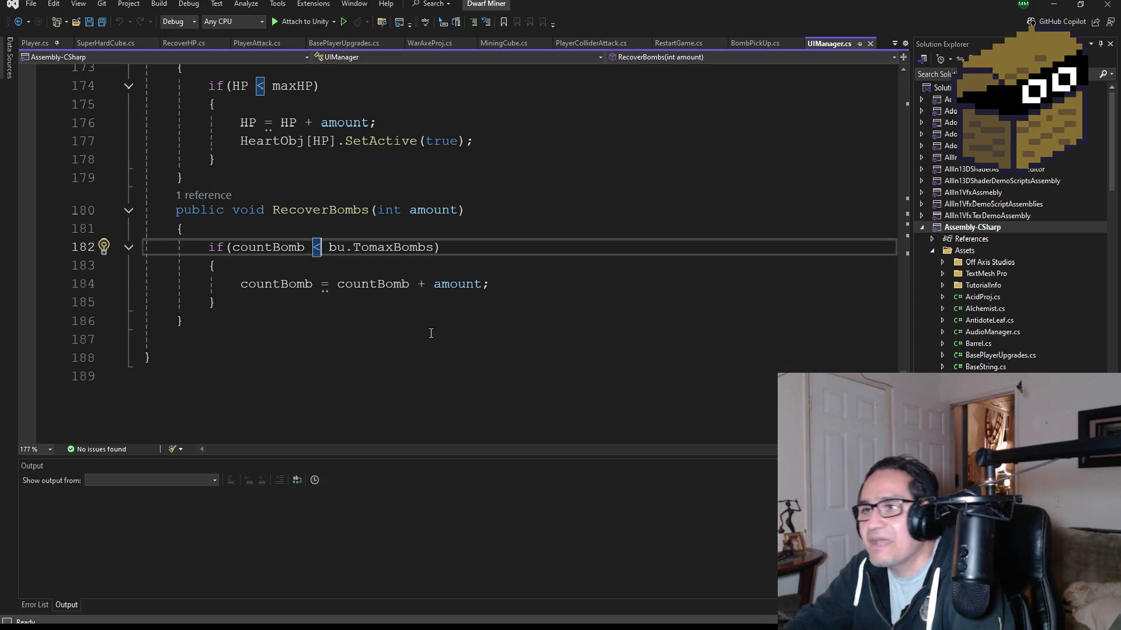
scroll(457, 286, up, 2)
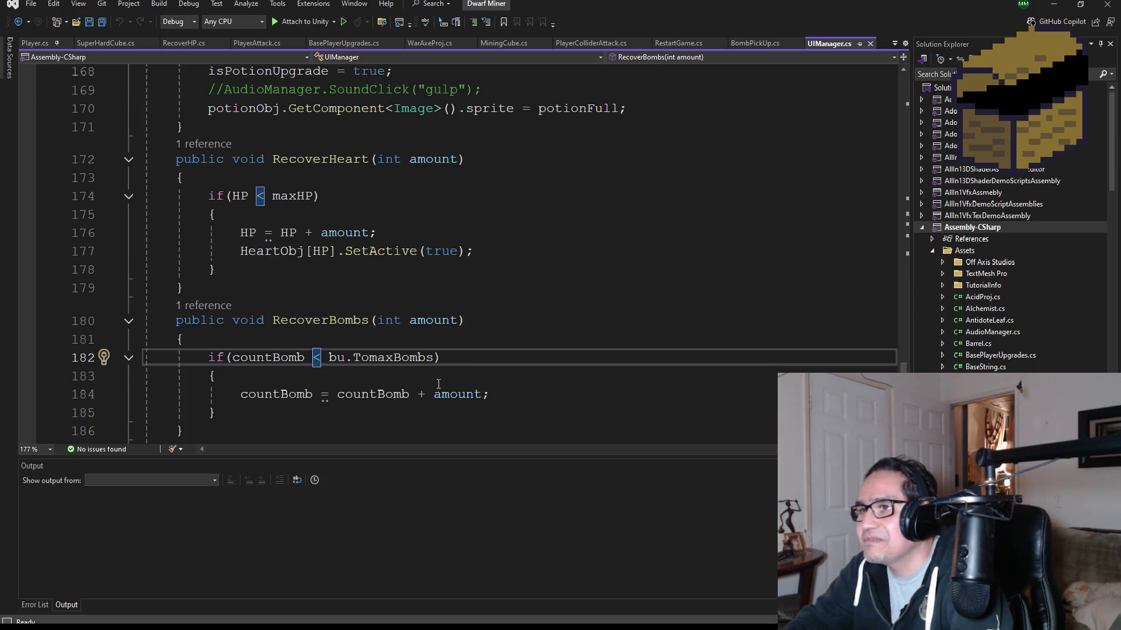
click(102, 24)
scroll(444, 338, up, 10)
scroll(1005, 346, down, 15)
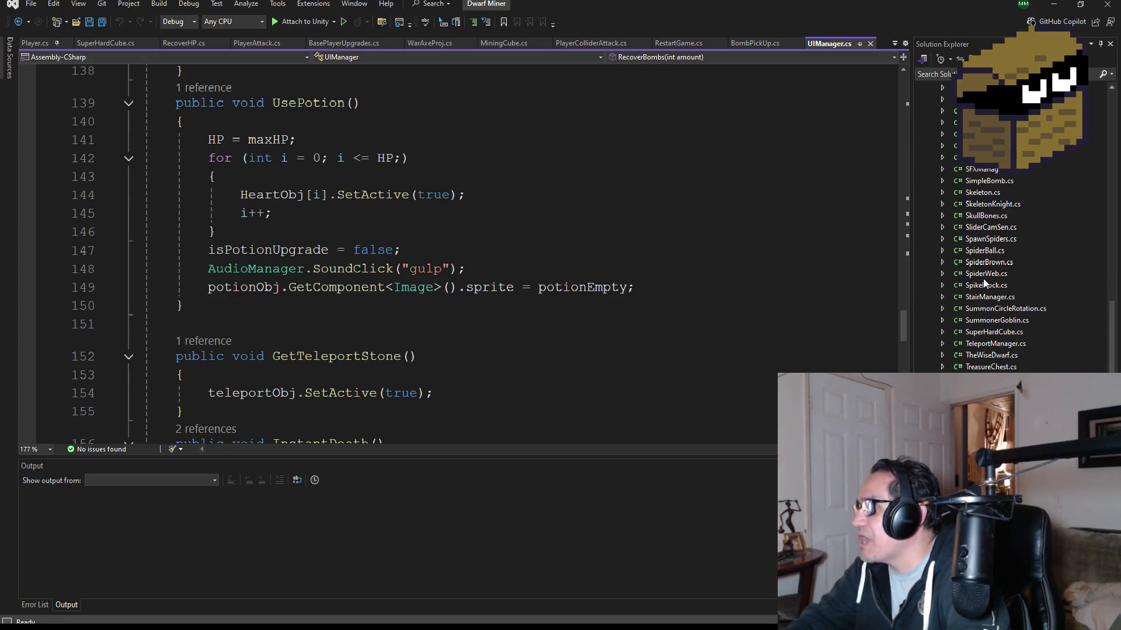
click(980, 250)
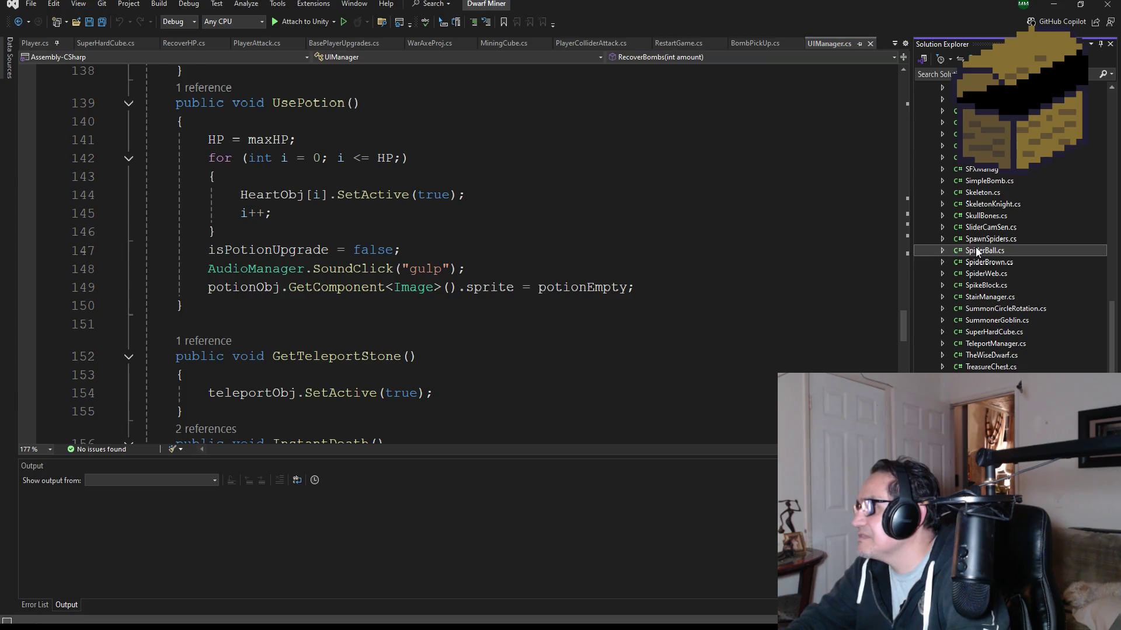
mouse_move(244, 372)
mouse_down()
mouse_move(113, 267)
mouse_move(100, 163)
mouse_up()
key(Delete)
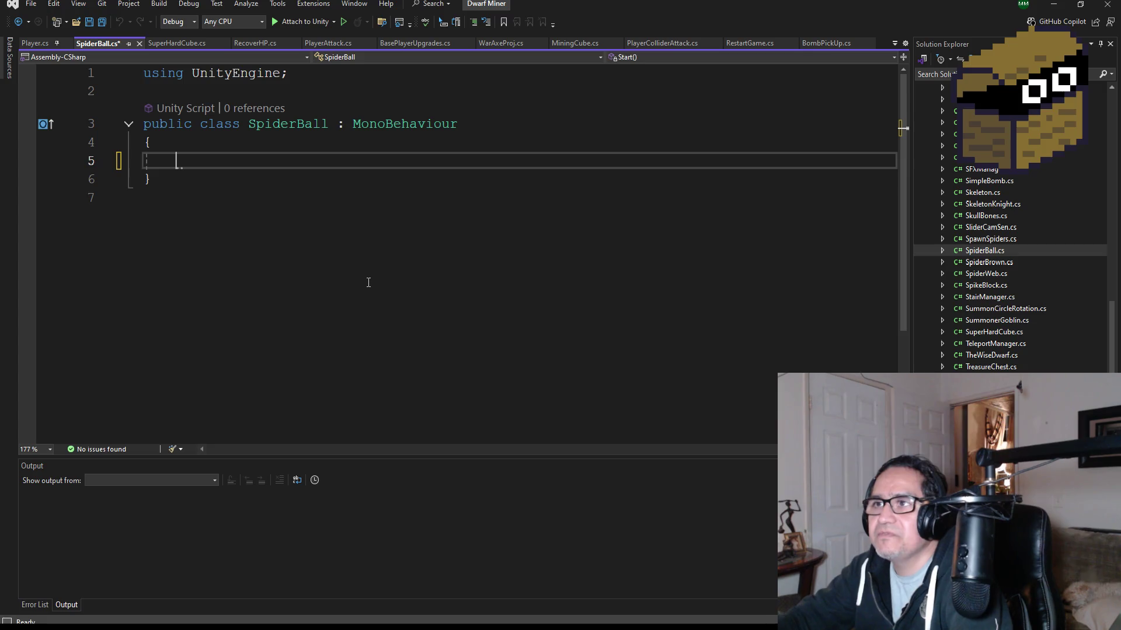
click(98, 23)
click(307, 73)
key(Return)
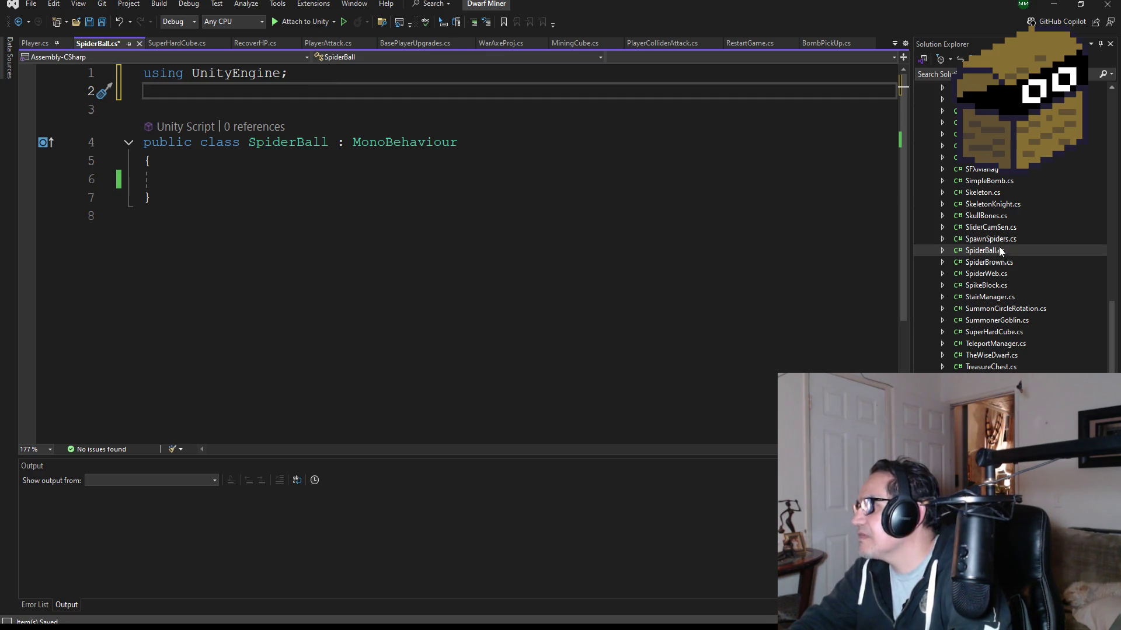
scroll(1017, 222, up, 15)
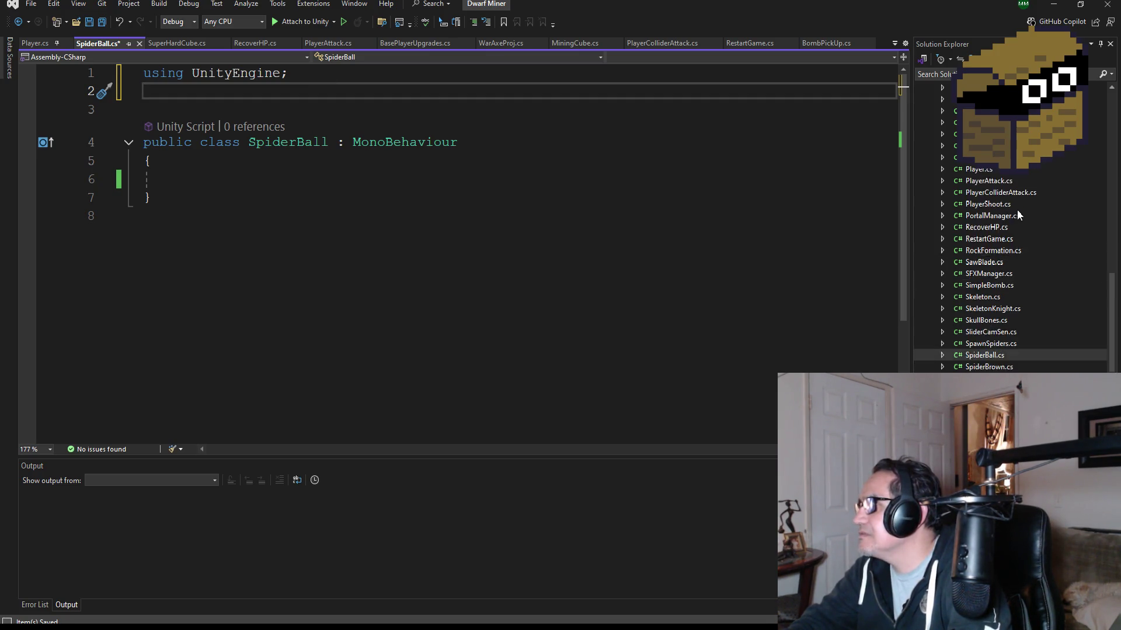
scroll(1022, 239, up, 20)
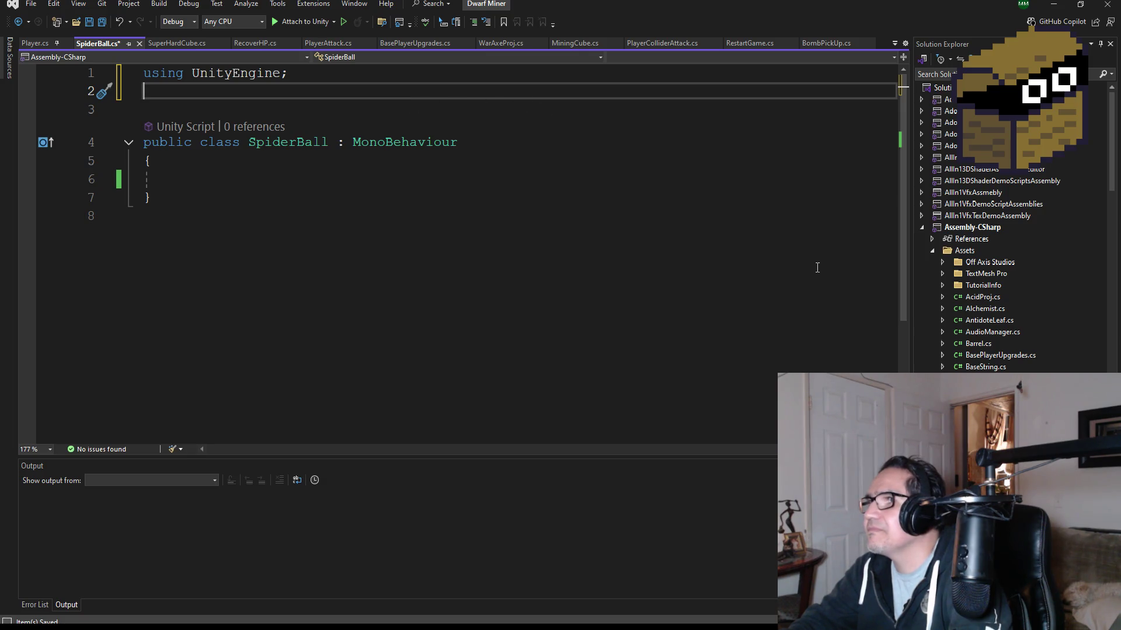
scroll(1020, 310, down, 10)
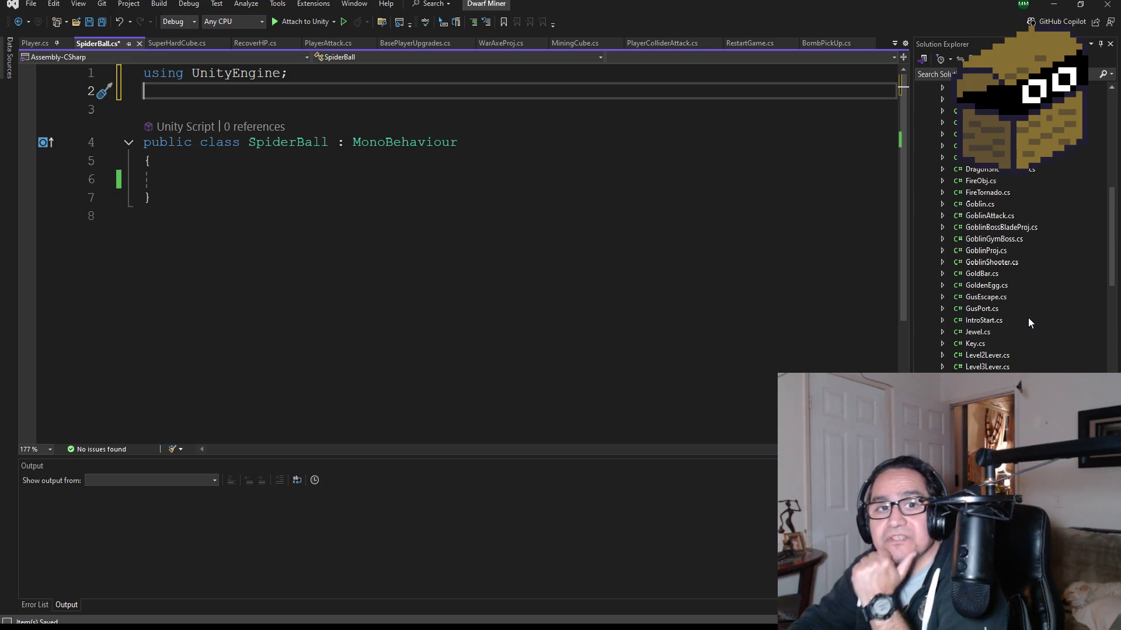
scroll(992, 327, down, 8)
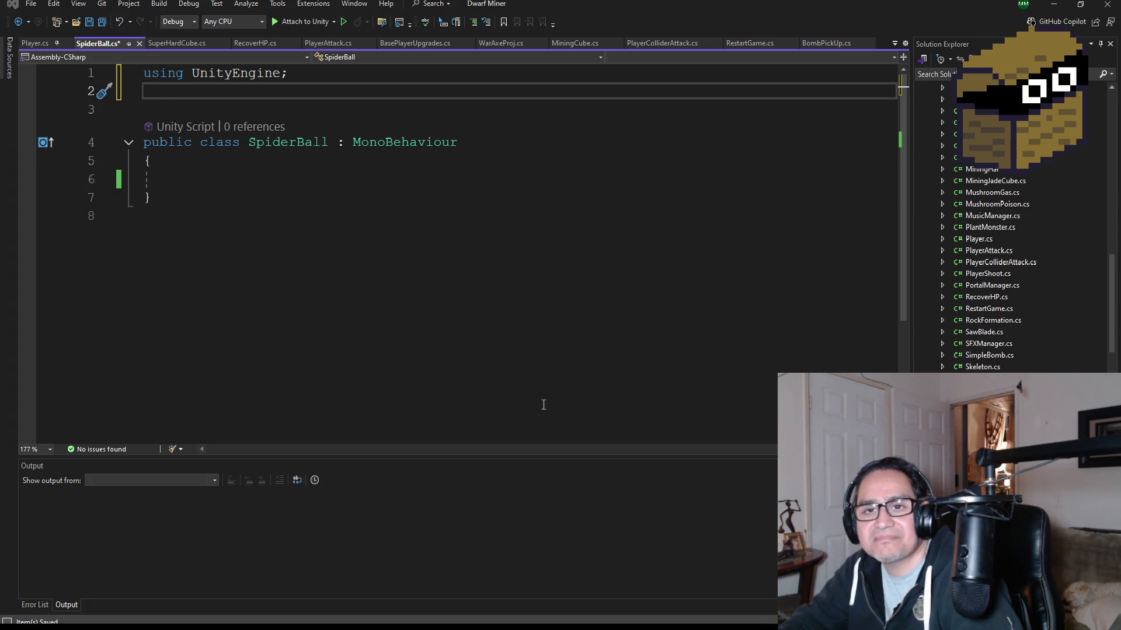
click(224, 180)
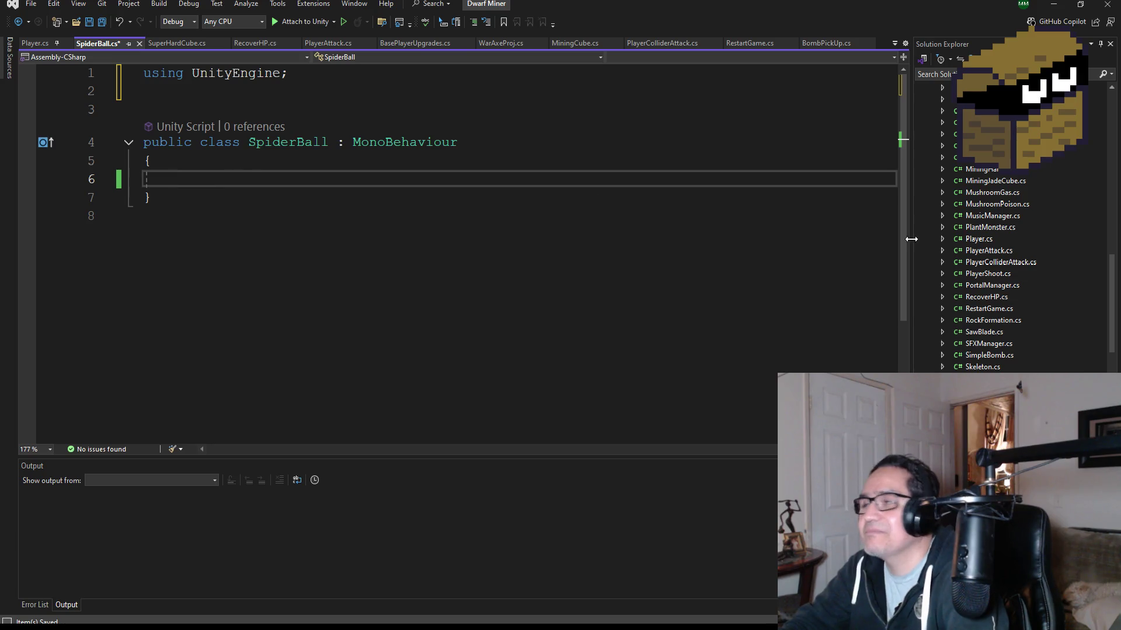
scroll(1012, 350, down, 5)
scroll(1012, 362, down, 3)
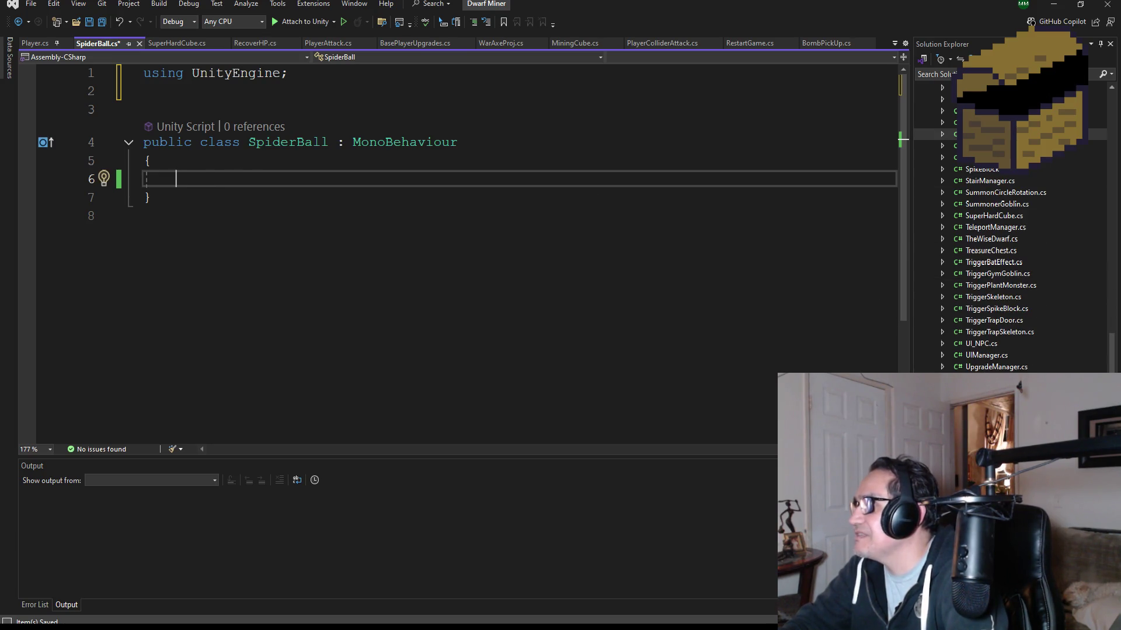
scroll(1039, 263, up, 10)
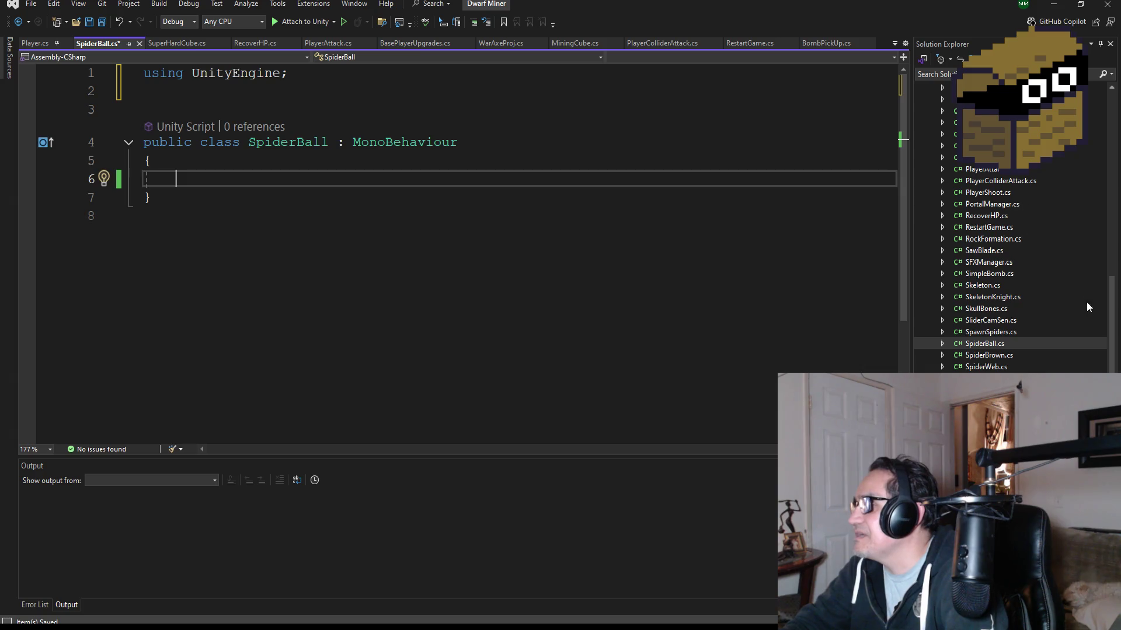
scroll(1039, 281, up, 15)
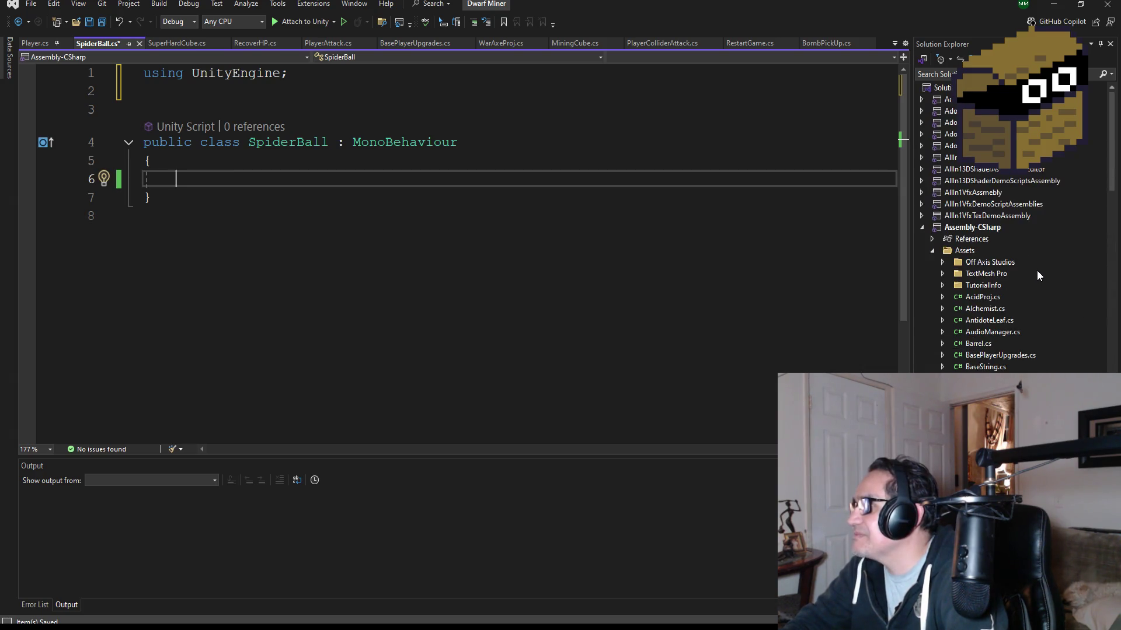
Step: Copy AcidProj.cs's SerializeField alias line into line 2 of SpiderBall.cs and save
double_click(982, 262)
scroll(368, 198, up, 5)
drag(451, 90, 142, 92)
key(ctrl+c)
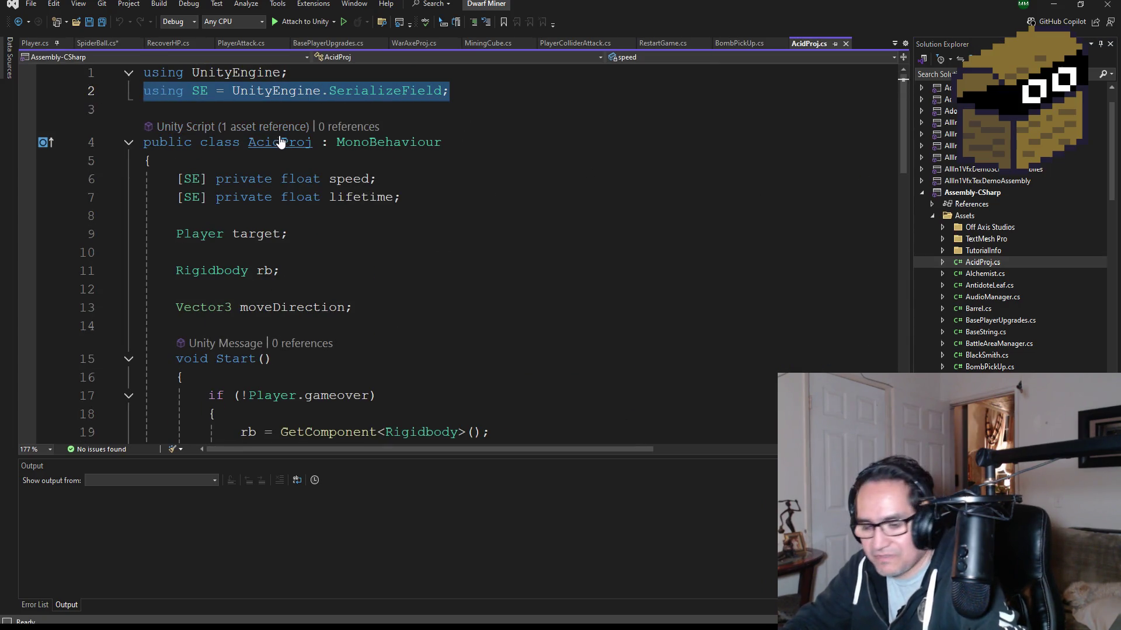
click(99, 43)
click(200, 95)
key(ctrl+v)
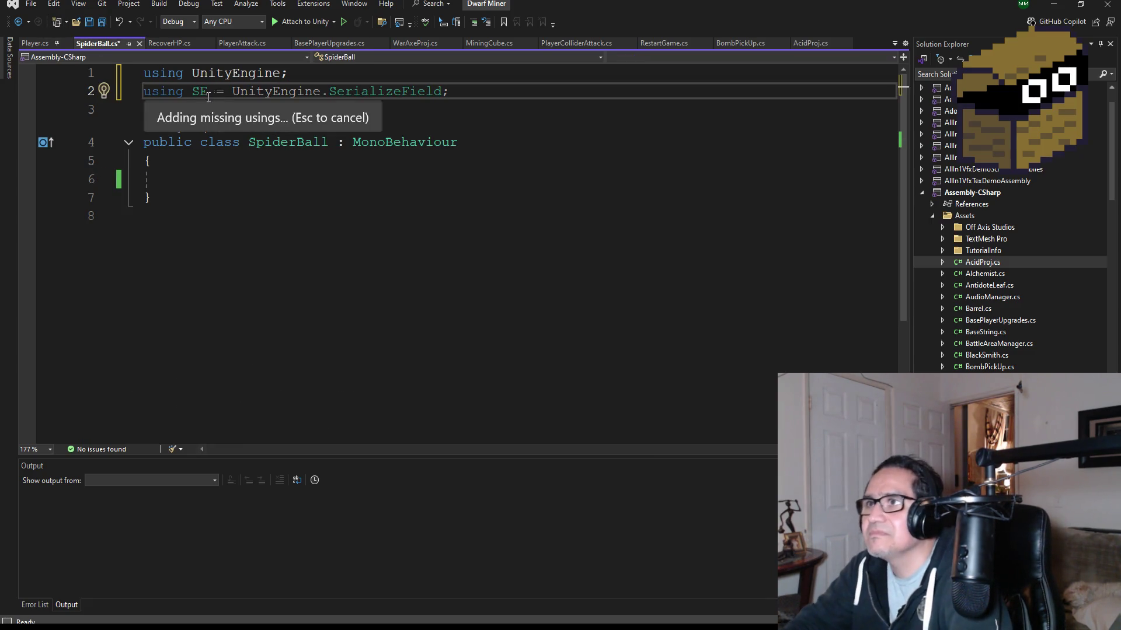
key(ctrl+s)
click(214, 181)
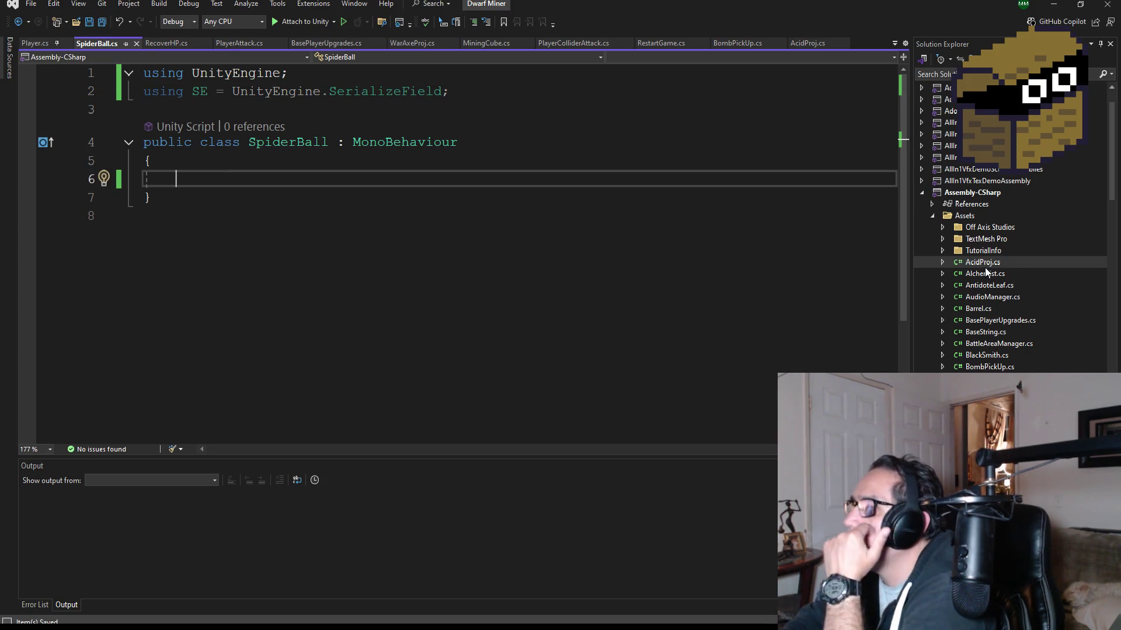
click(817, 47)
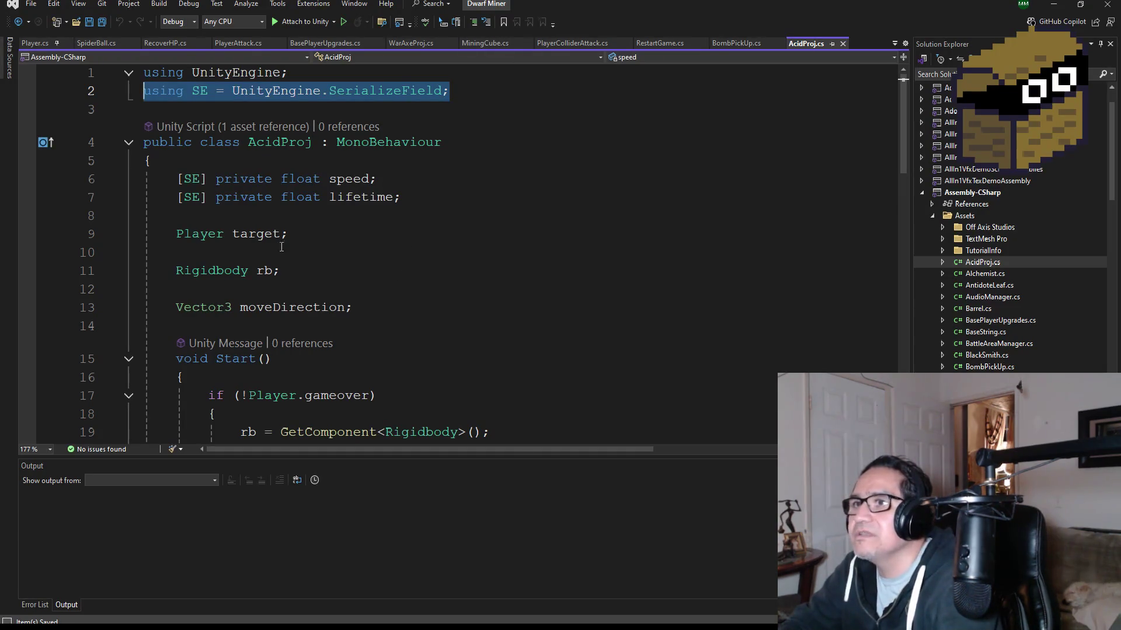
Step: Paste AcidProj's entire code into the SpiderBall class and save the script
click(147, 178)
scroll(379, 273, down, 9)
scroll(379, 274, down, 3)
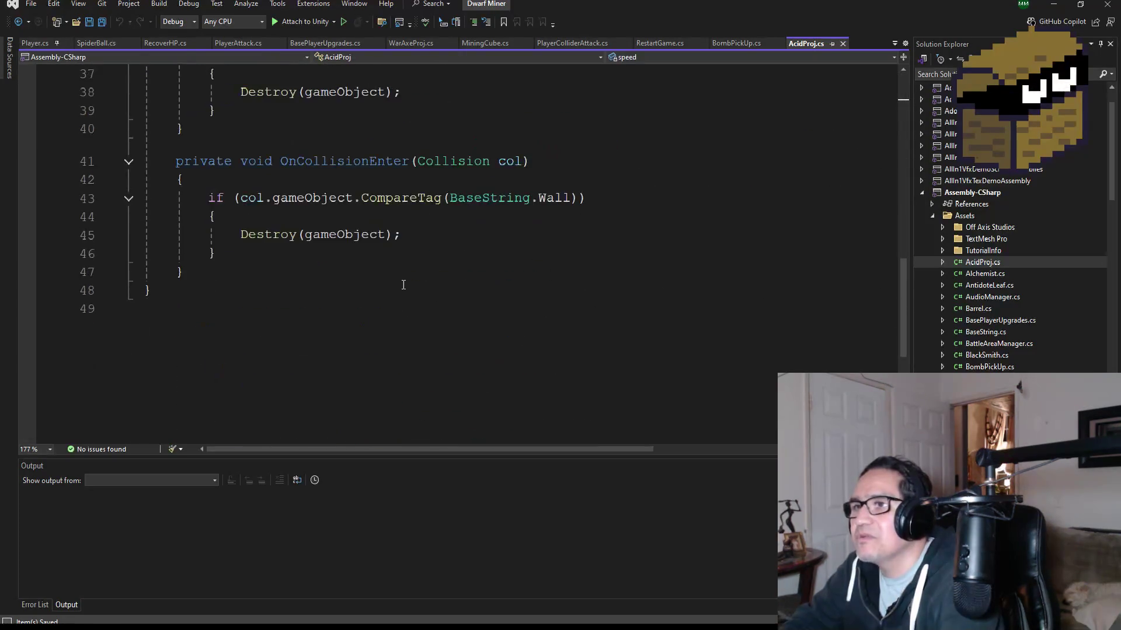
key(ctrl+a)
scroll(349, 307, up, 9)
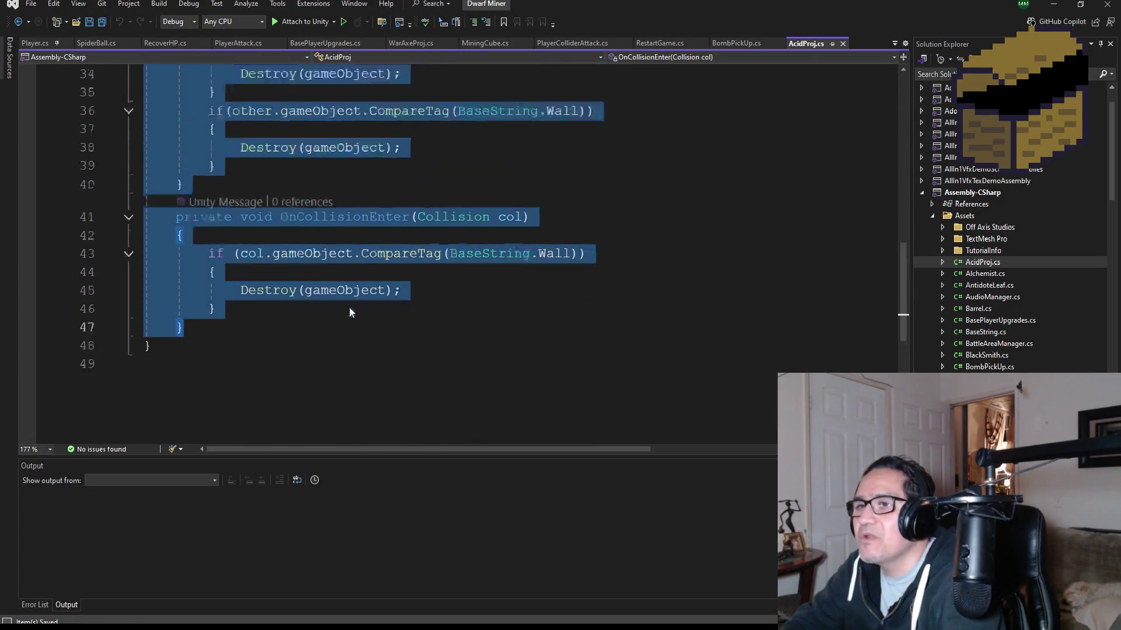
scroll(373, 296, up, 4)
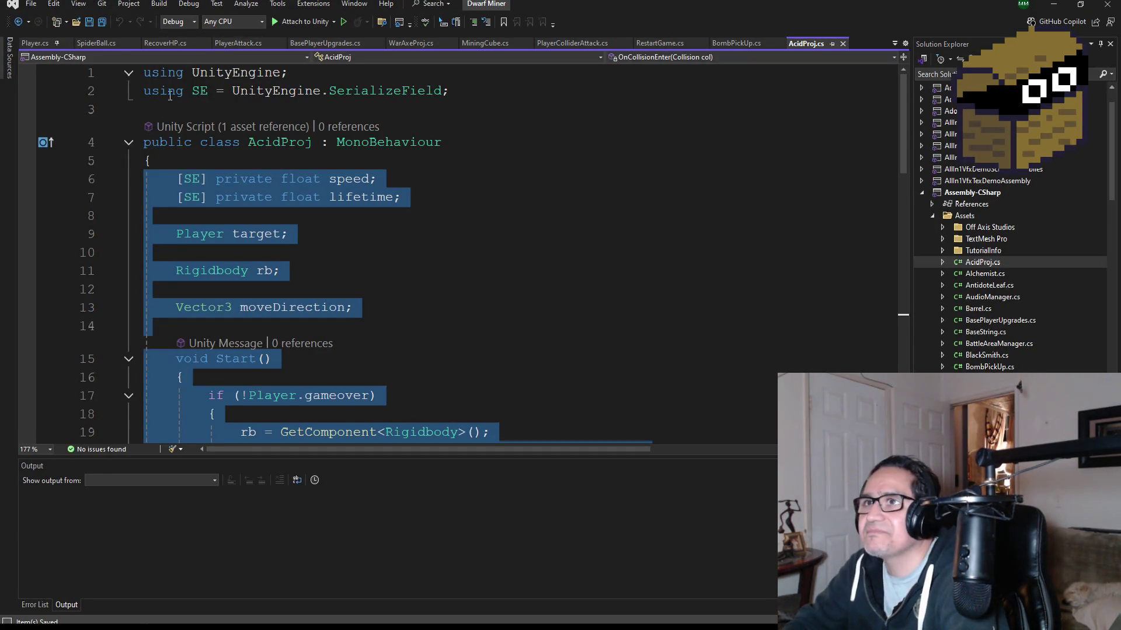
click(111, 48)
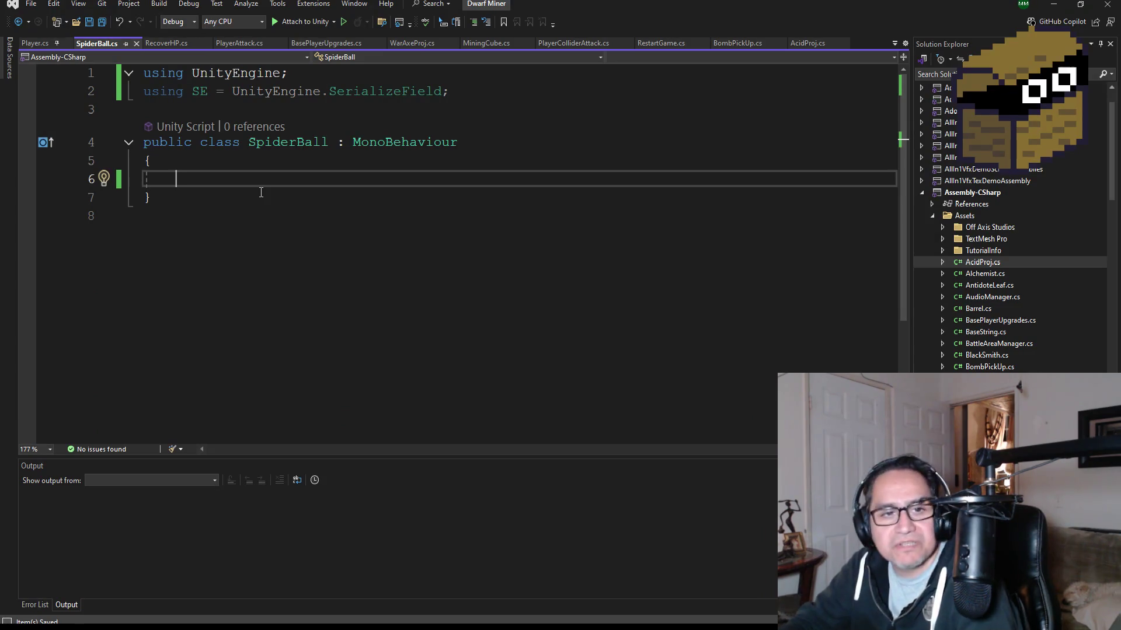
key(ctrl+v)
scroll(350, 221, down, 2)
scroll(388, 231, up, 8)
scroll(388, 231, up, 4)
click(110, 22)
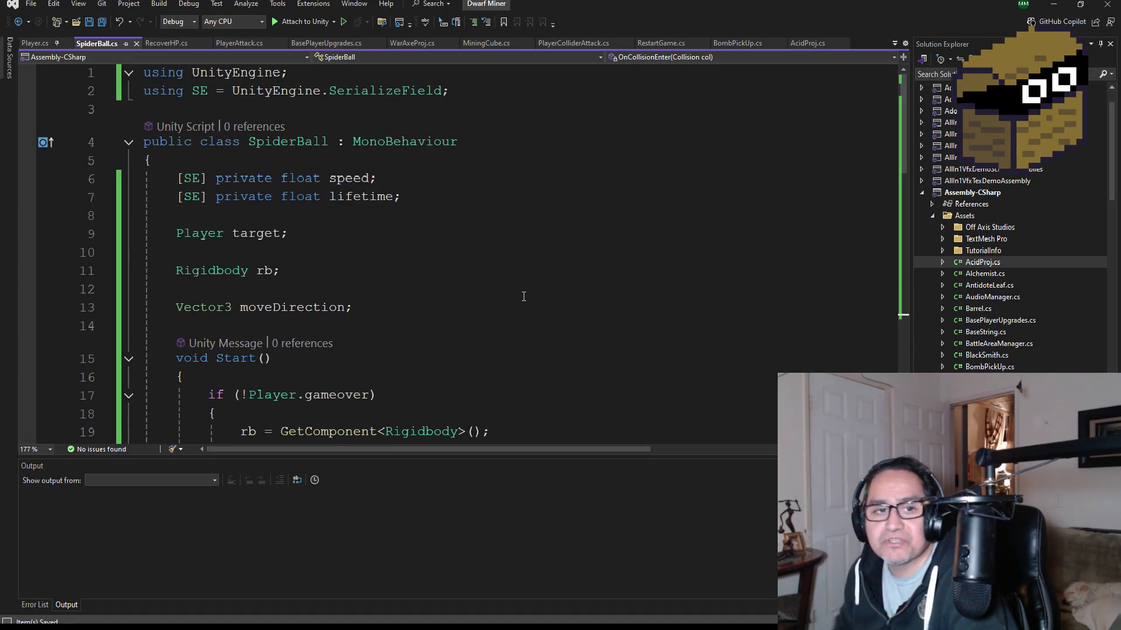
Step: Start a new line after the Destroy call in SpiderBall's Update method
scroll(432, 298, down, 2)
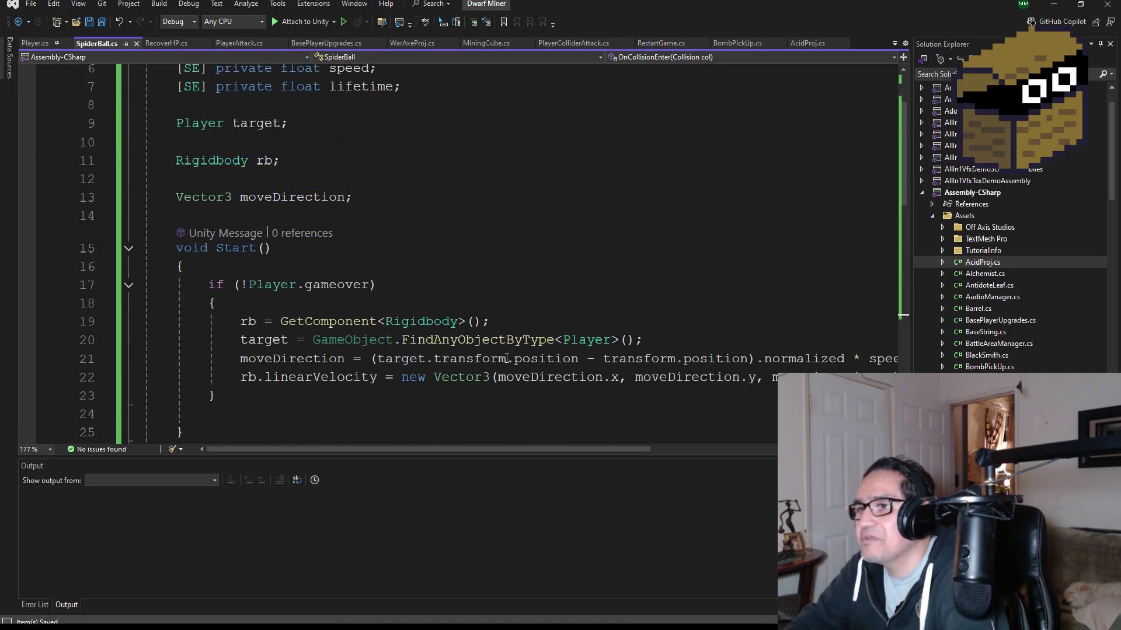
scroll(506, 358, down, 2)
scroll(450, 349, down, 3)
click(505, 245)
click(504, 226)
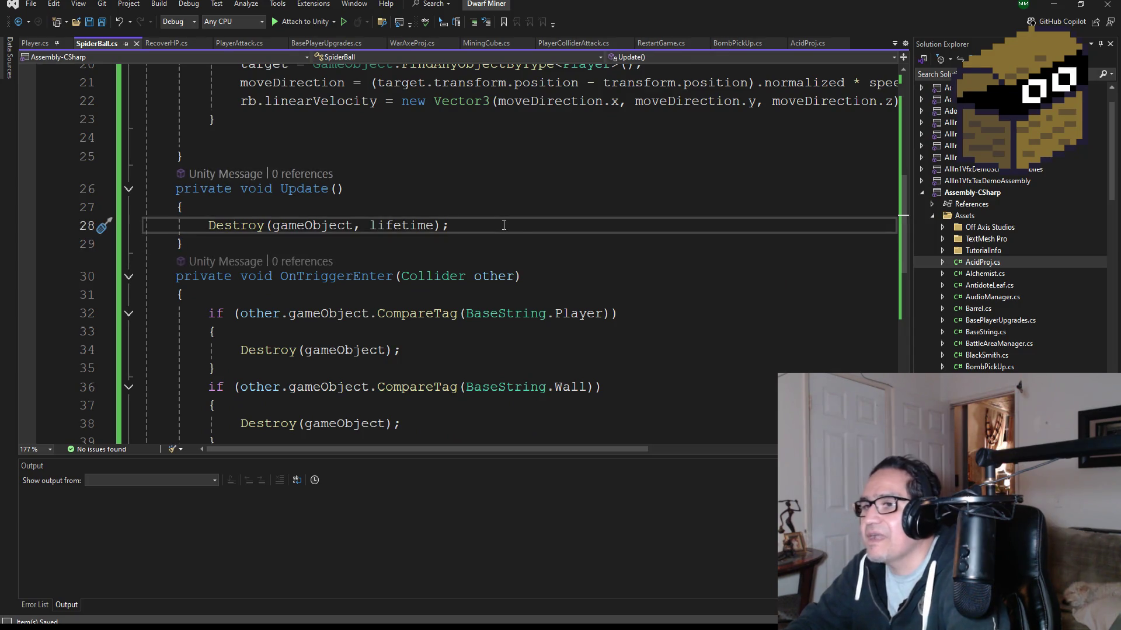
scroll(513, 231, down, 3)
scroll(557, 272, up, 2)
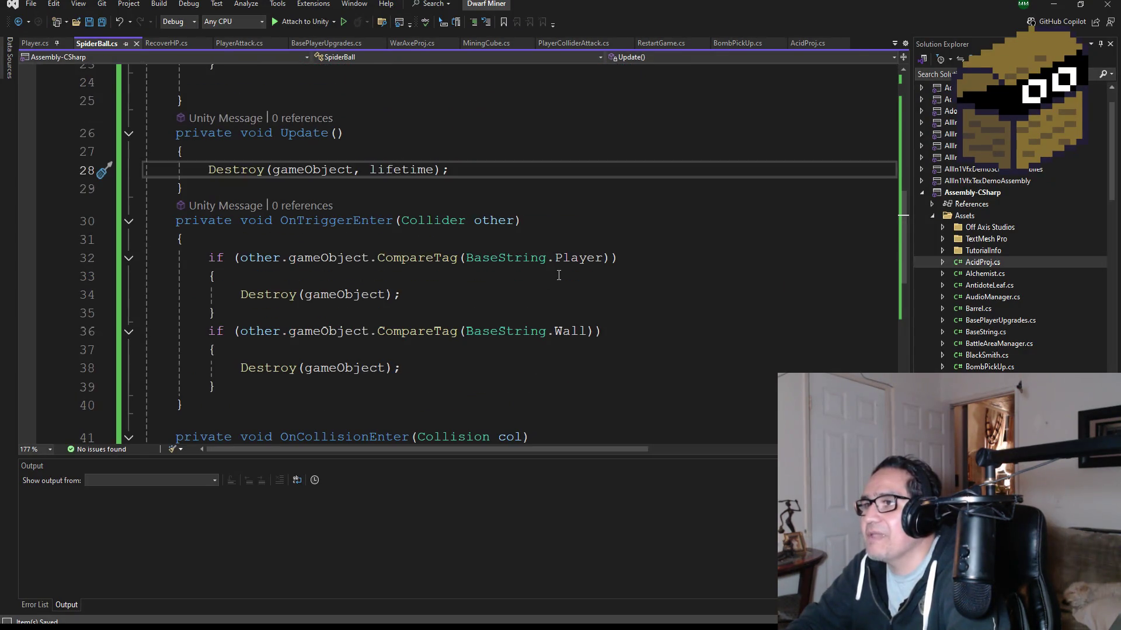
key(Return)
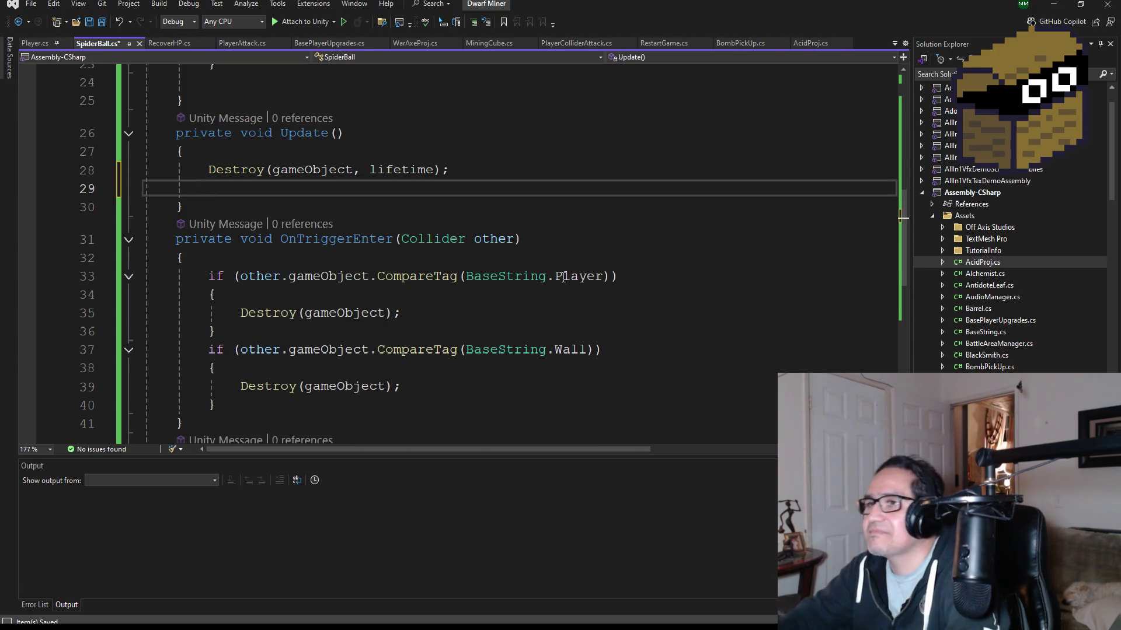
click(120, 21)
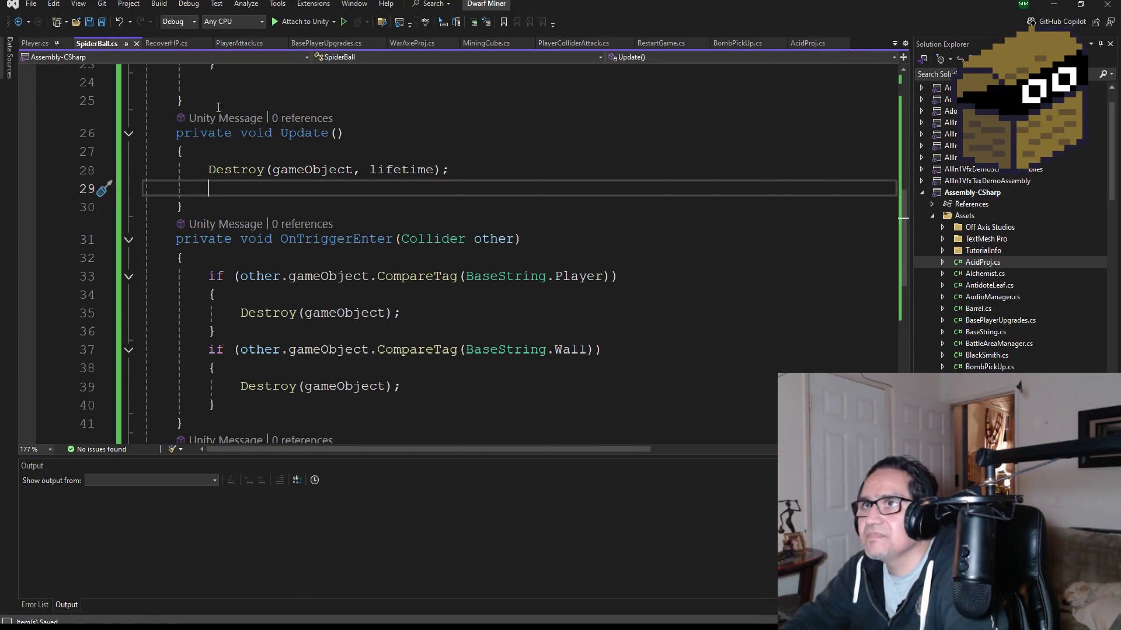
scroll(432, 244, up, 8)
click(428, 201)
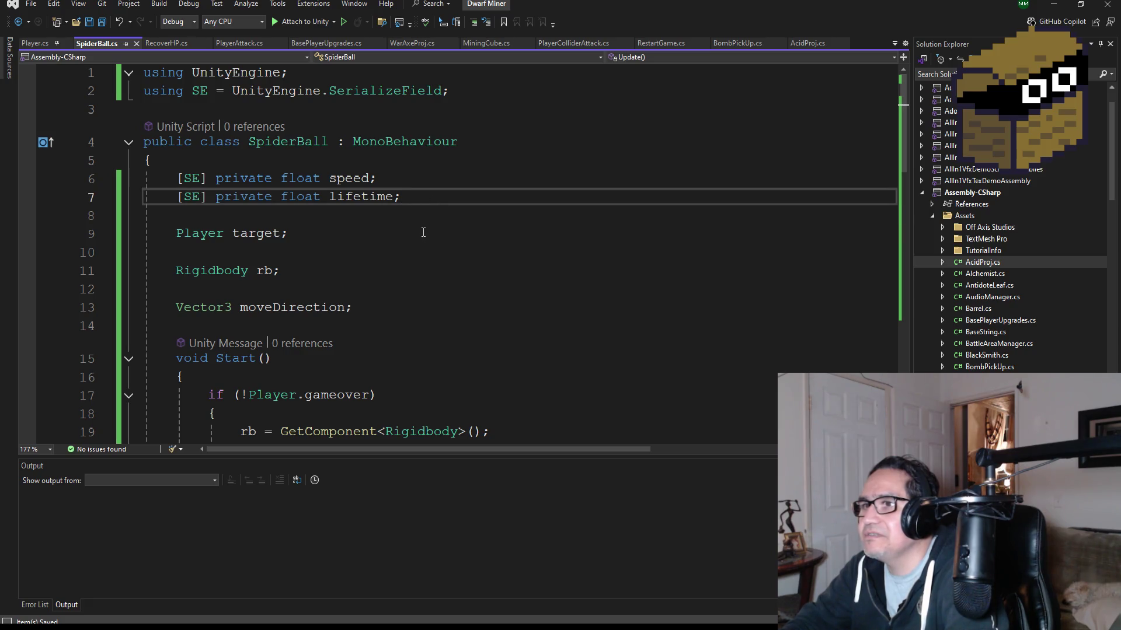
key(Return)
text([SE] )
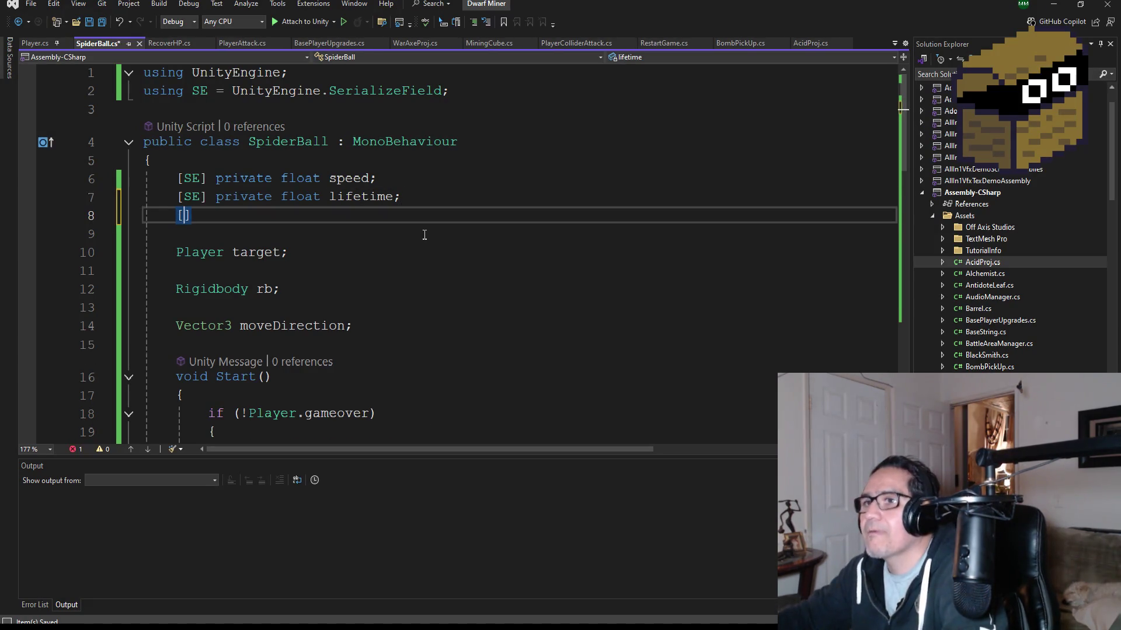
text(private gameObject)
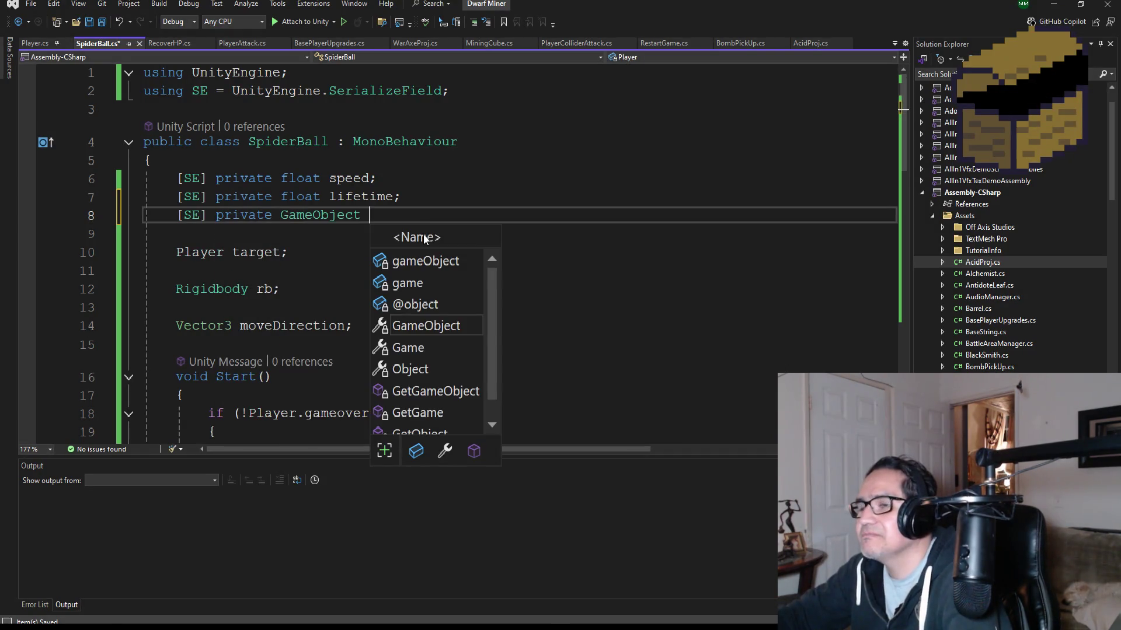
text( SpiderW)
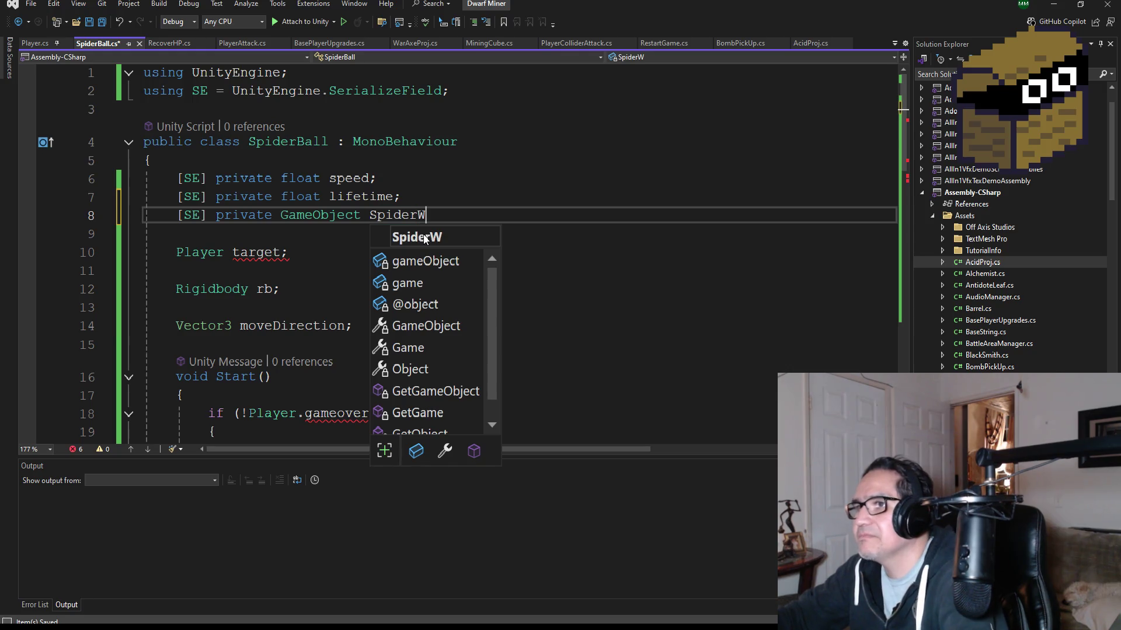
key(BackSpace)
key(BackSpace)
key(BackSpace)
key(BackSpace)
key(BackSpace)
text(sp)
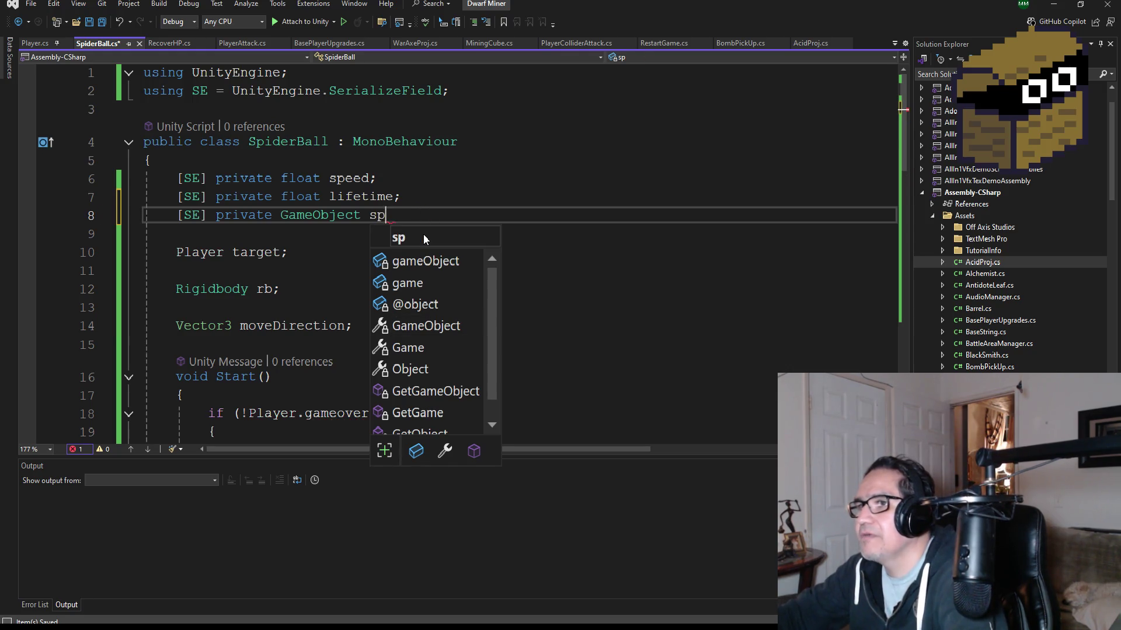
text(iderWeb)
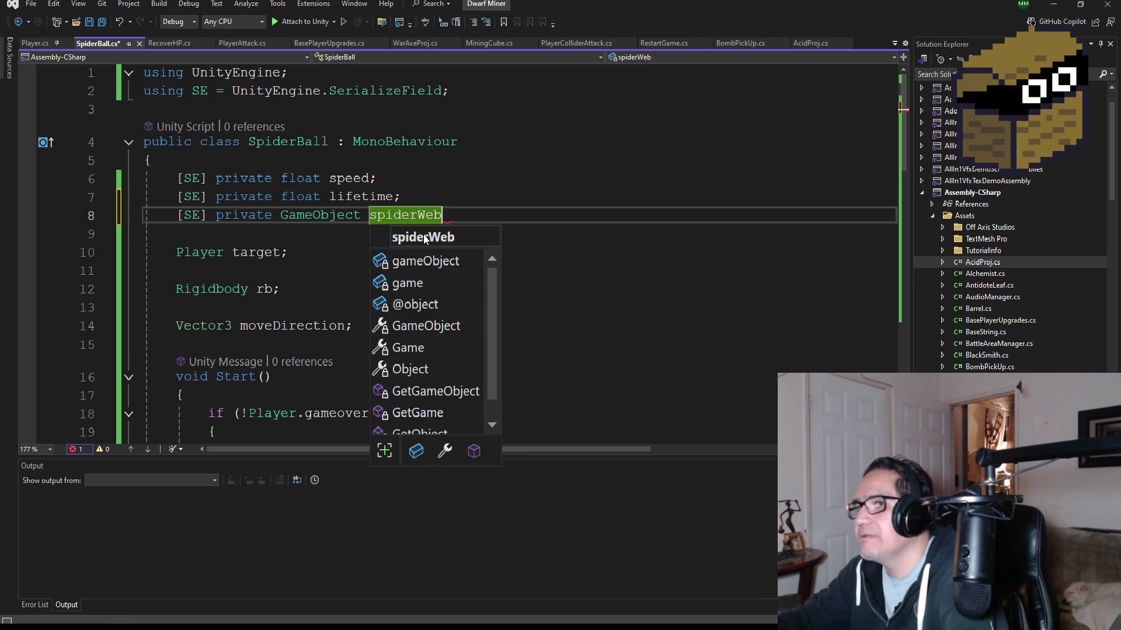
text(Obj;)
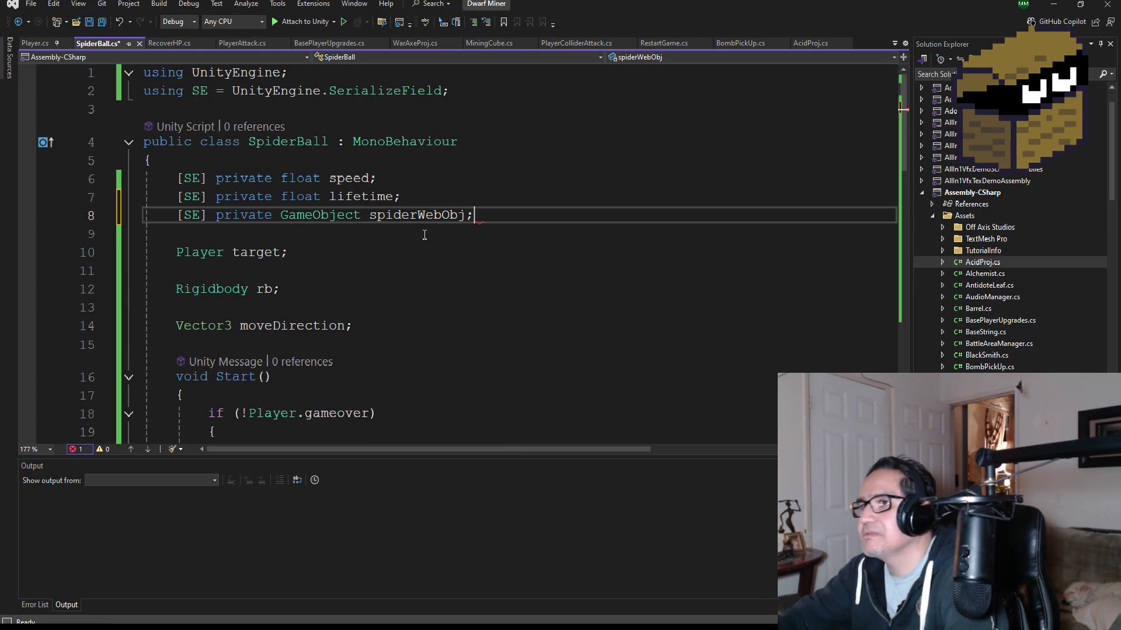
click(103, 23)
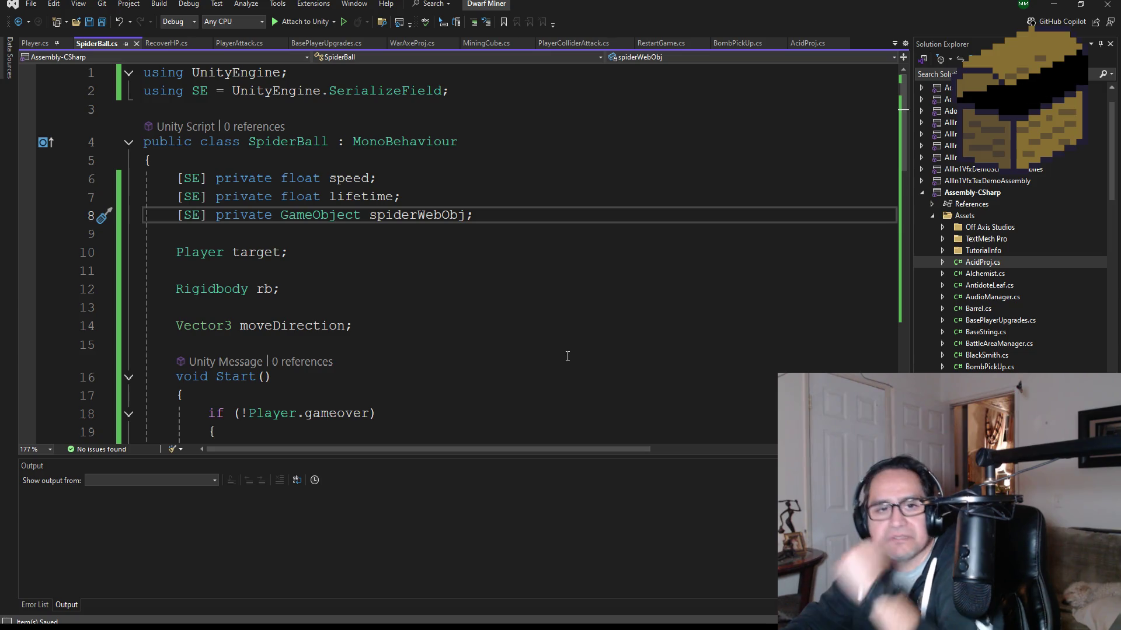
scroll(457, 321, down, 5)
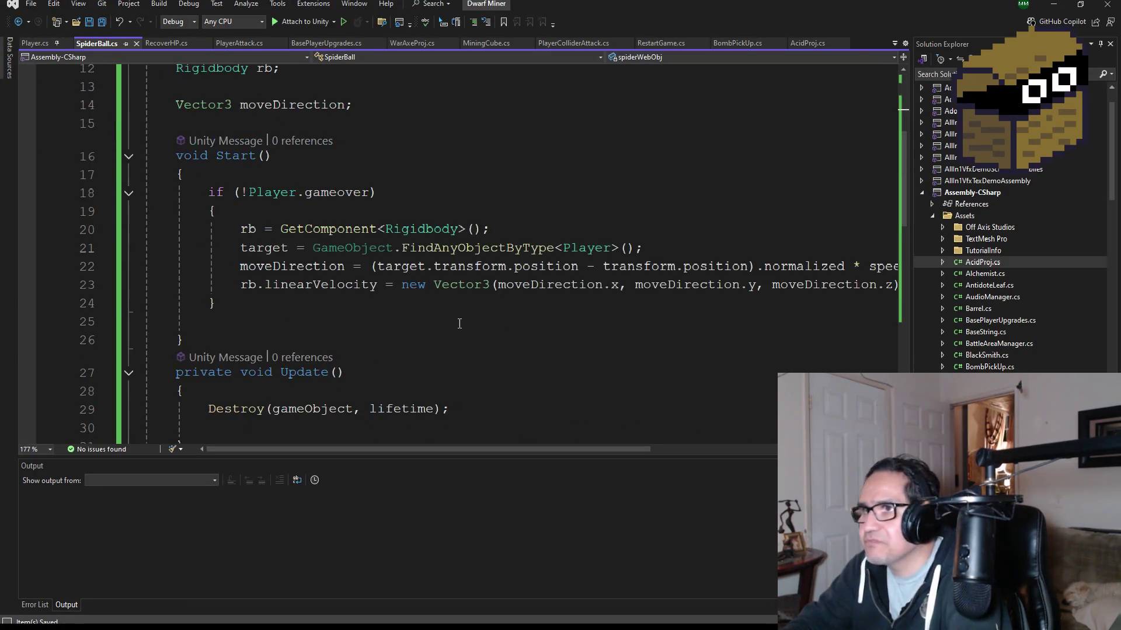
scroll(438, 336, down, 1)
click(315, 322)
scroll(477, 340, down, 4)
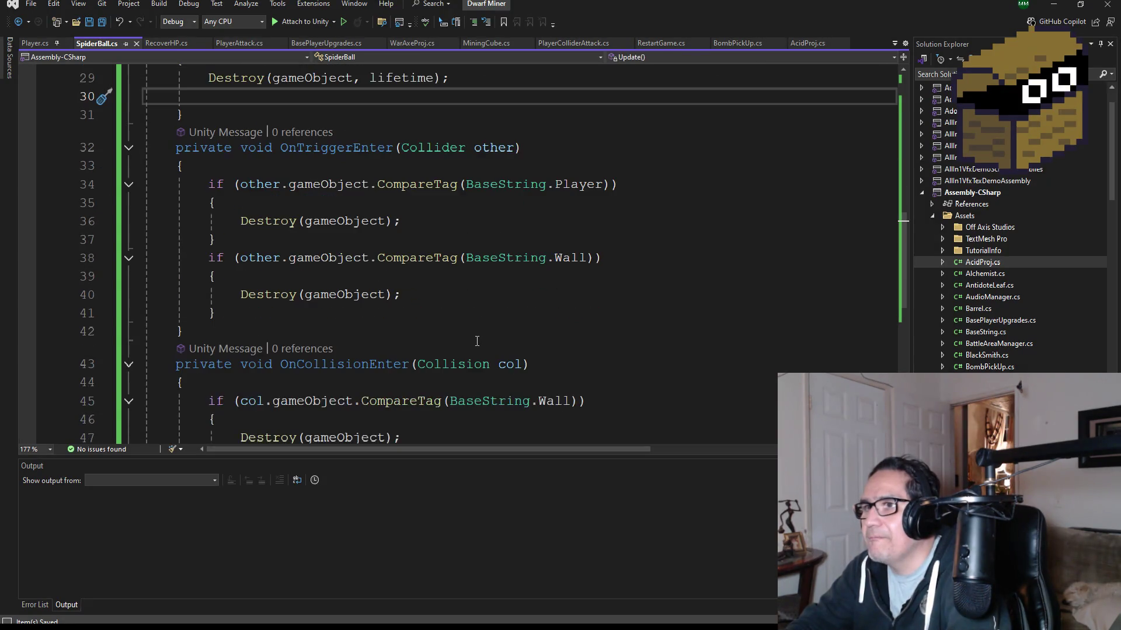
scroll(477, 342, down, 2)
scroll(476, 343, up, 5)
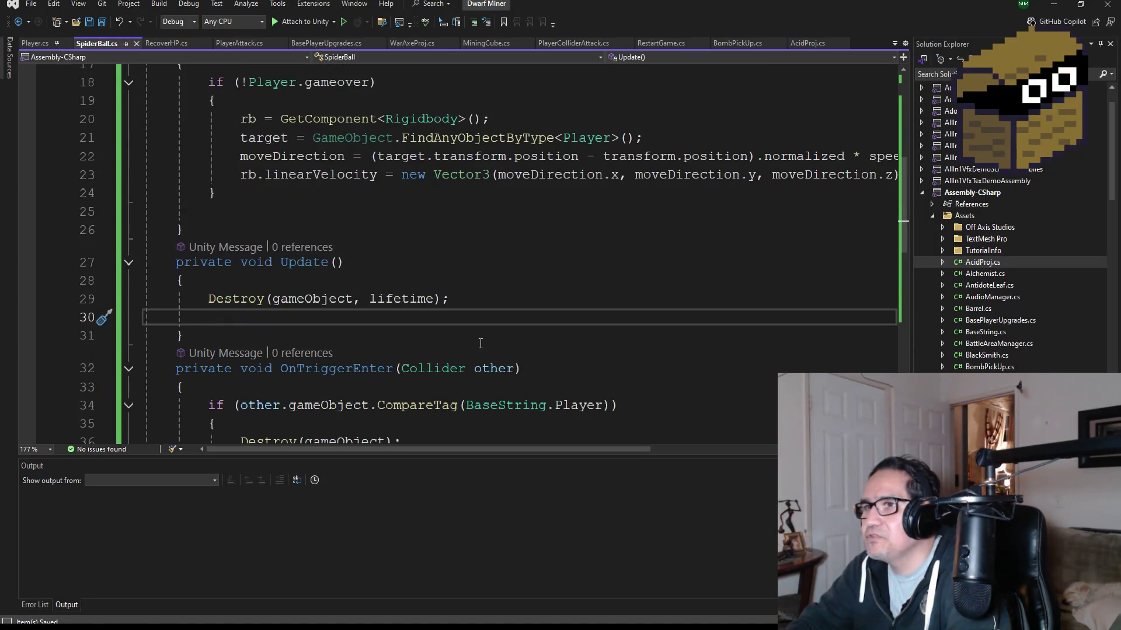
scroll(479, 343, down, 5)
click(257, 362)
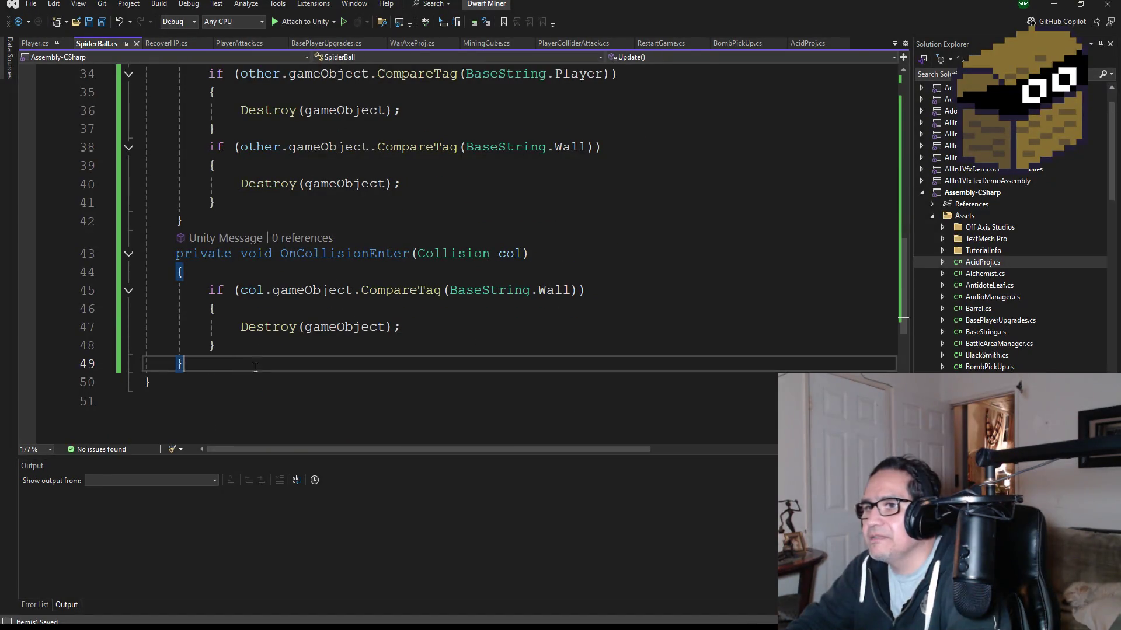
Step: Declare a public void DestroyProj() method below OnCollisionEnter
key(Return)
text(public void Des)
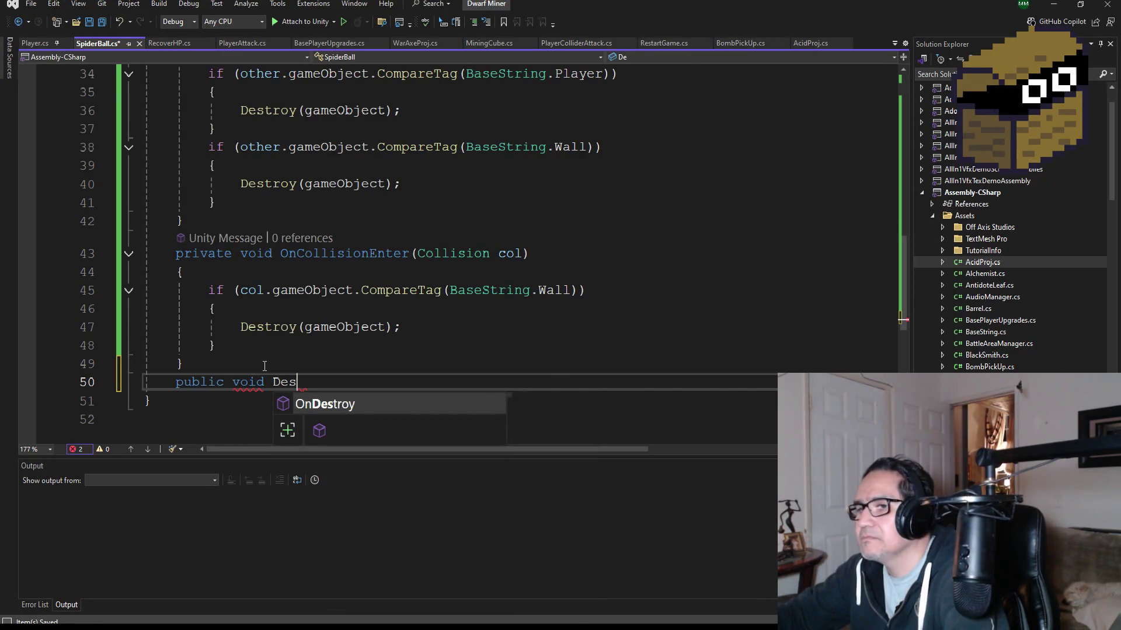
text(tor)
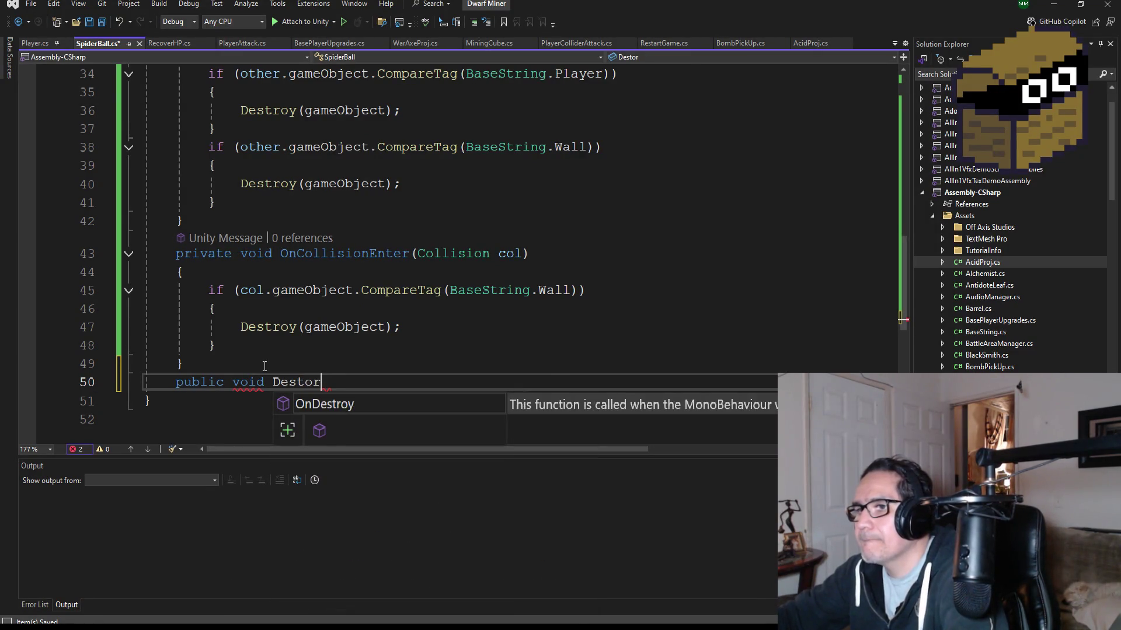
text(oyThis)
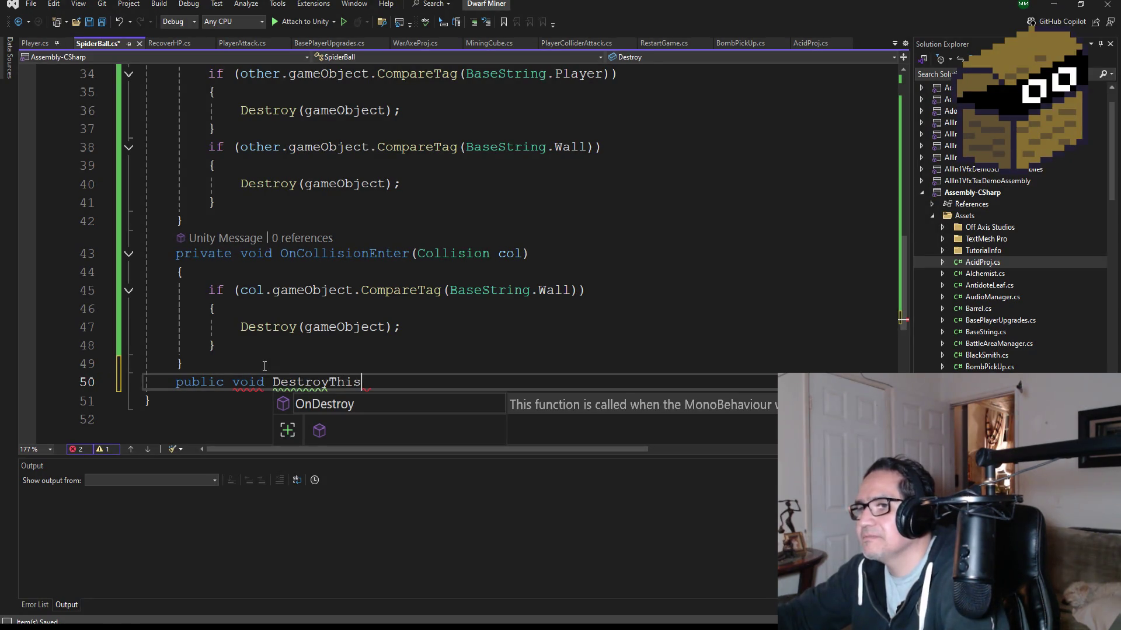
key(BackSpace)
key(BackSpace)
key(BackSpace)
key(BackSpace)
text(Proj)
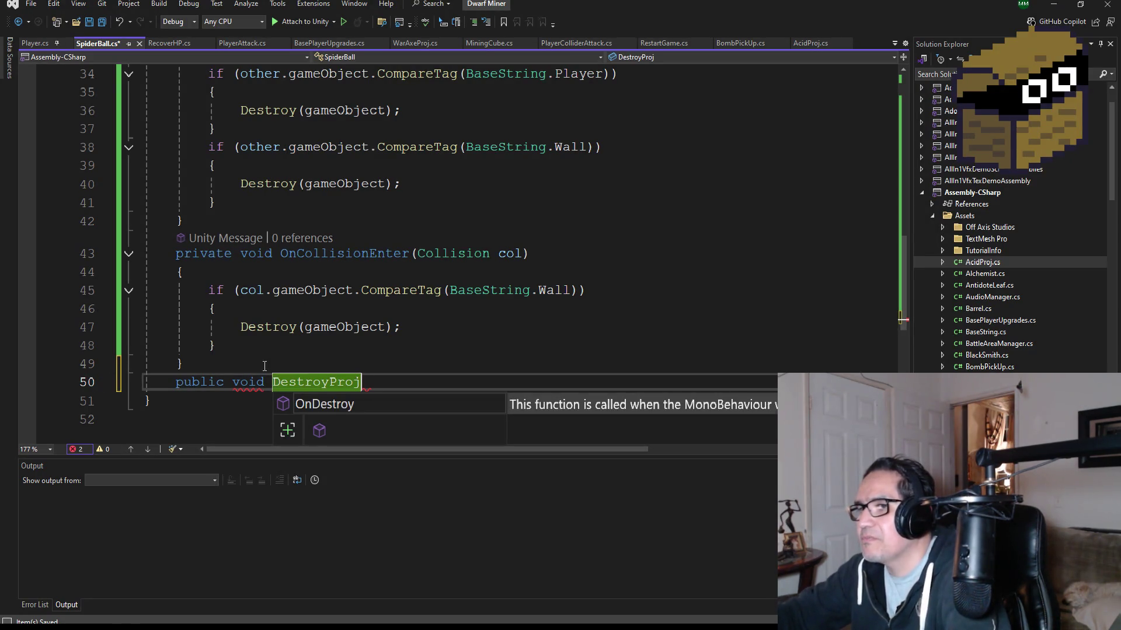
text(()
key(BackSpace)
text(())
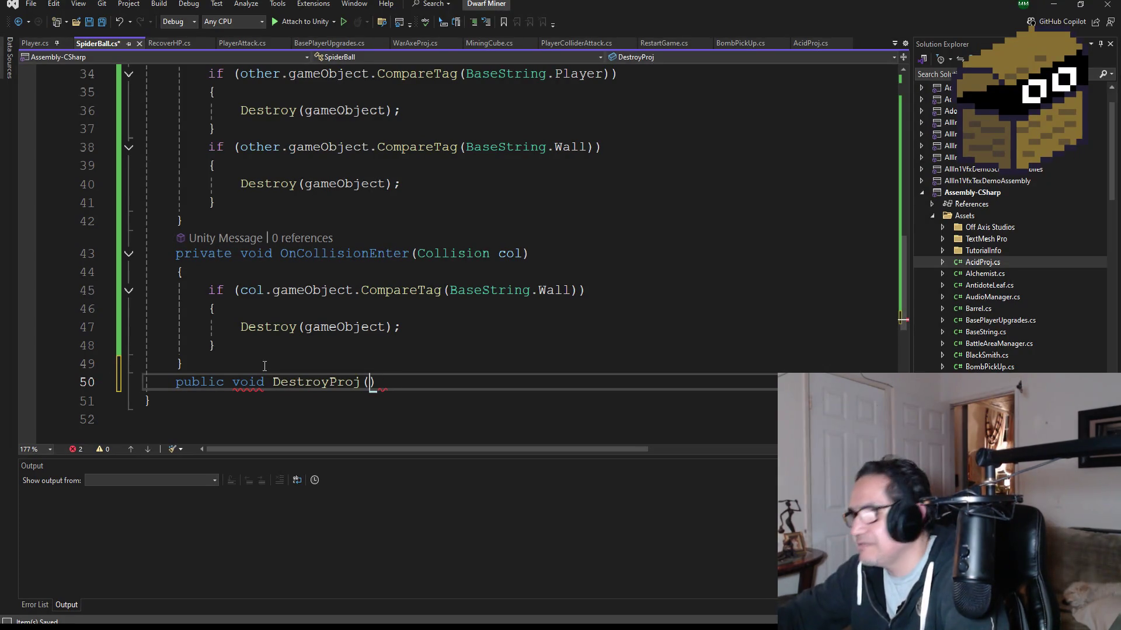
key(Return)
text({)
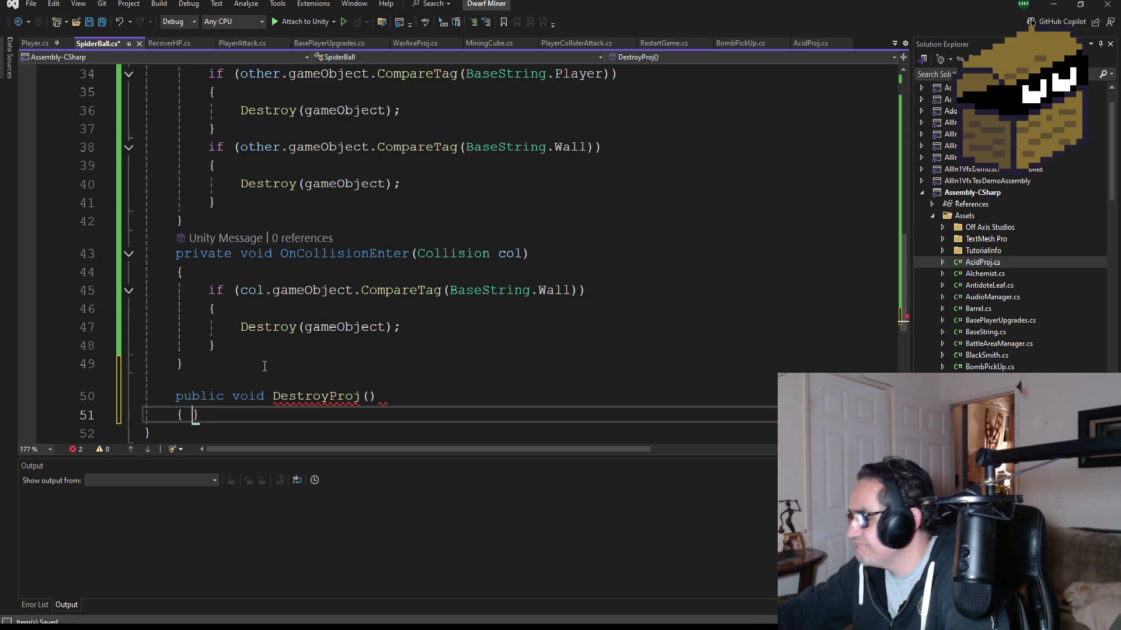
key(Return)
Step: Give DestroyProj the body Destroy(gameObject); and save SpiderBall.cs
scroll(357, 361, down, 2)
text(Des)
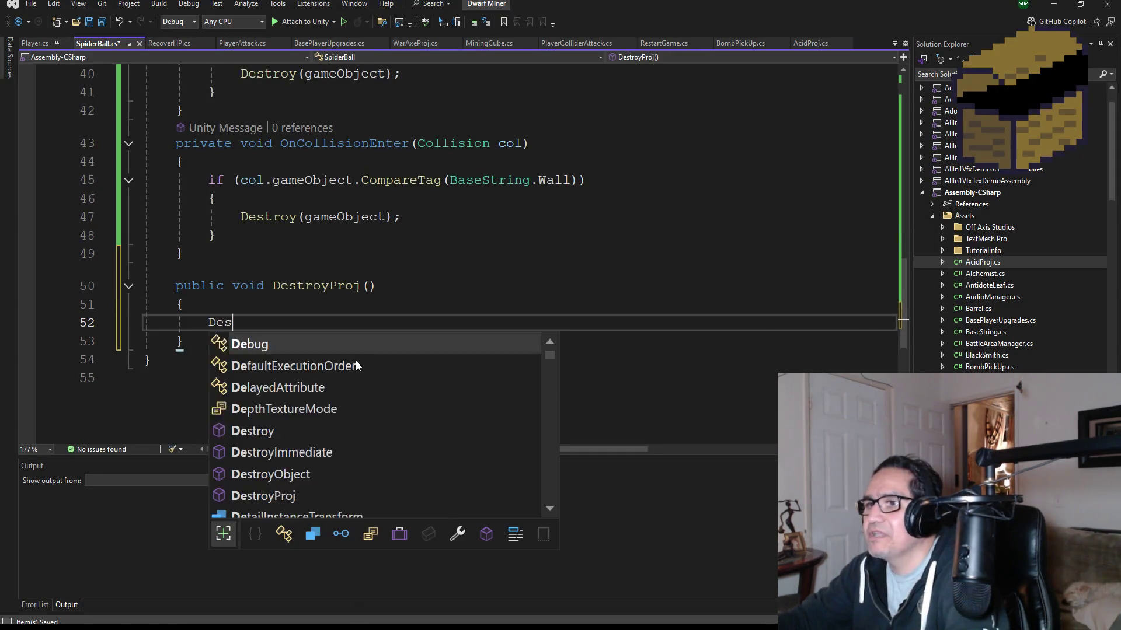
key(Tab)
text((ga)
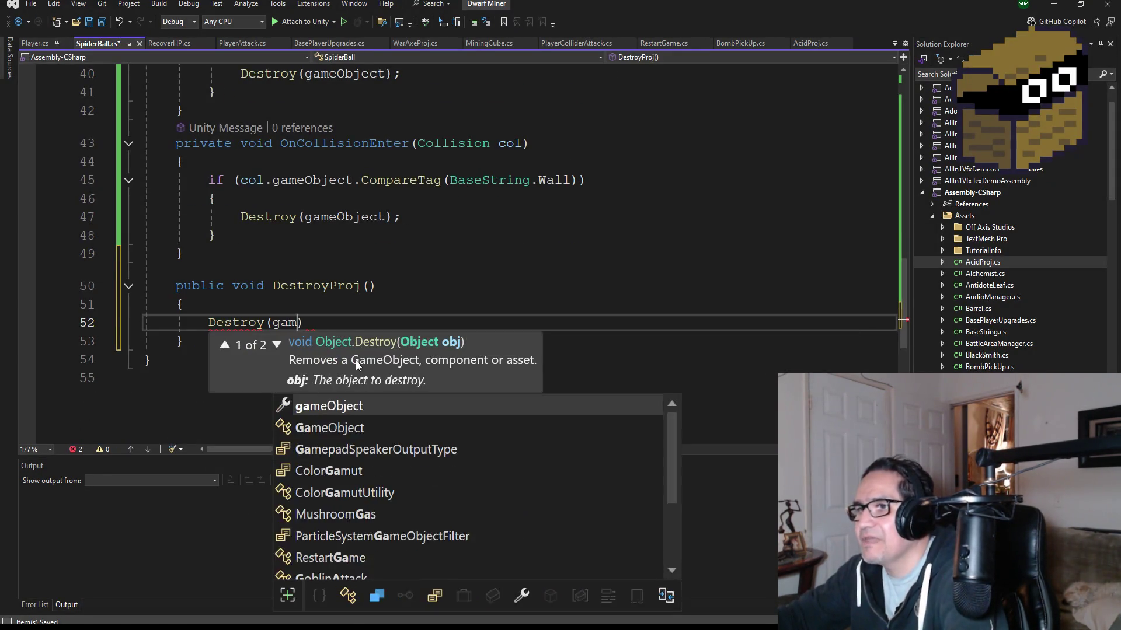
key(Tab)
text();)
click(180, 362)
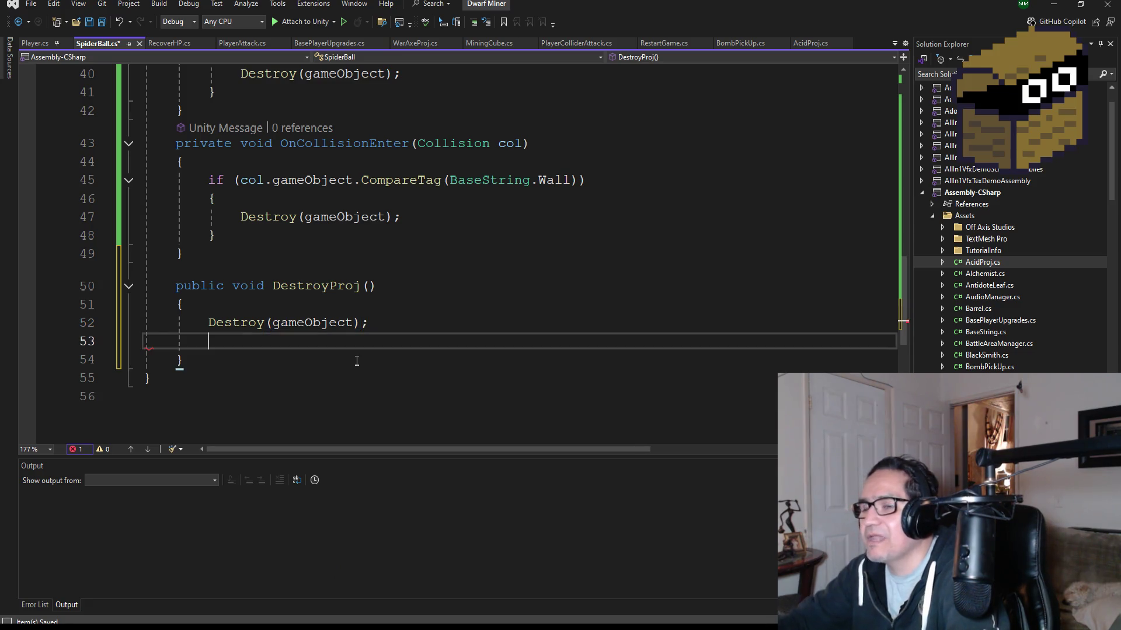
scroll(178, 362, up, 4)
click(102, 22)
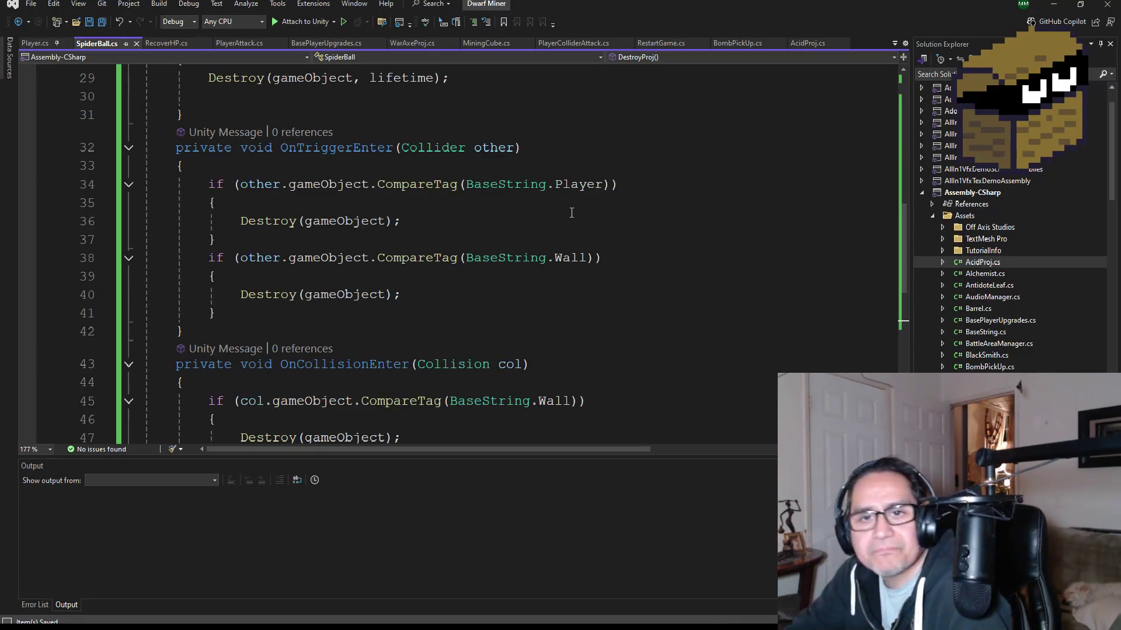
scroll(515, 313, up, 10)
scroll(515, 313, down, 5)
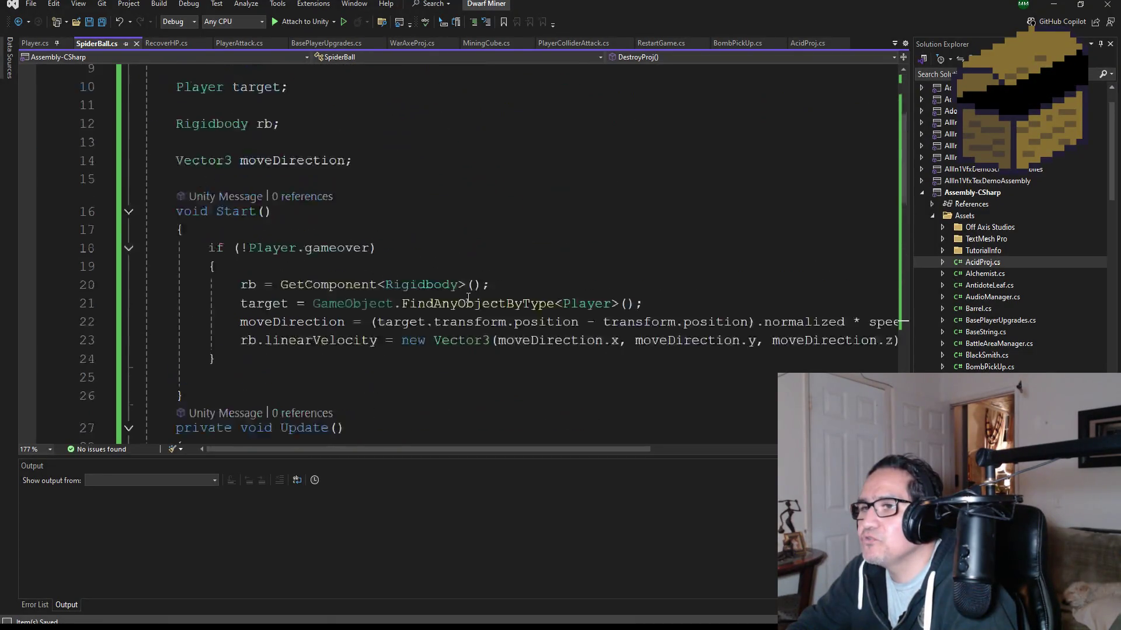
scroll(458, 303, up, 5)
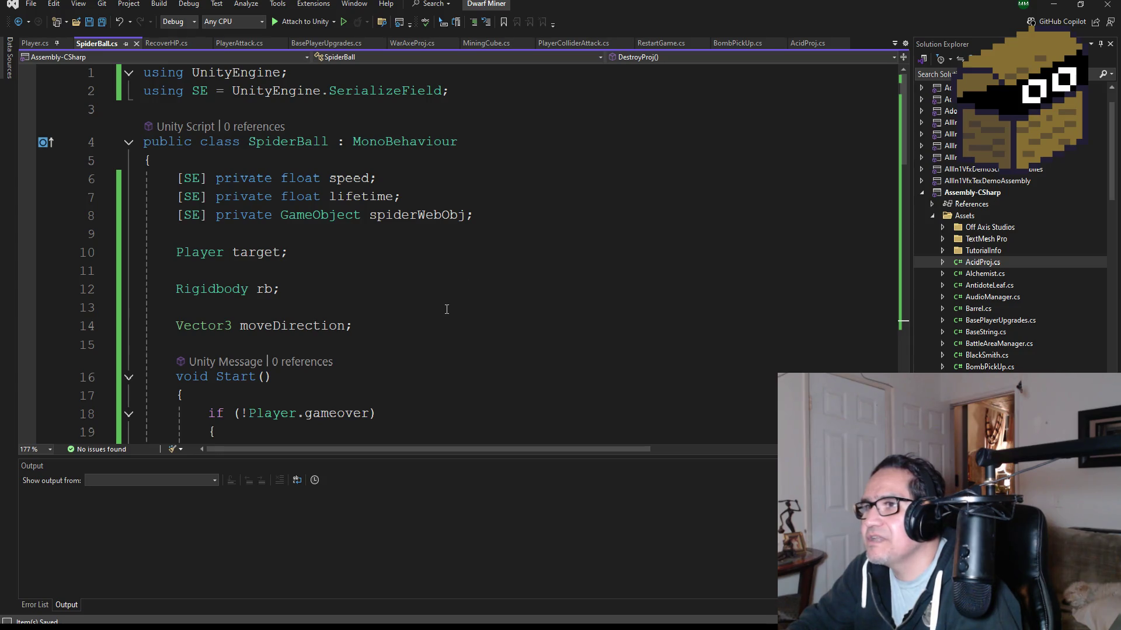
scroll(446, 309, down, 12)
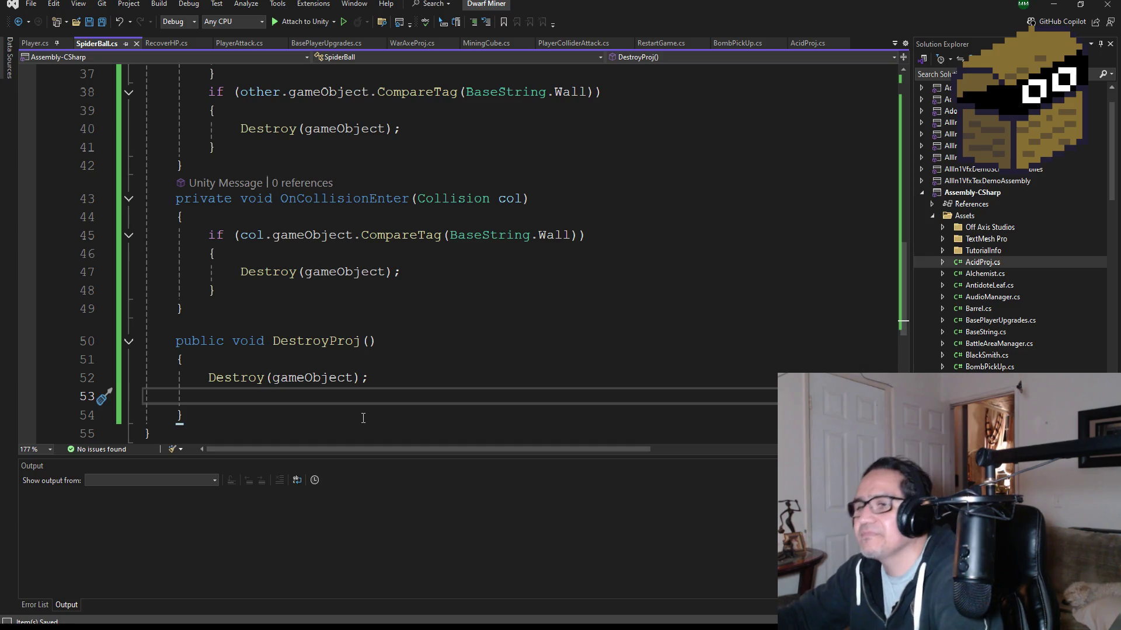
Step: Make DestroyProj() instantiate spiderWebObj at transform.position and transform.rotation, then save SpiderBall.cs
text(Inst)
key(Tab)
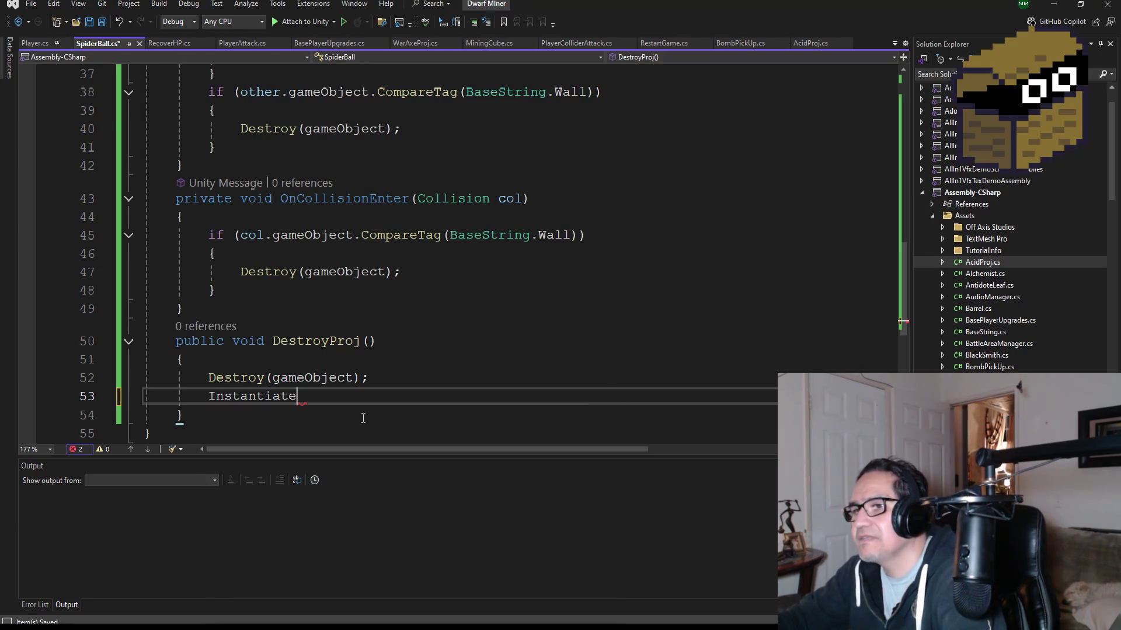
text(()
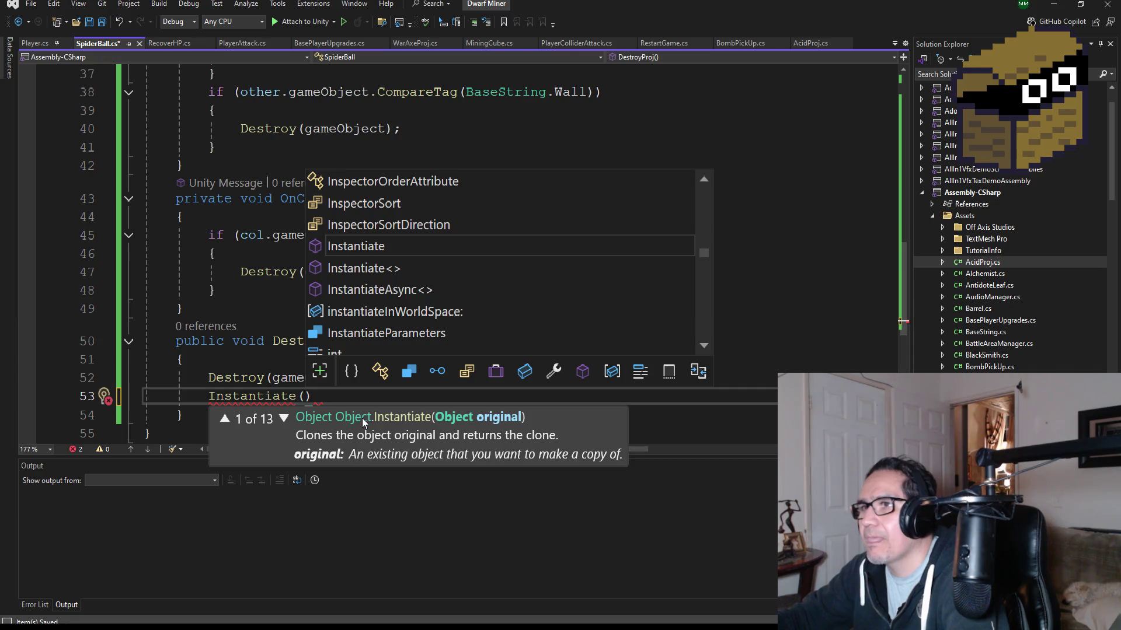
text(spid)
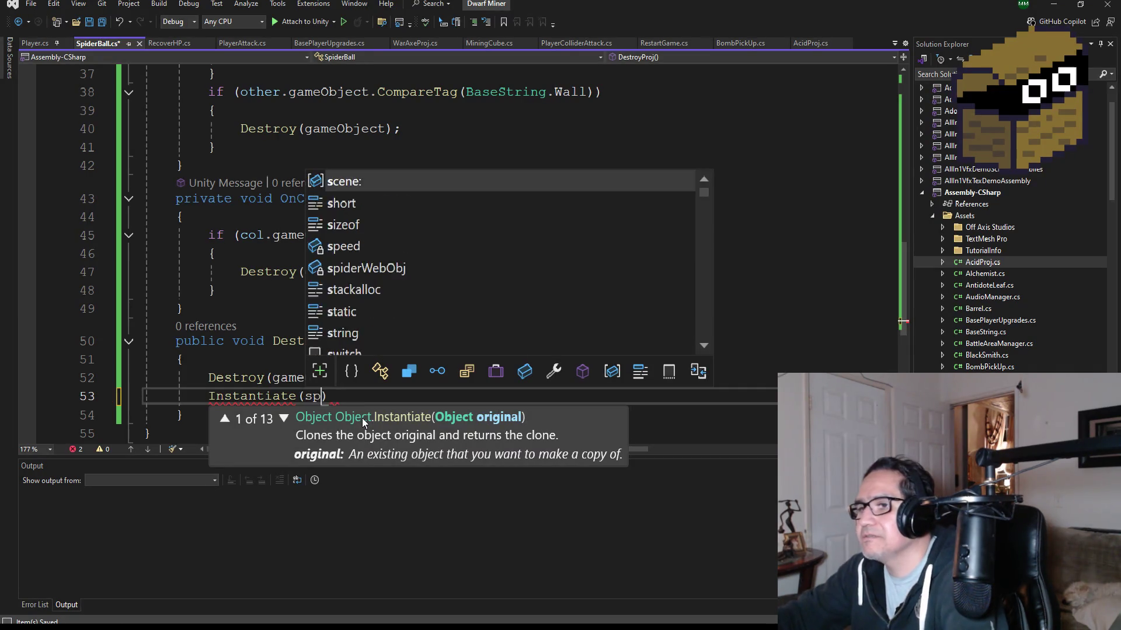
key(Tab)
text(, )
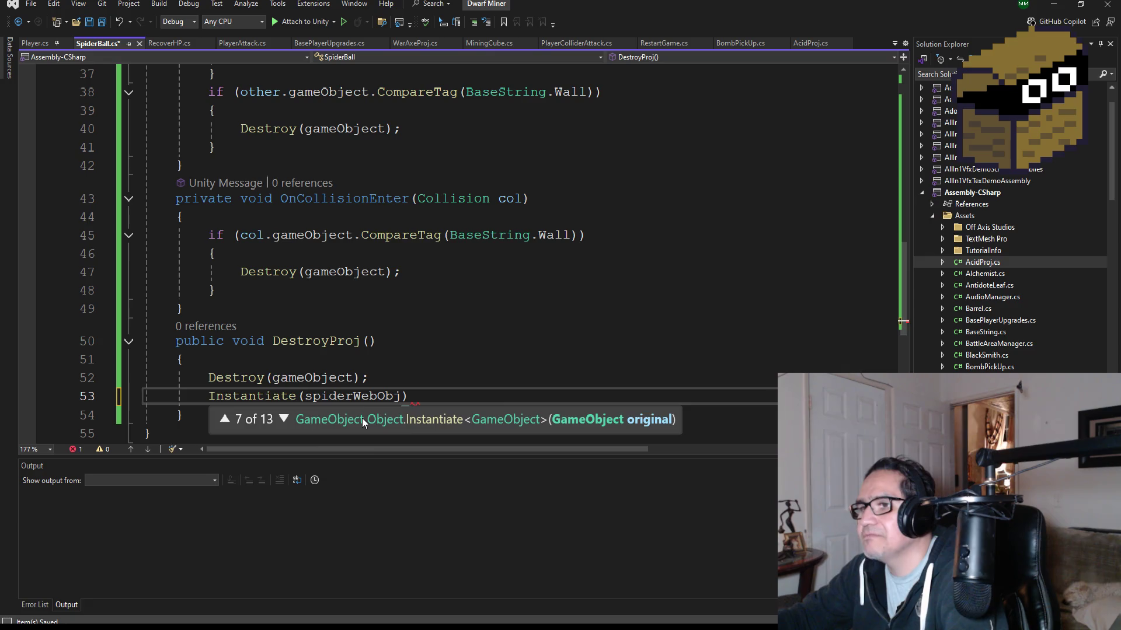
text(tran)
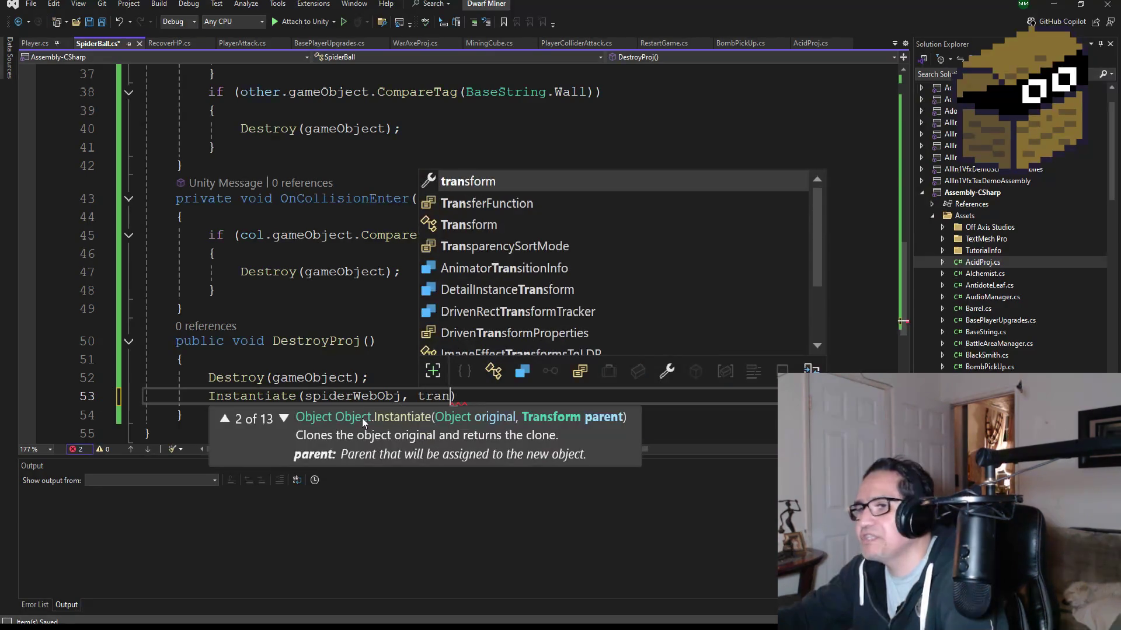
key(Tab)
text(.position)
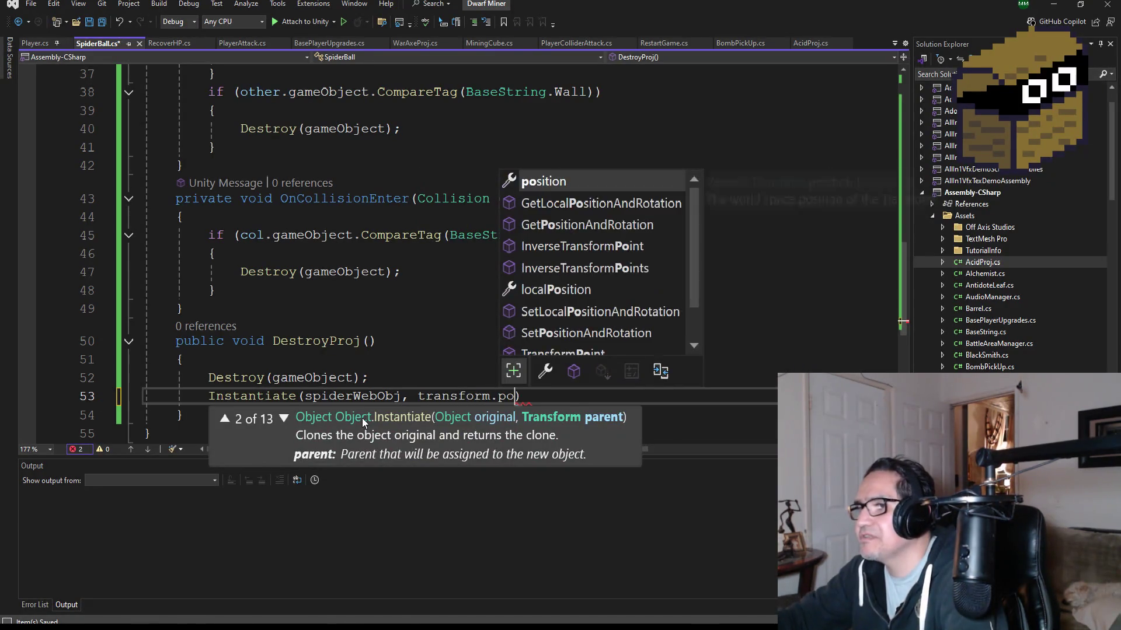
text(, tran)
key(Tab)
text(.ro)
key(Tab)
text();)
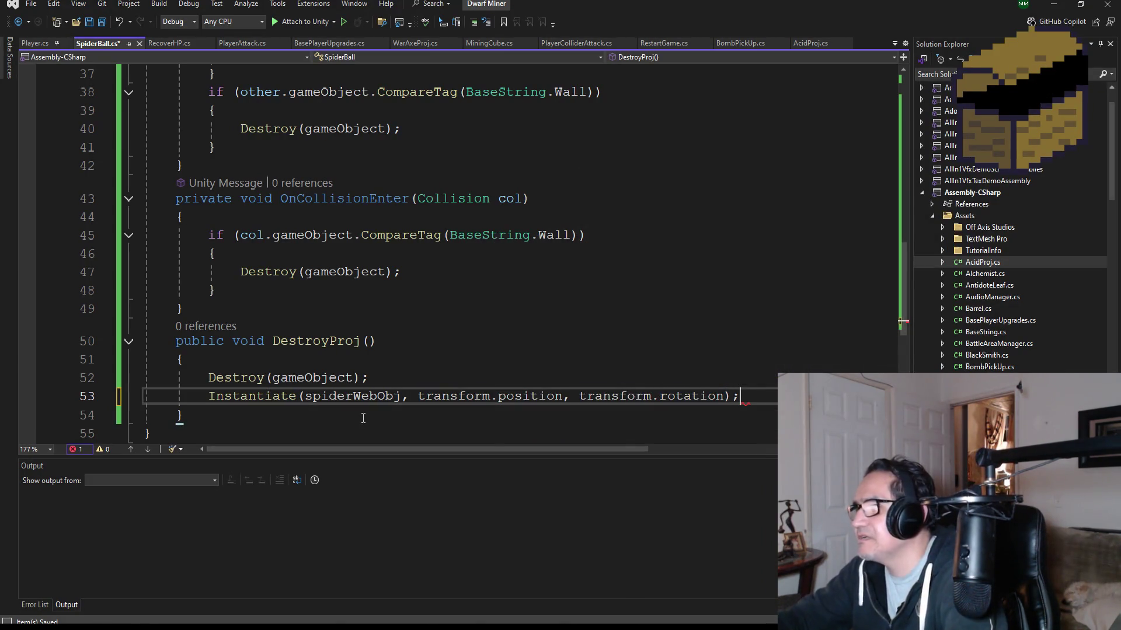
scroll(194, 241, down, 2)
click(95, 27)
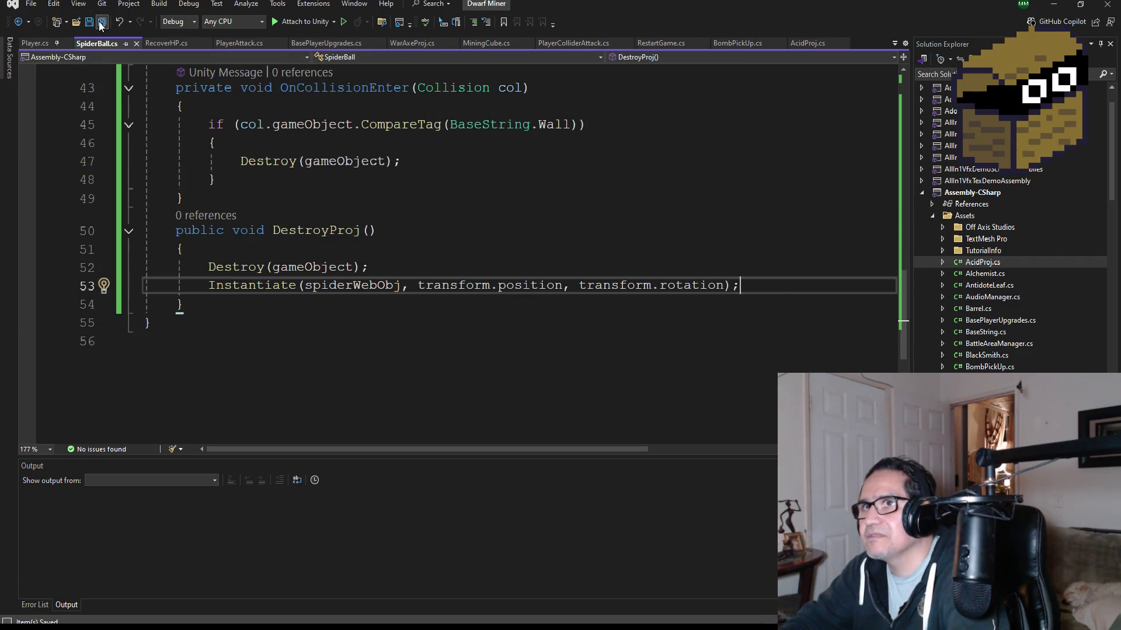
Step: Replace Destroy(gameObject) in the player-hit branch with a DestroyProj() call
scroll(413, 317, up, 2)
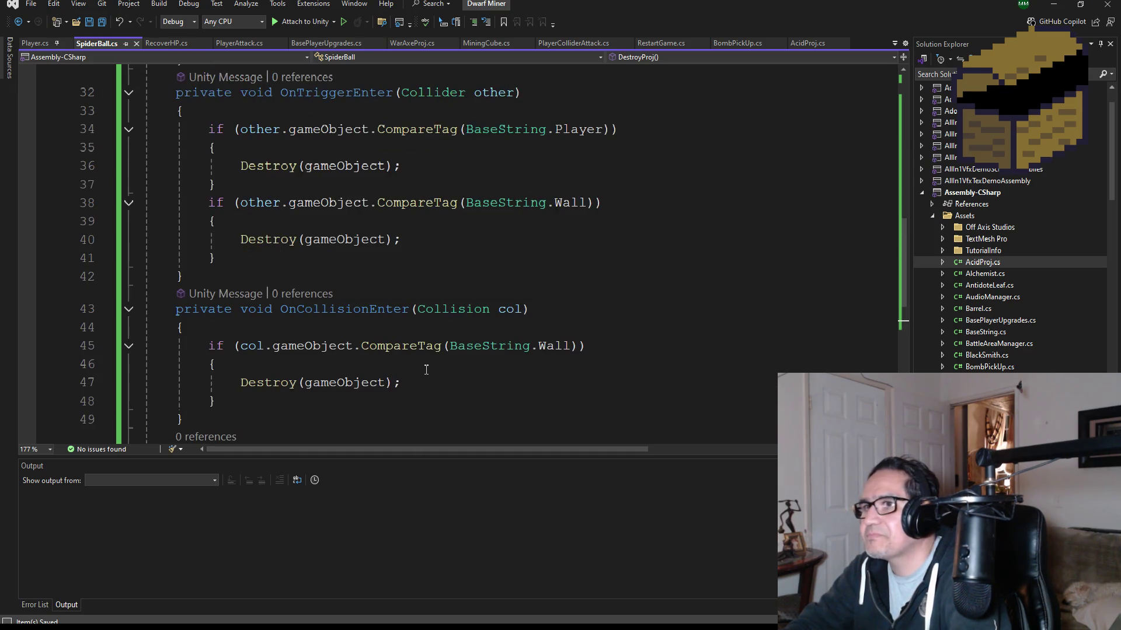
scroll(350, 322, up, 7)
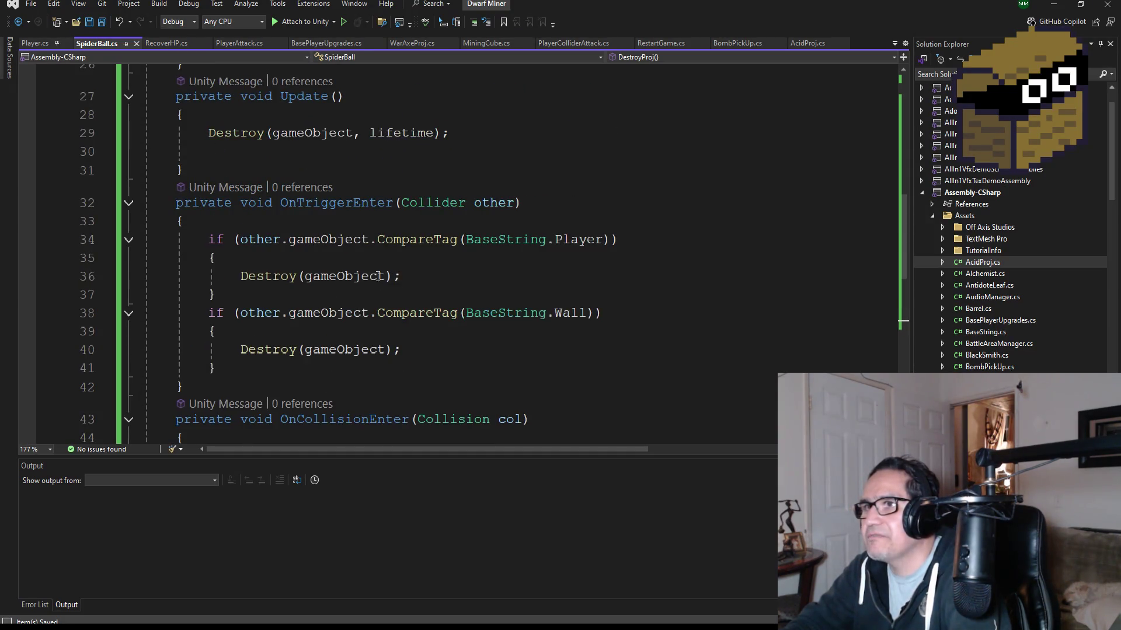
scroll(471, 306, down, 7)
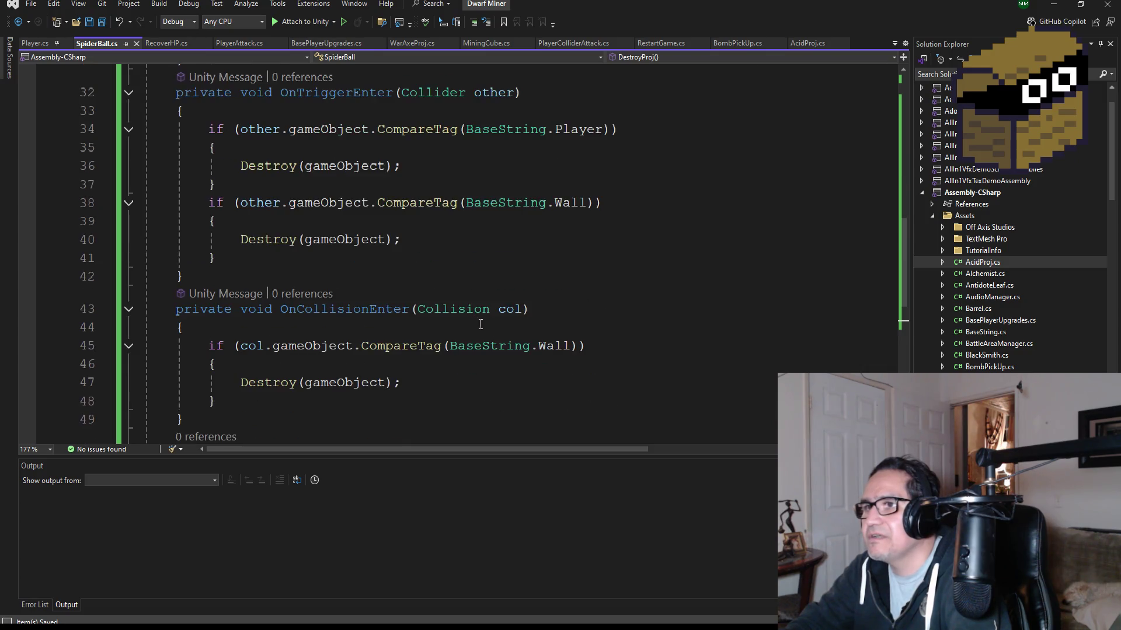
scroll(390, 327, up, 5)
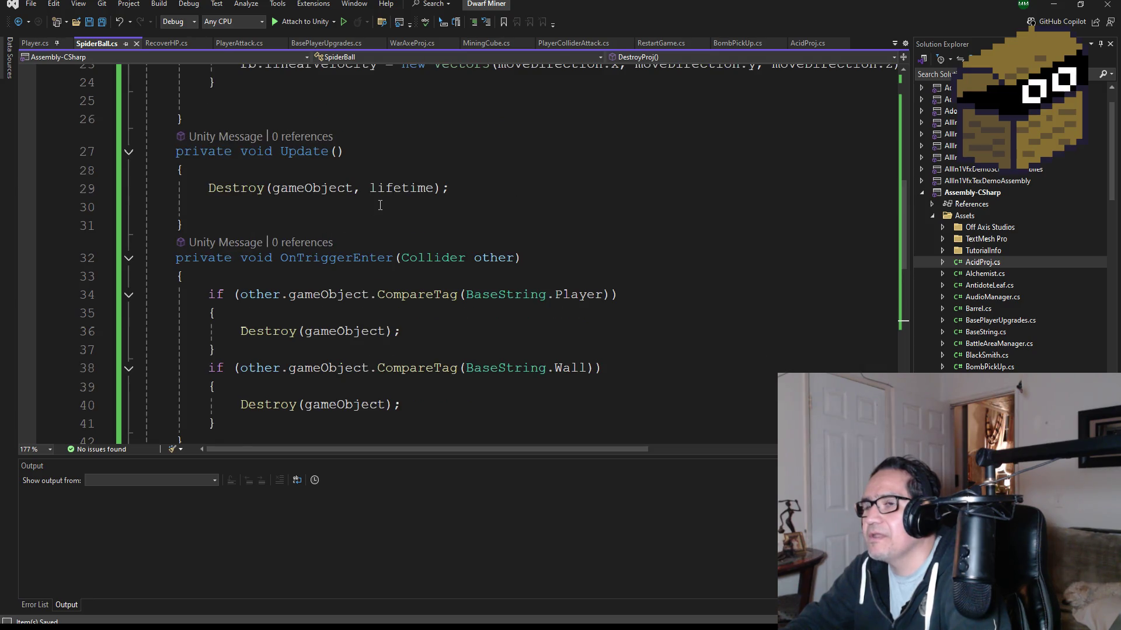
scroll(380, 205, up, 2)
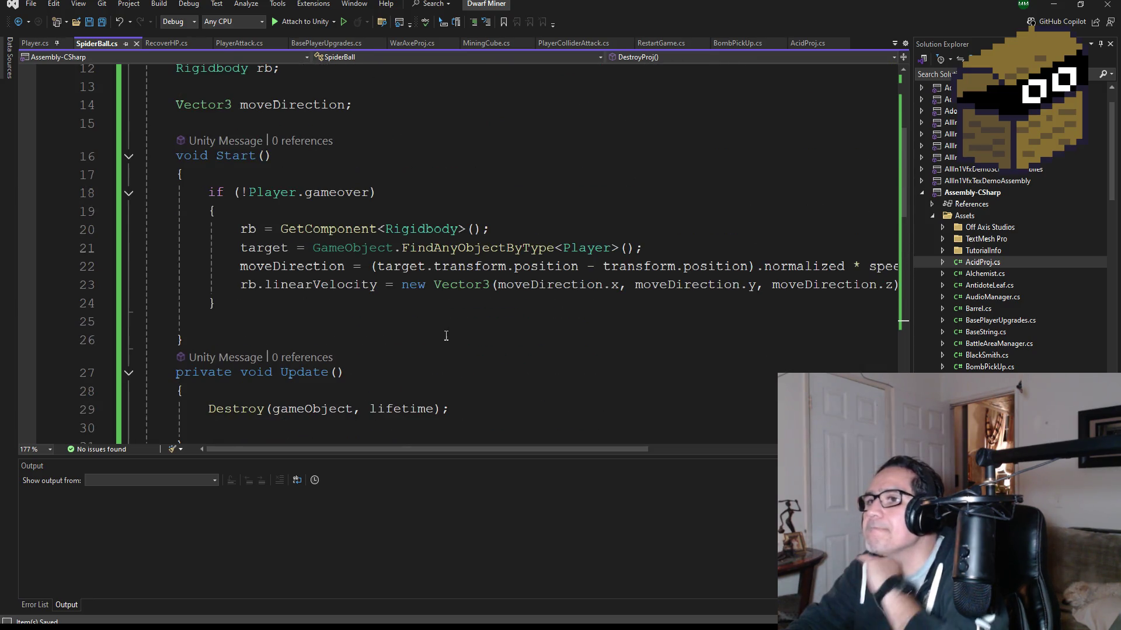
scroll(386, 397, down, 4)
drag(421, 331, 256, 331)
key(BackSpace)
key(BackSpace)
text(est)
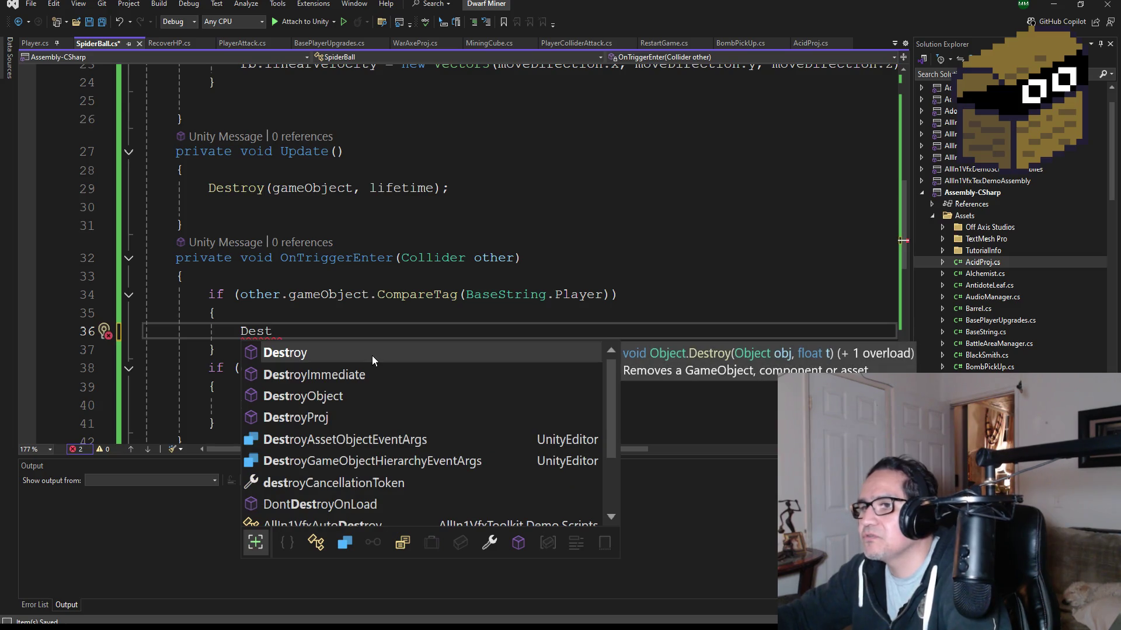
key(Down)
key(Down)
key(Down)
text(();)
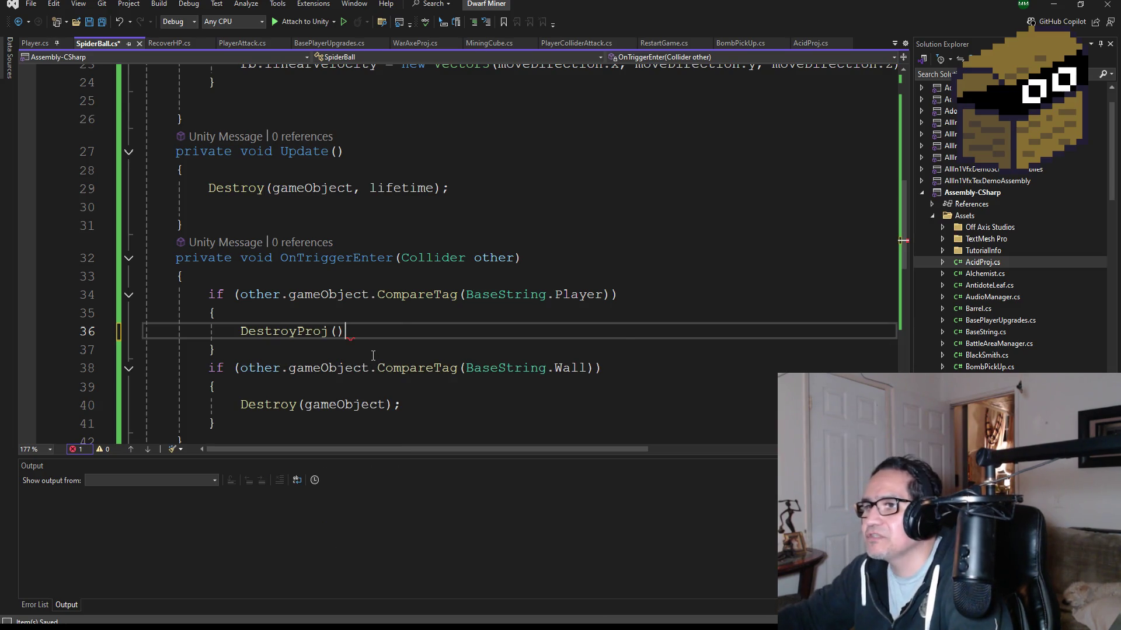
scroll(354, 309, down, 3)
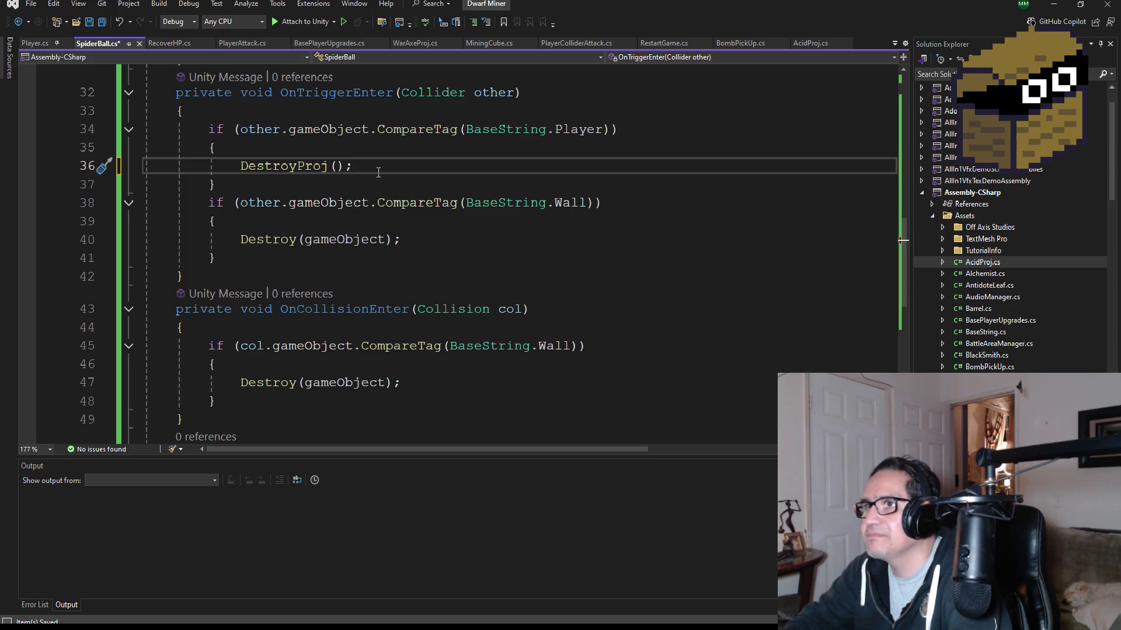
Step: Paste DestroyProj(); over the Destroy(gameObject) calls in the wall checks on lines 40 and 47
key(shift+Home)
key(ctrl+c)
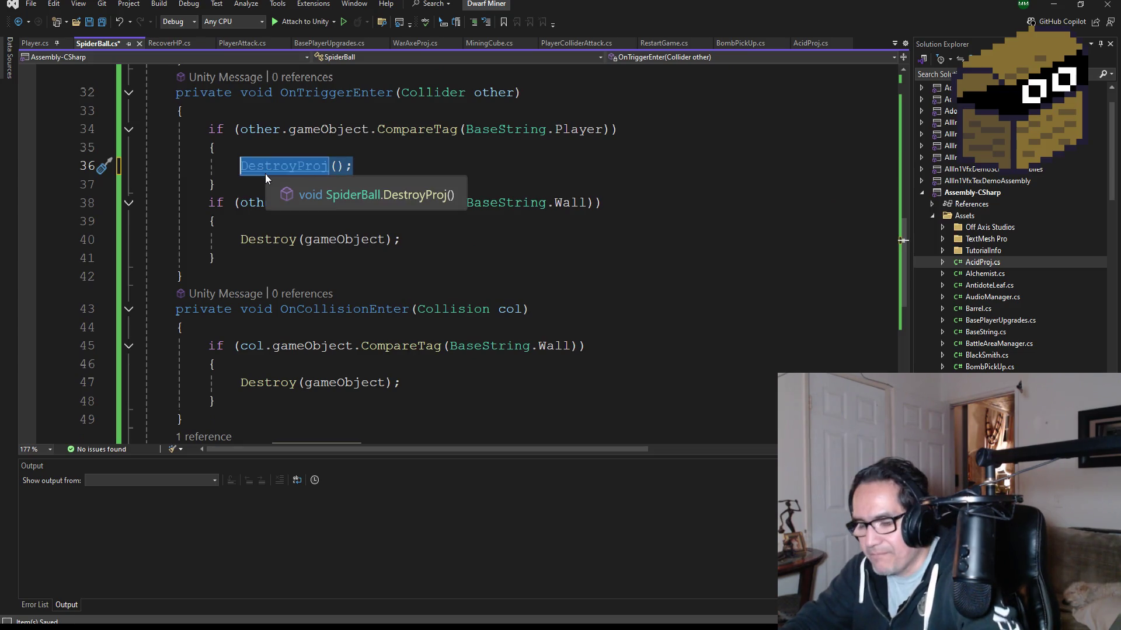
drag(401, 239, 234, 241)
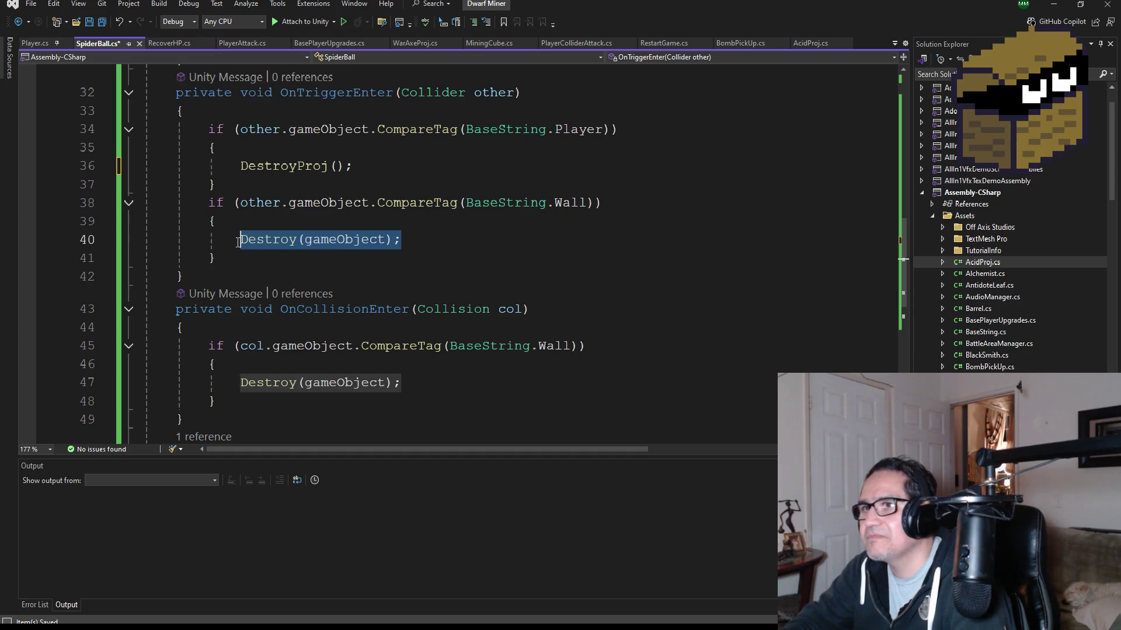
key(ctrl+v)
scroll(240, 245, down, 2)
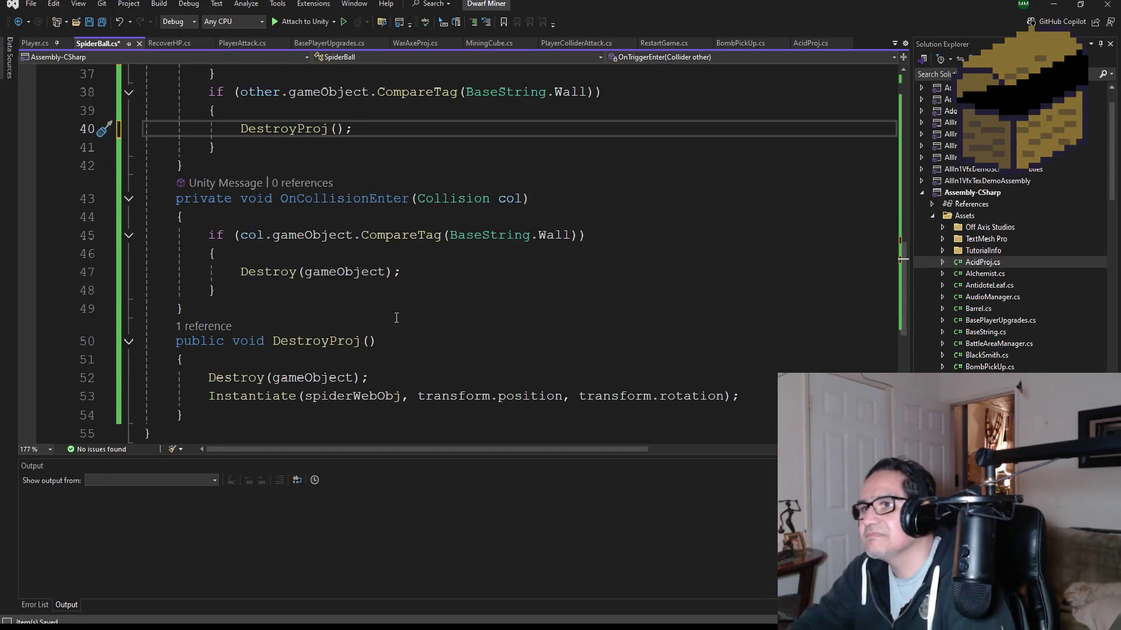
drag(401, 272, 250, 274)
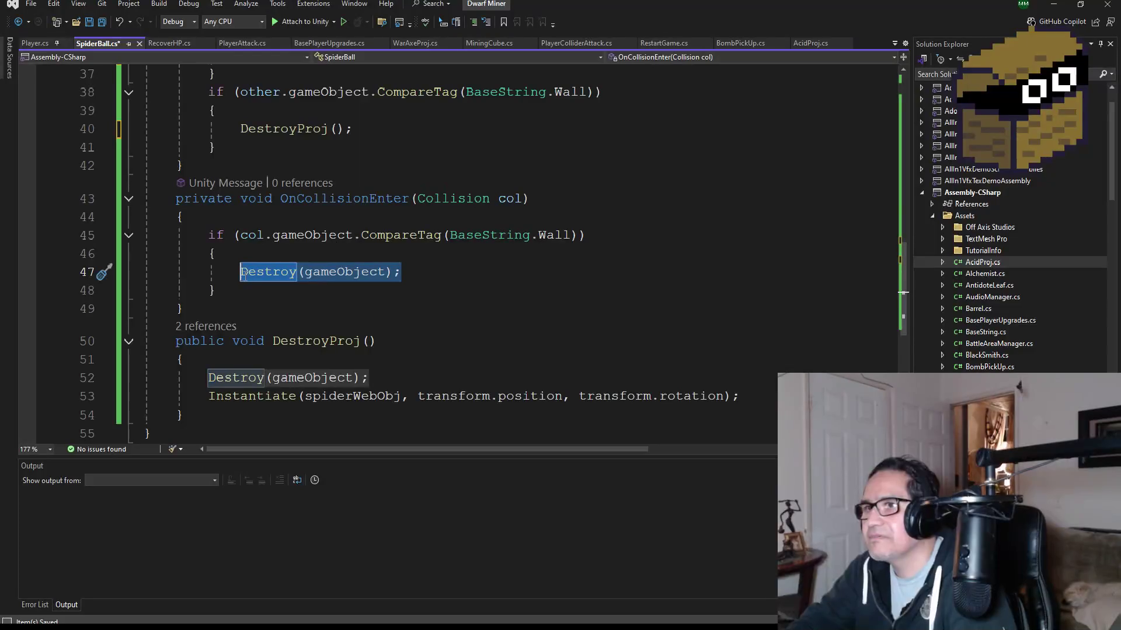
key(ctrl+v)
scroll(250, 278, down, 2)
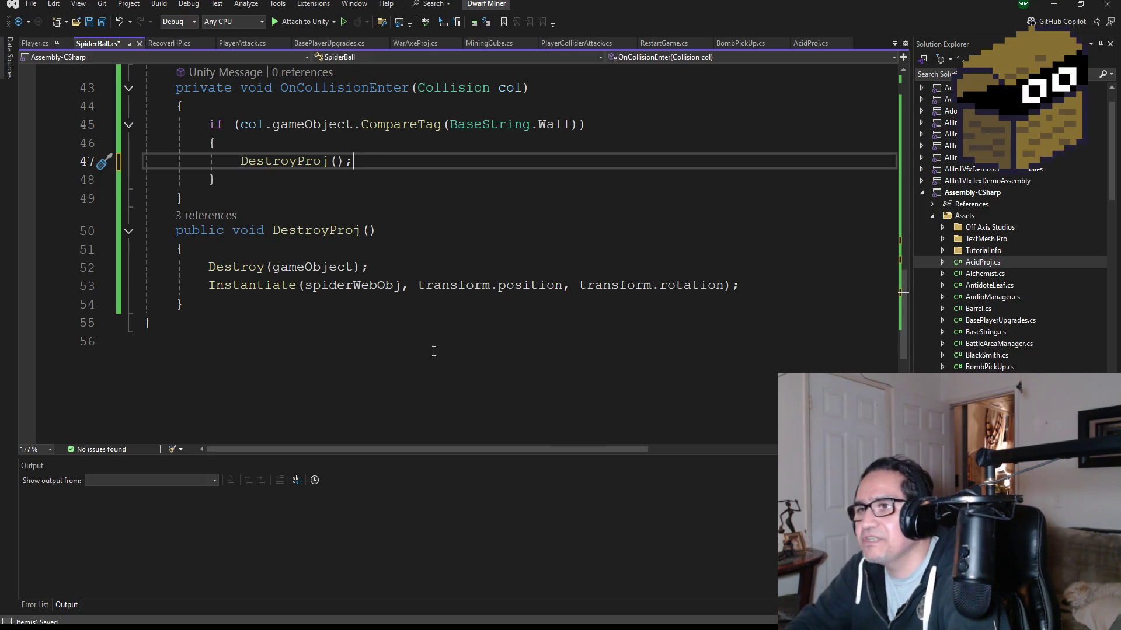
Step: Save SpiderBall.cs and review the updated hit checks
key(ctrl+s)
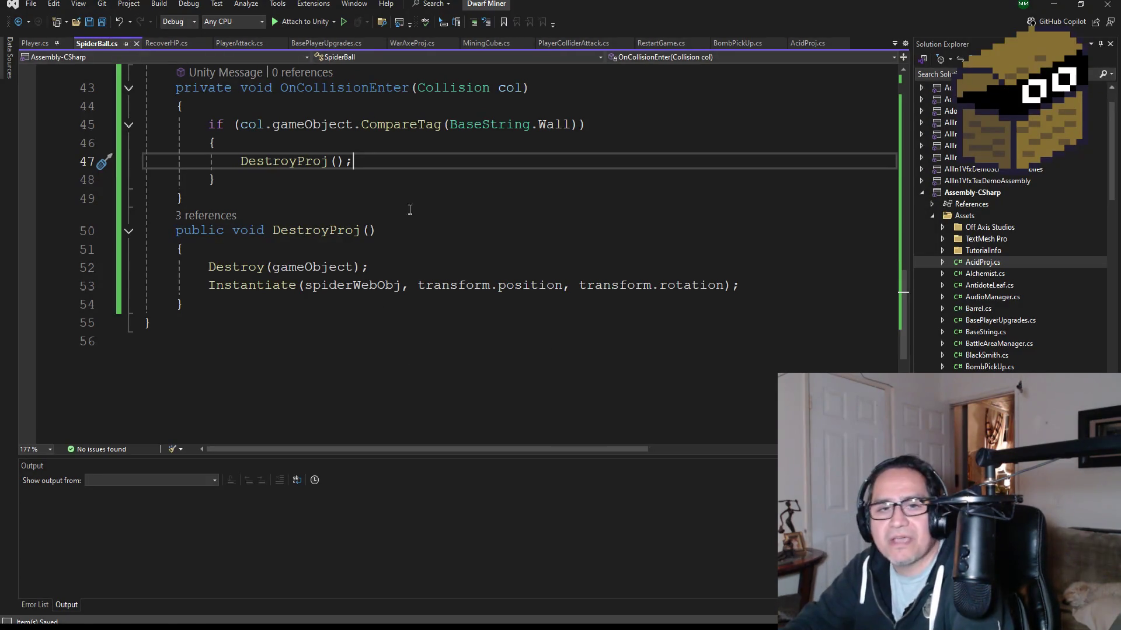
scroll(460, 302, up, 1)
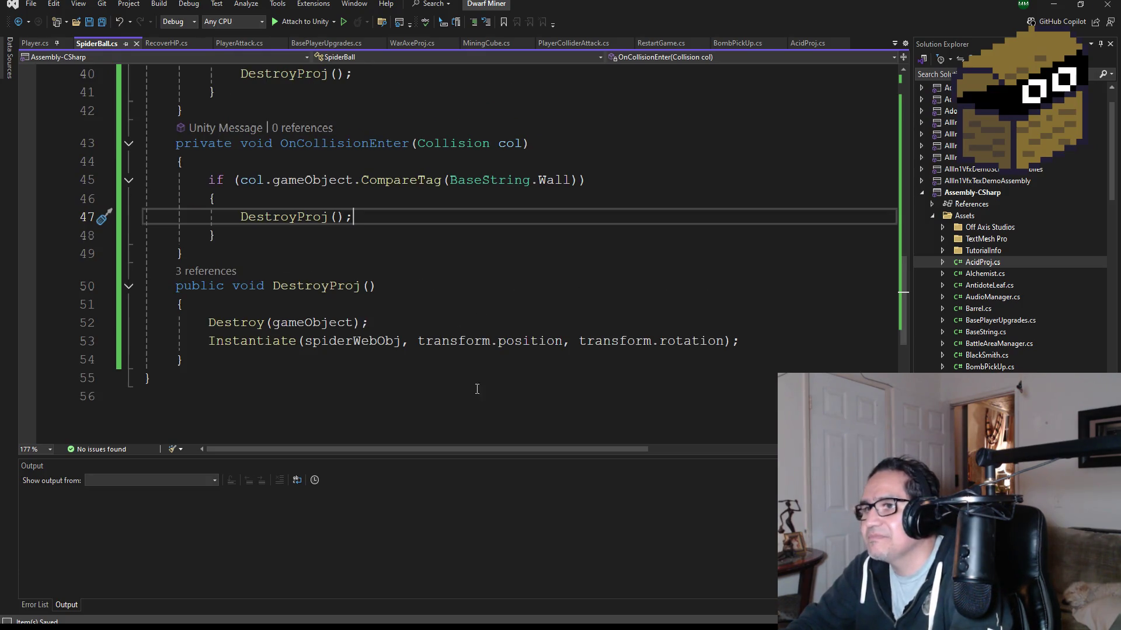
scroll(505, 390, up, 13)
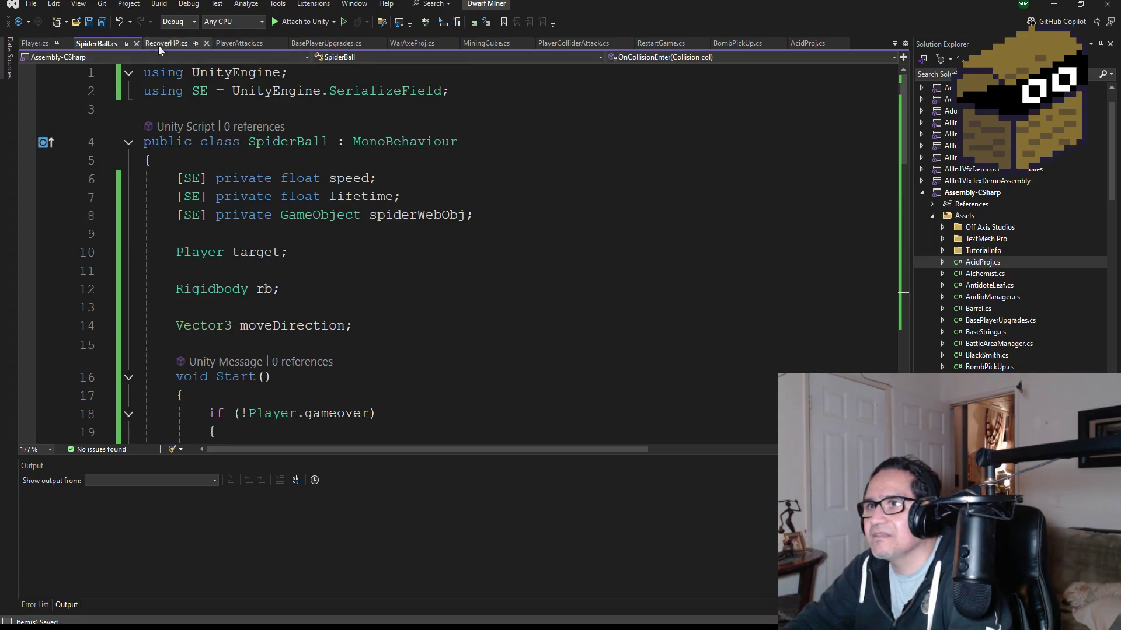
scroll(391, 309, down, 5)
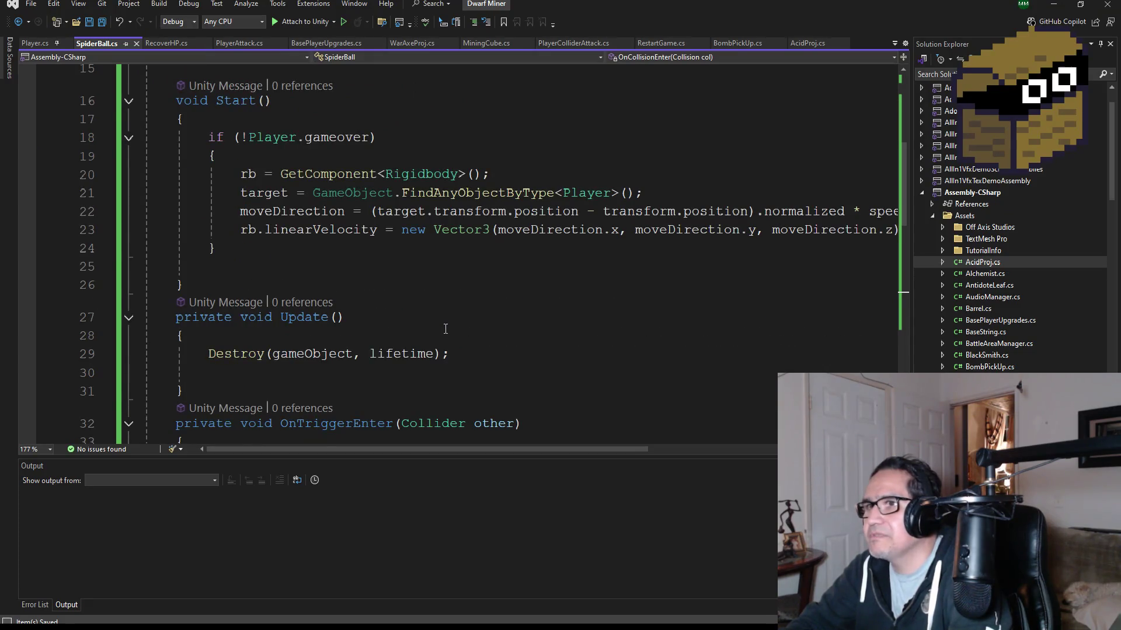
scroll(445, 328, down, 1)
scroll(448, 330, down, 8)
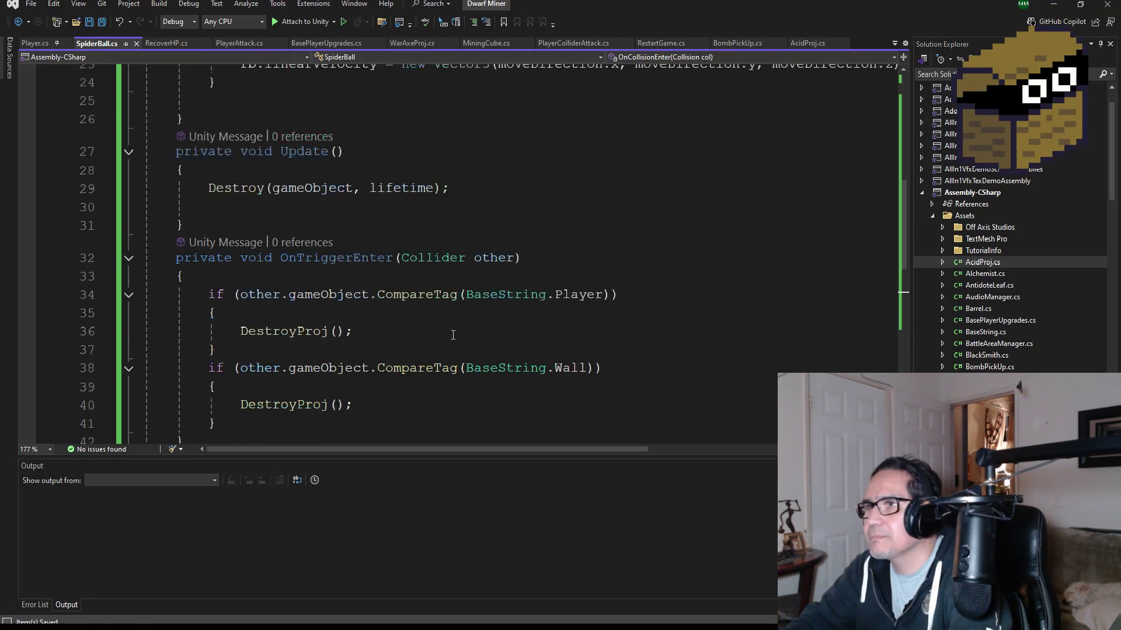
scroll(463, 336, up, 14)
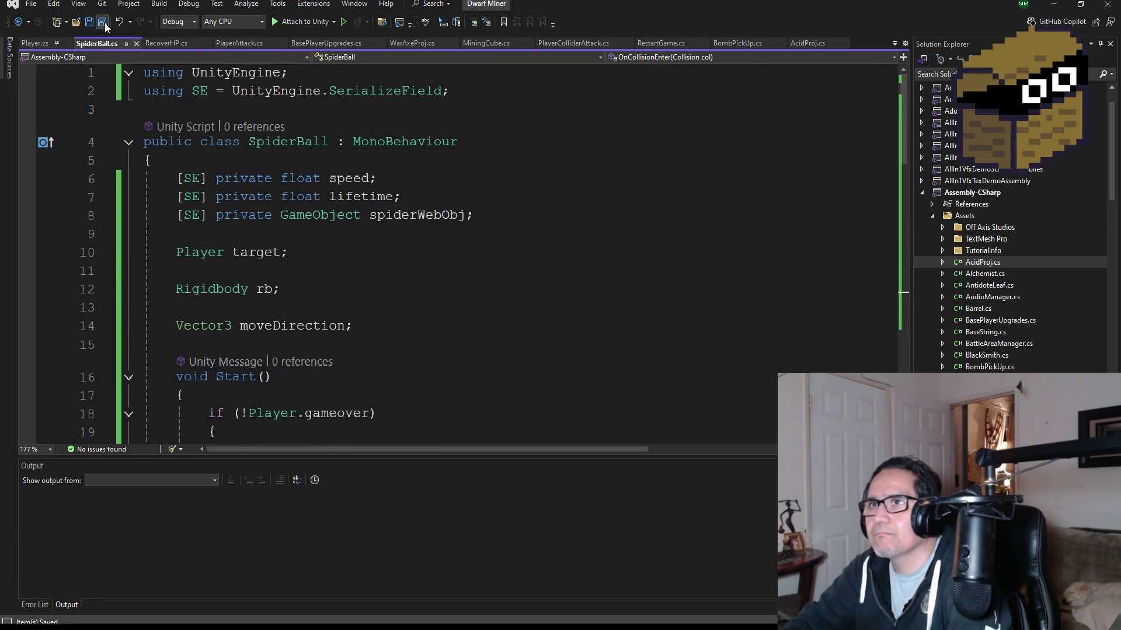
Step: Back in Unity, compare AcidProj with SpiderBall's trigger Sphere Collider (radius 0.5) and Rigidbody (mass 1)
click(1054, 5)
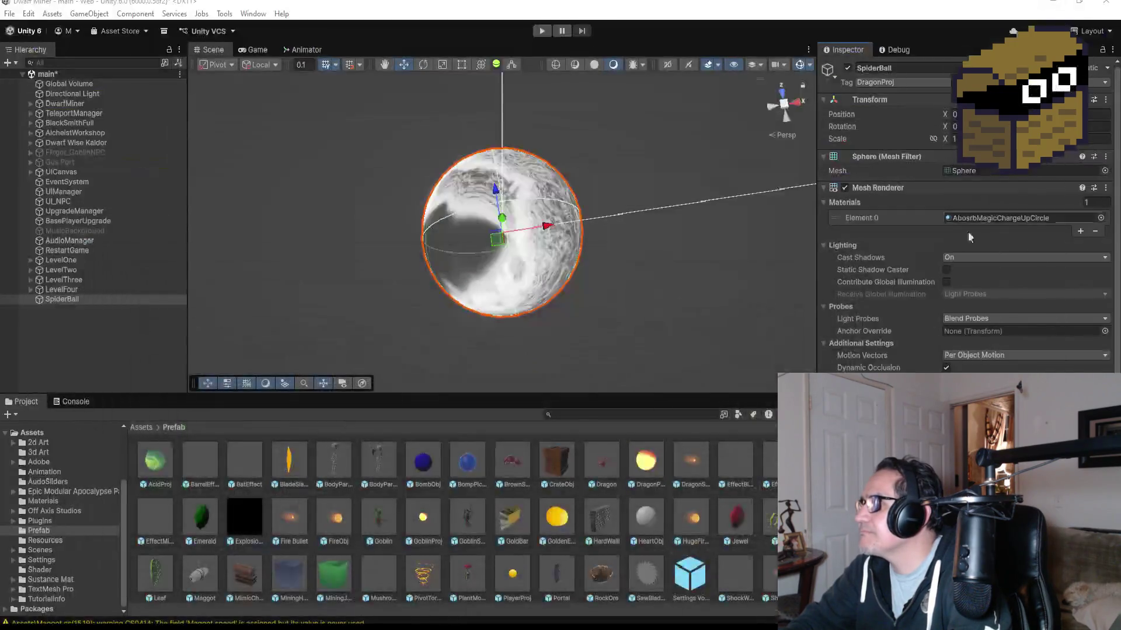
scroll(968, 231, down, 3)
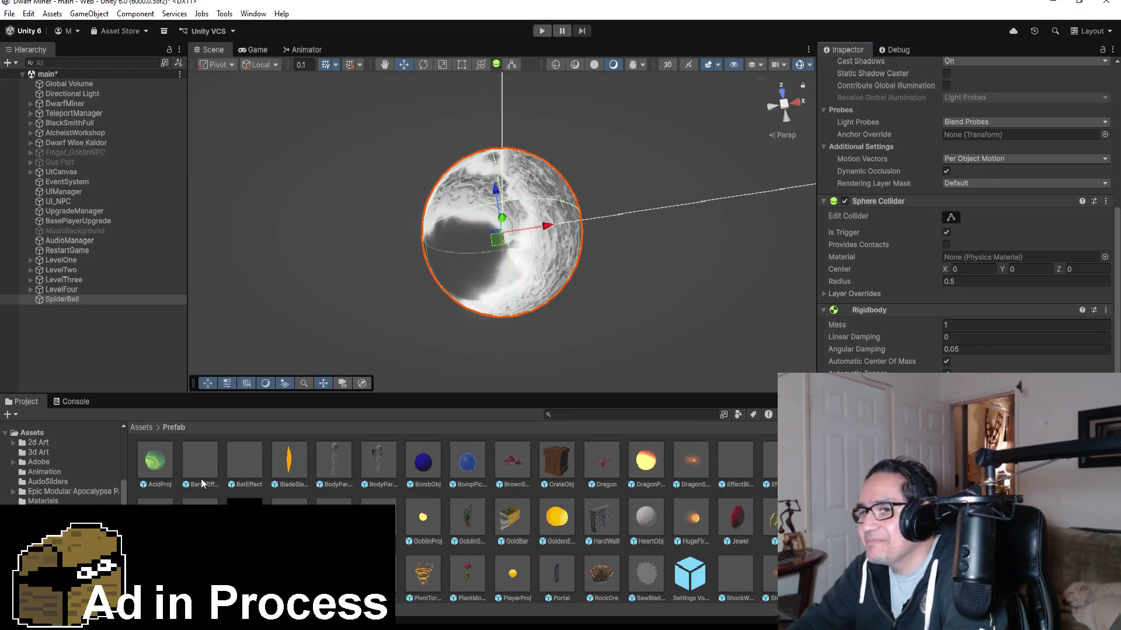
click(159, 465)
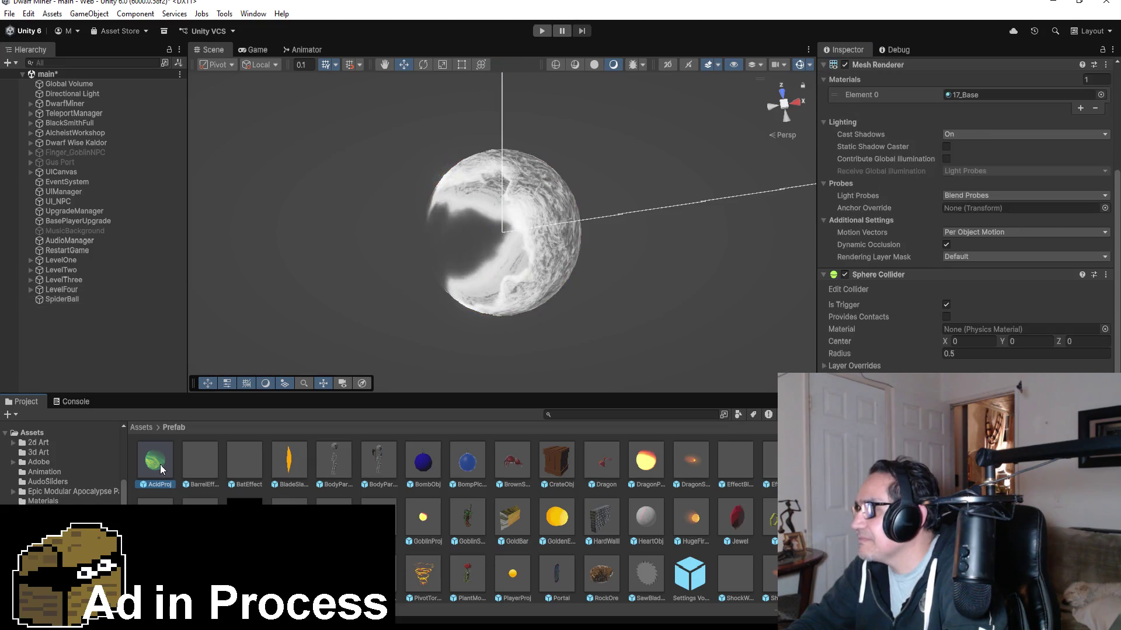
scroll(969, 215, down, 5)
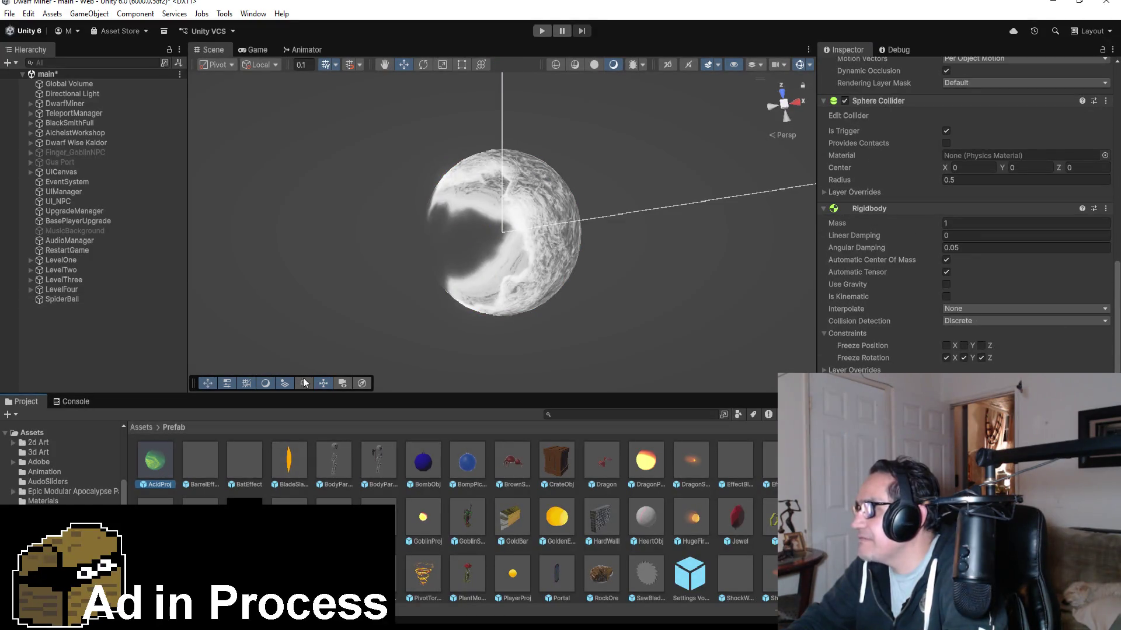
click(64, 298)
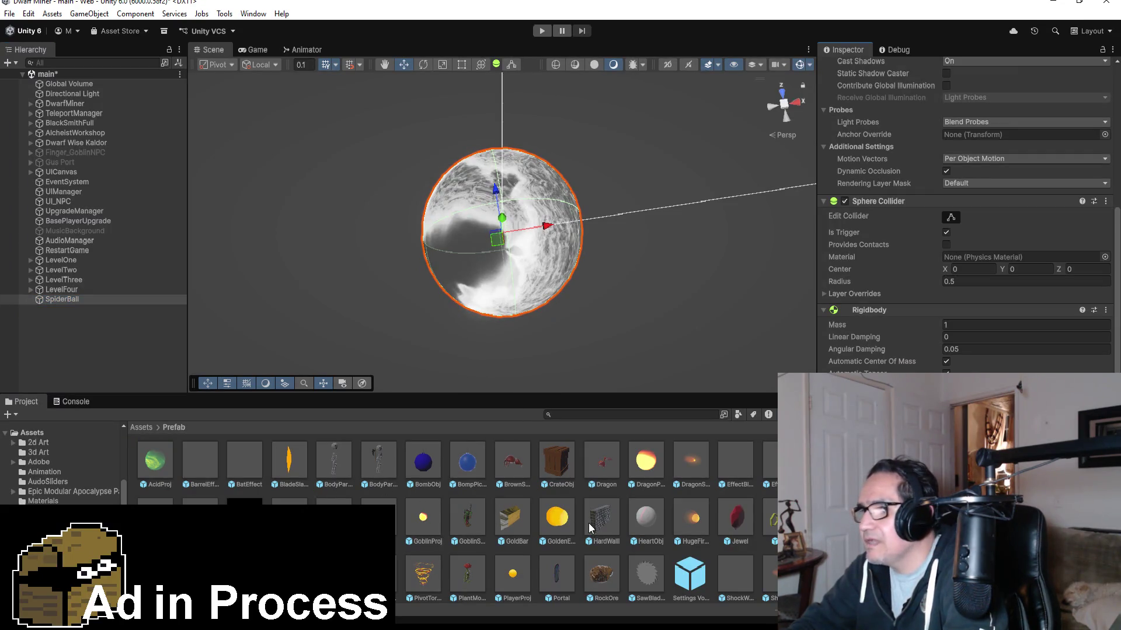
scroll(601, 531, down, 2)
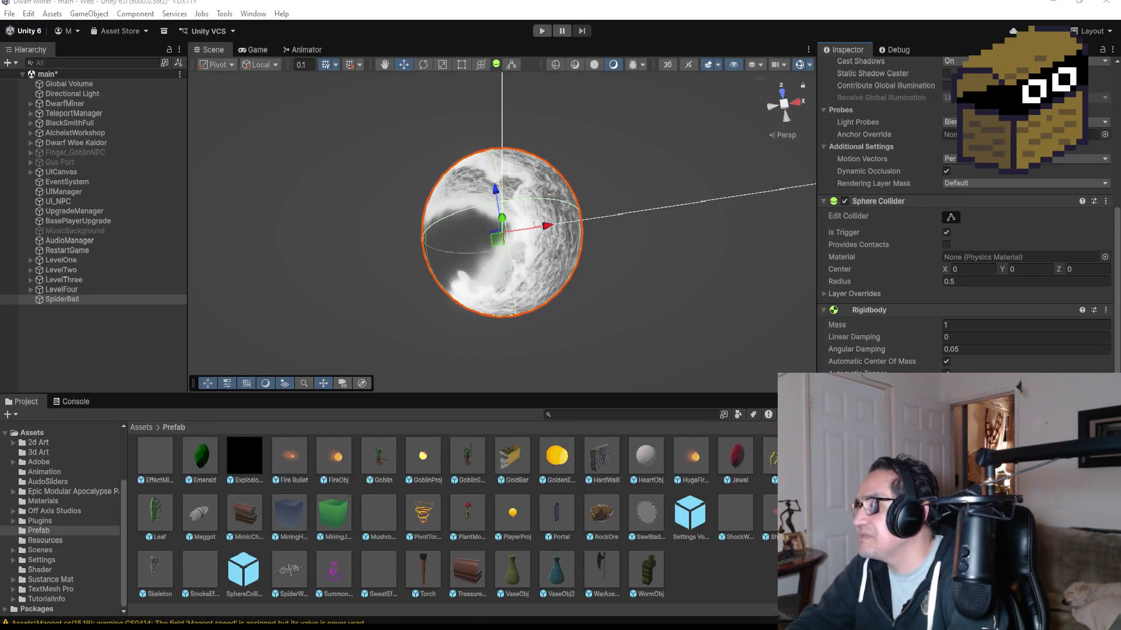
Step: Drag SpiderBall from the Hierarchy into the Prefab folder to make it a prefab asset
click(105, 336)
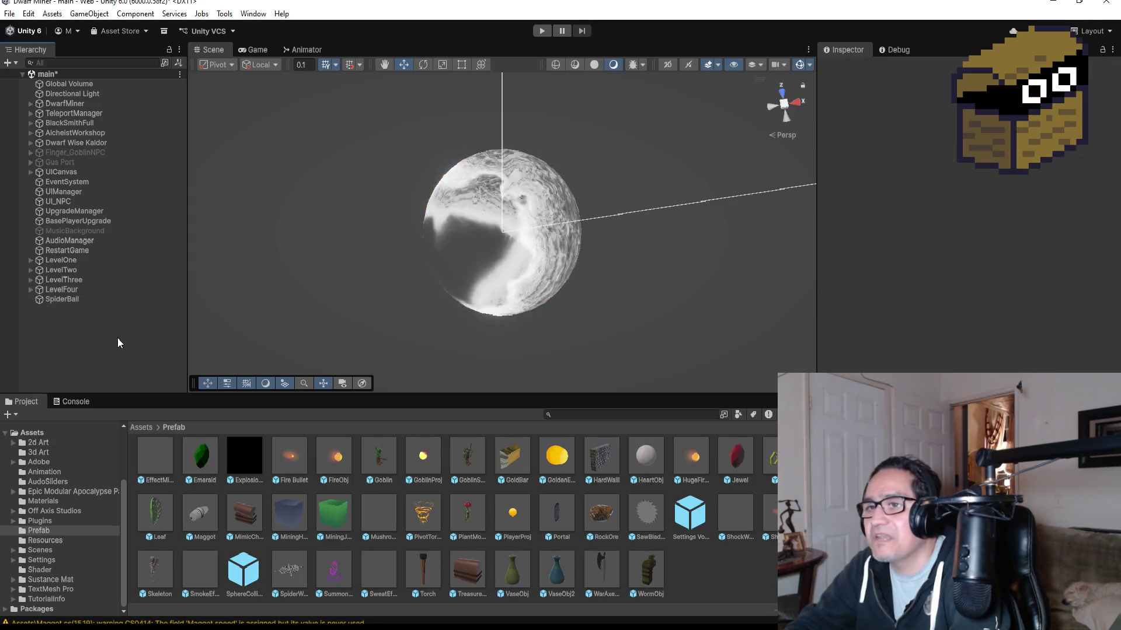
click(78, 300)
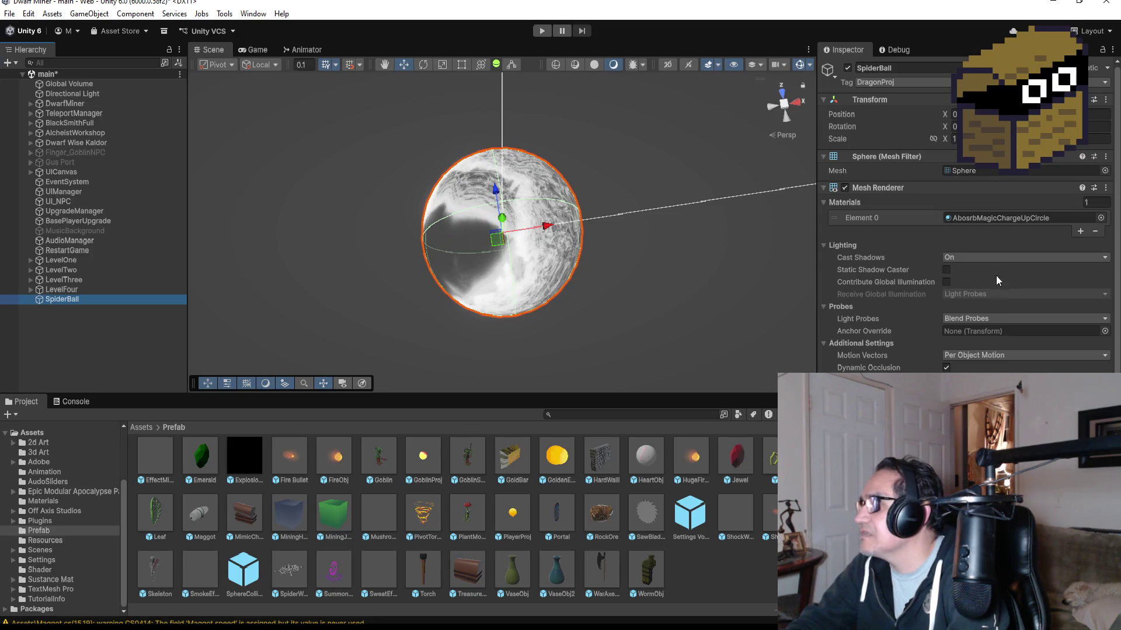
scroll(998, 347, down, 5)
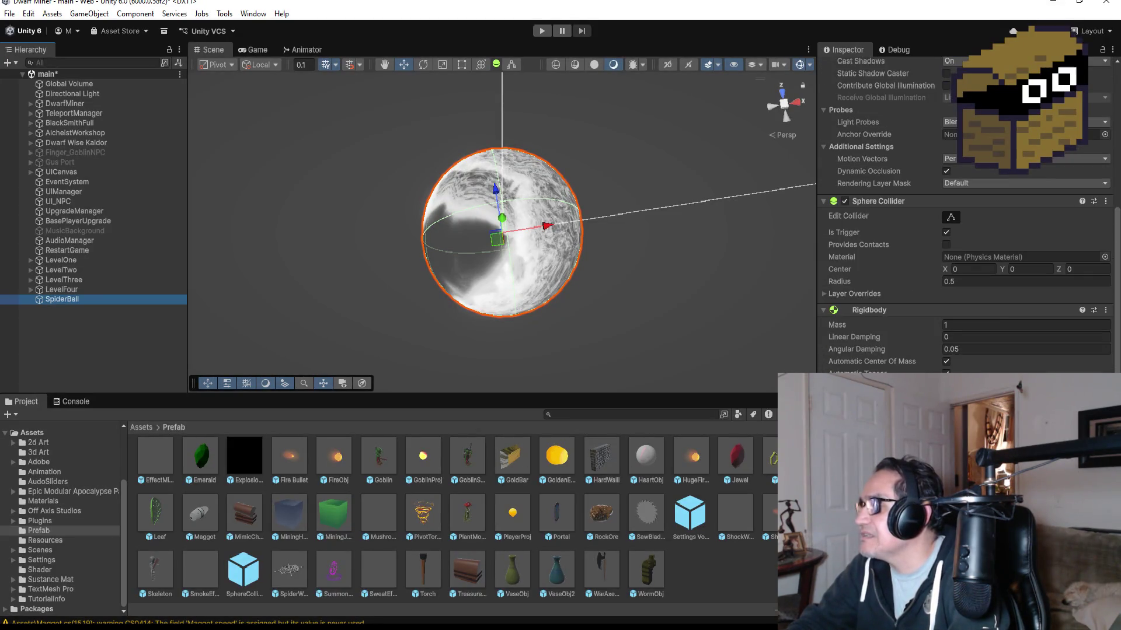
drag(76, 296, 728, 576)
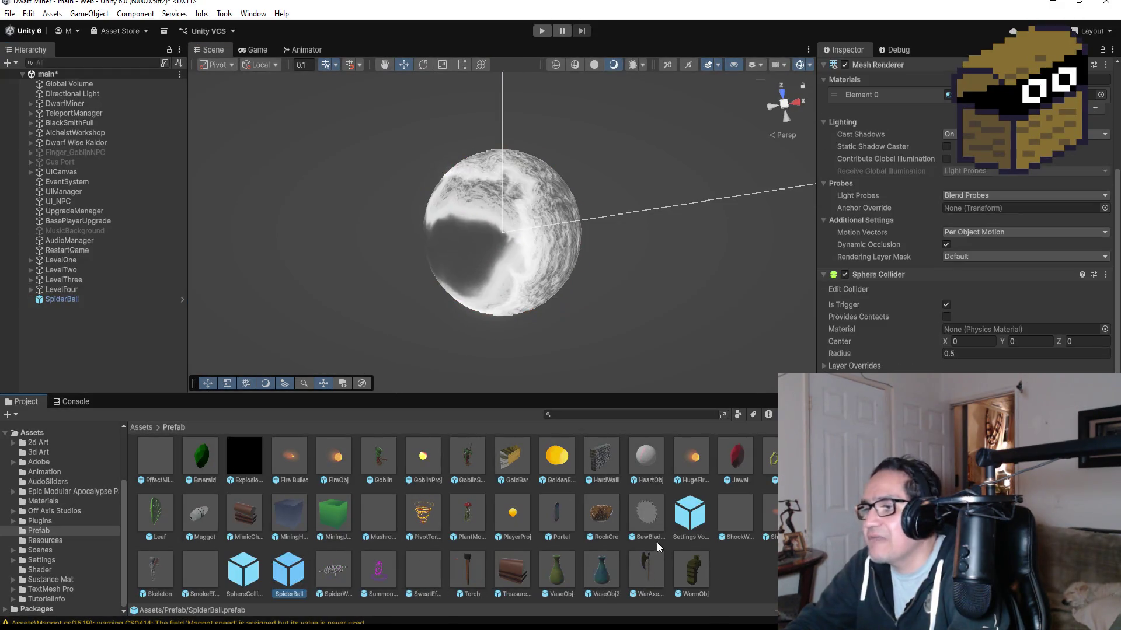
Step: Delete the SpiderBall instance from the scene Hierarchy
click(69, 301)
right_click(69, 301)
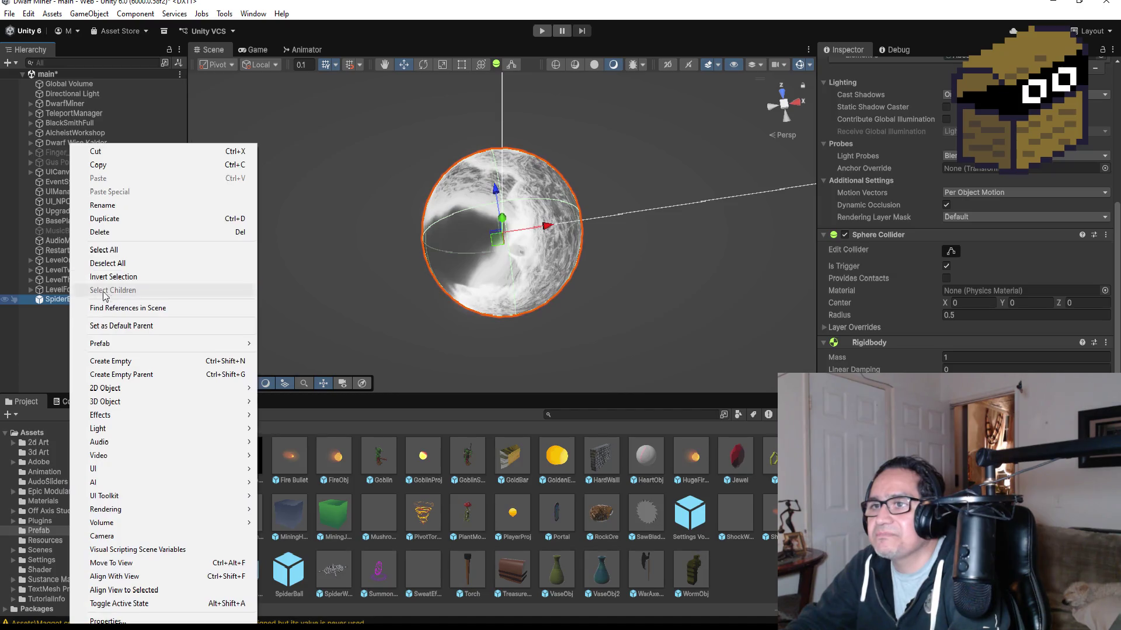
click(117, 229)
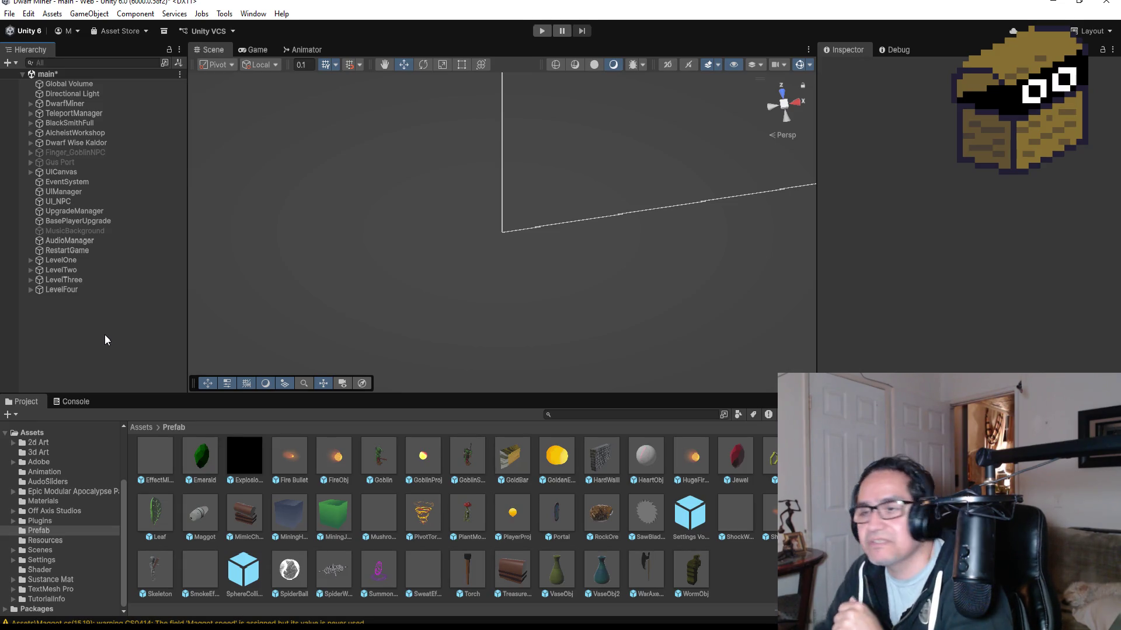
Step: Select LevelFour, frame it in the Scene view and expand its hierarchy
click(89, 292)
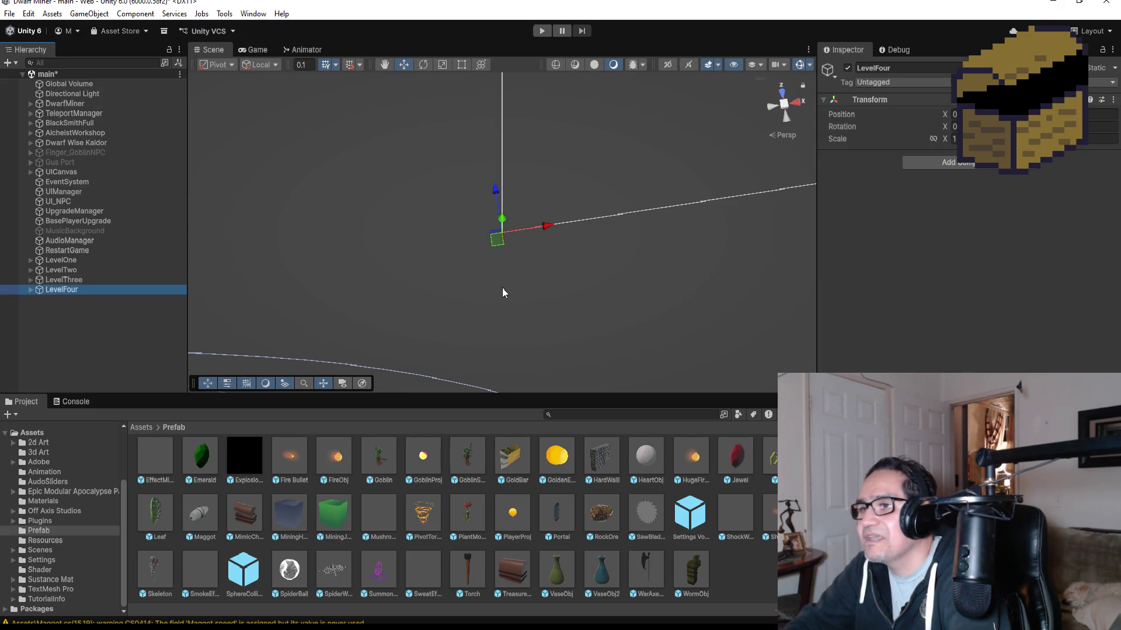
double_click(65, 288)
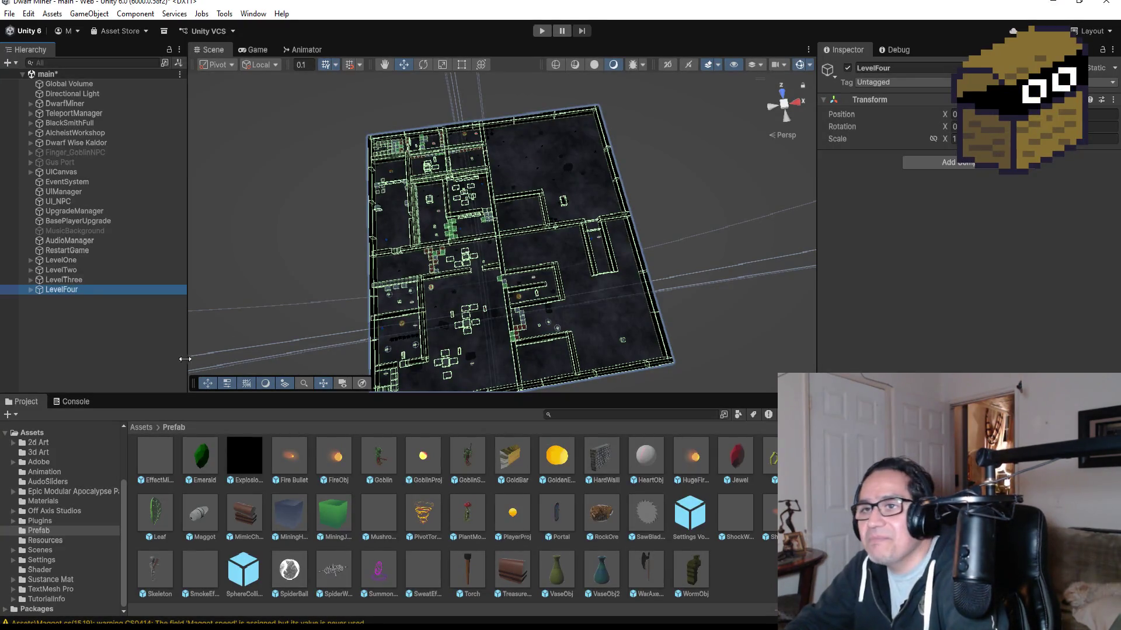
click(30, 289)
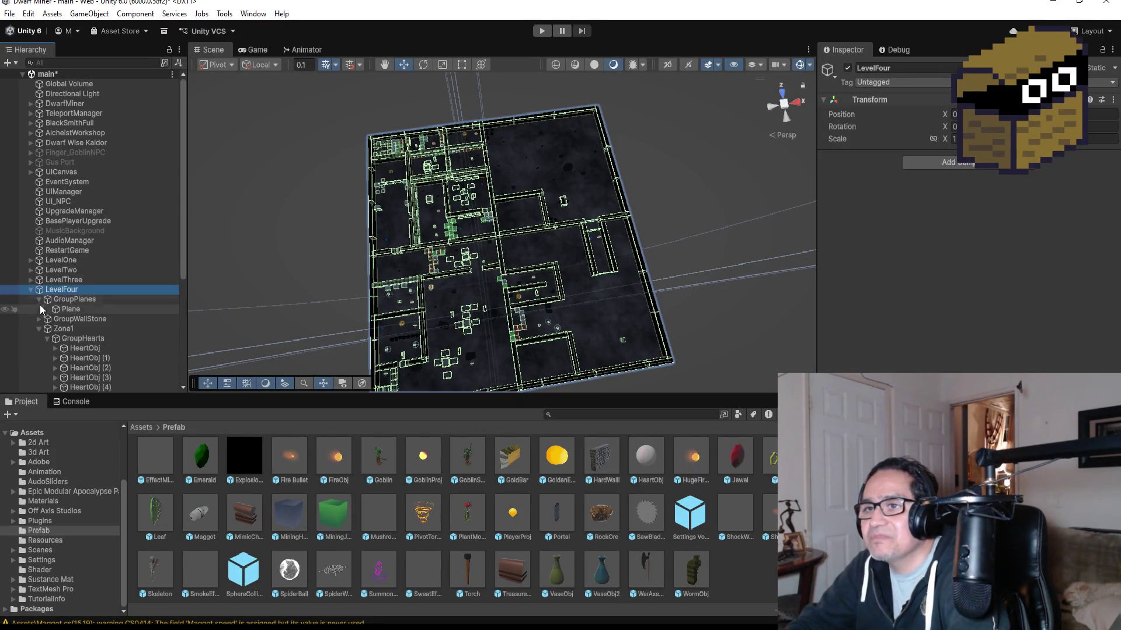
click(39, 318)
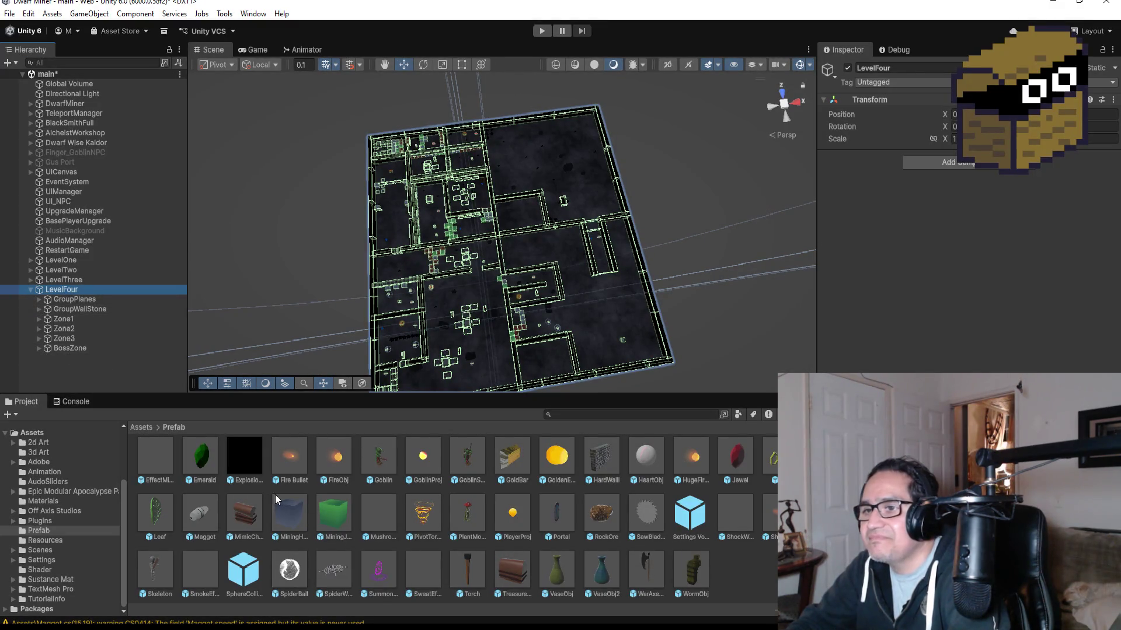
click(146, 427)
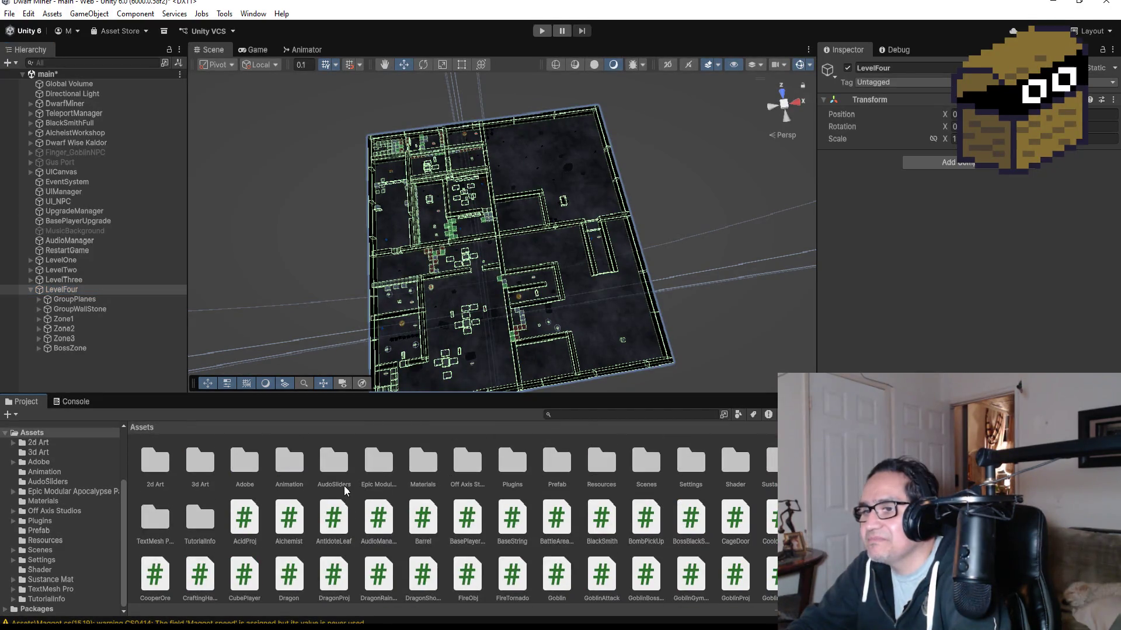
Step: Drill into BossZone > BlackSpiderObj, select BlackSpider to inspect its Boss Black Spider script, then go to Visual Studio
click(39, 348)
scroll(93, 380, down, 1)
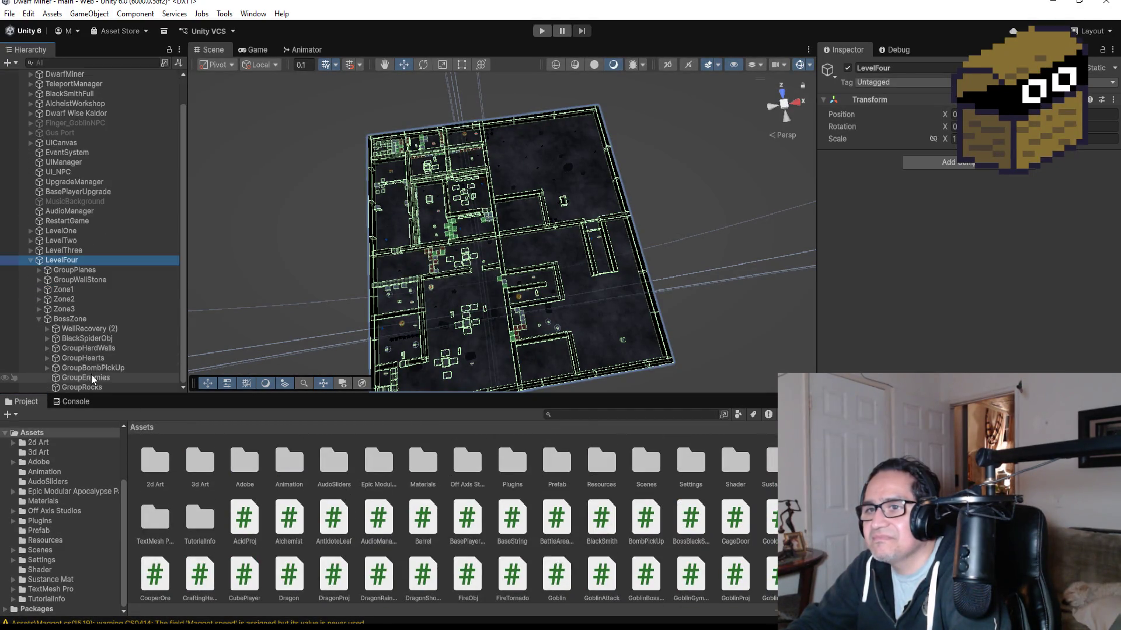
double_click(81, 339)
click(47, 338)
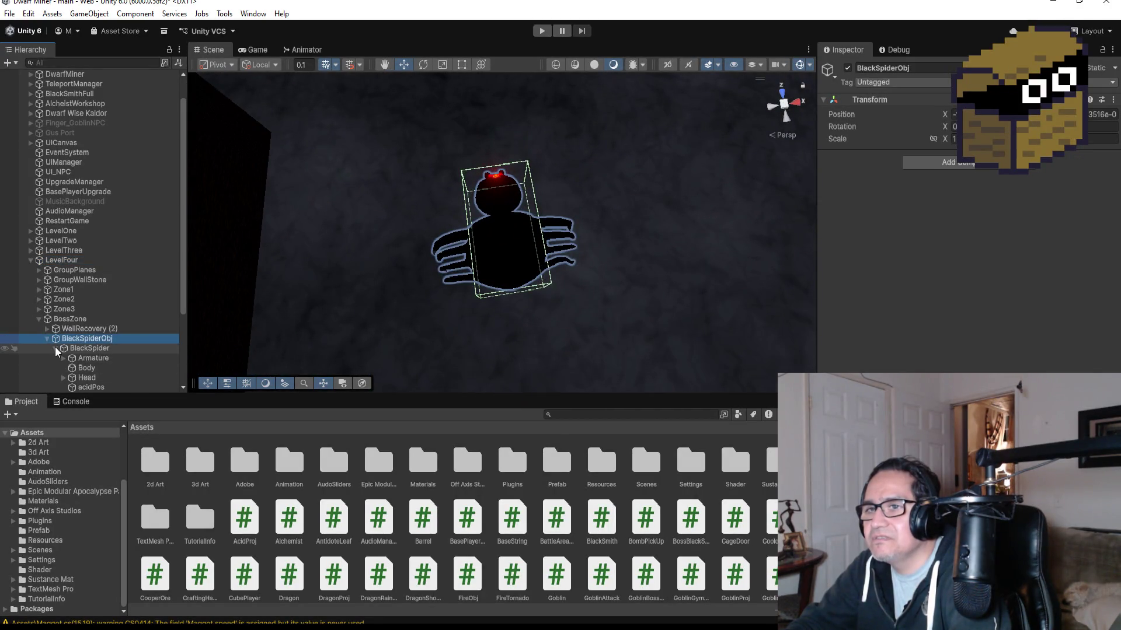
click(56, 348)
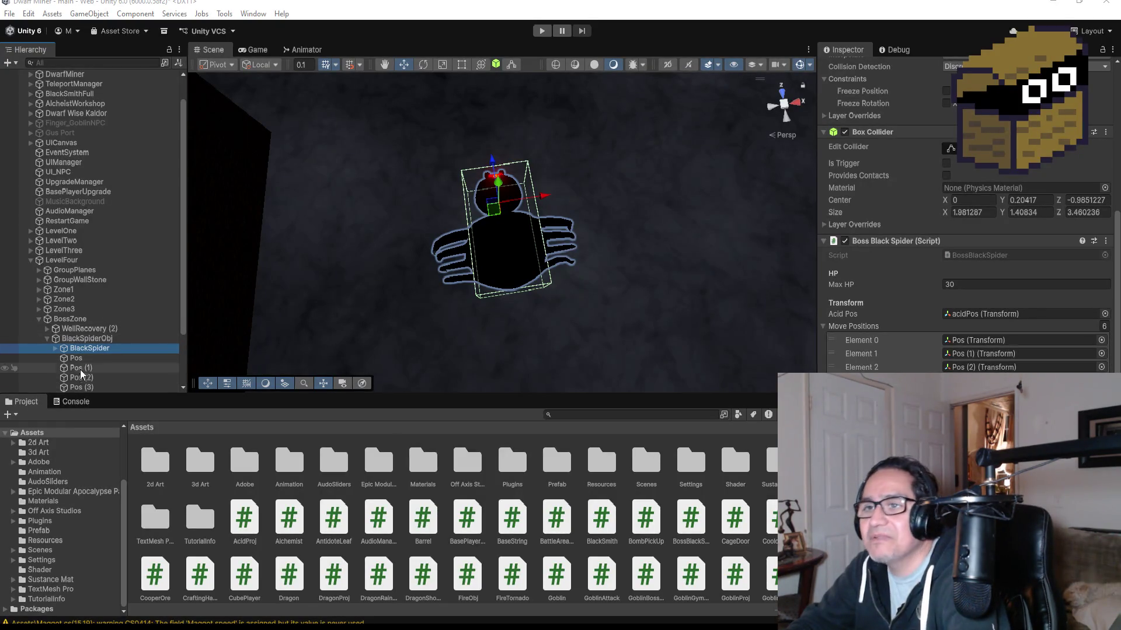
click(56, 348)
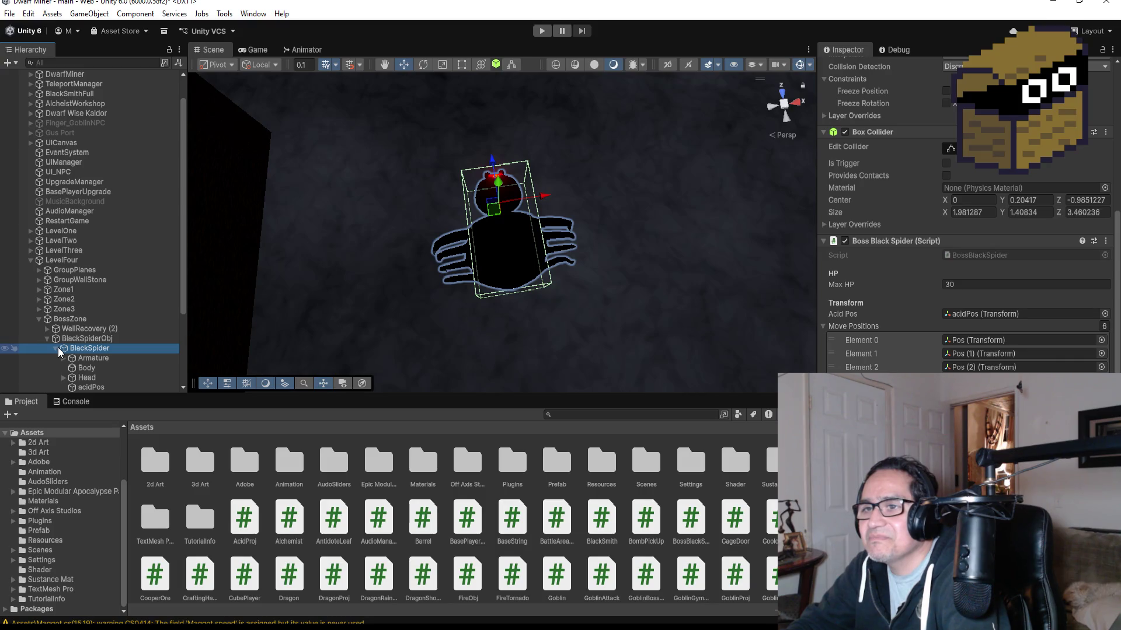
click(55, 348)
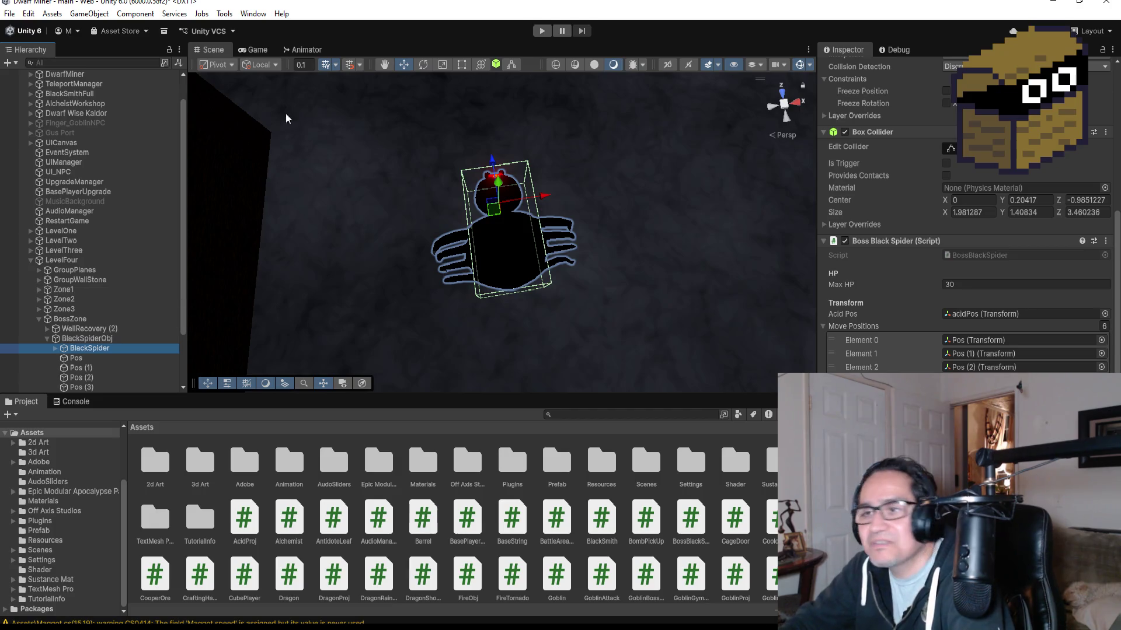
scroll(609, 226, down, 8)
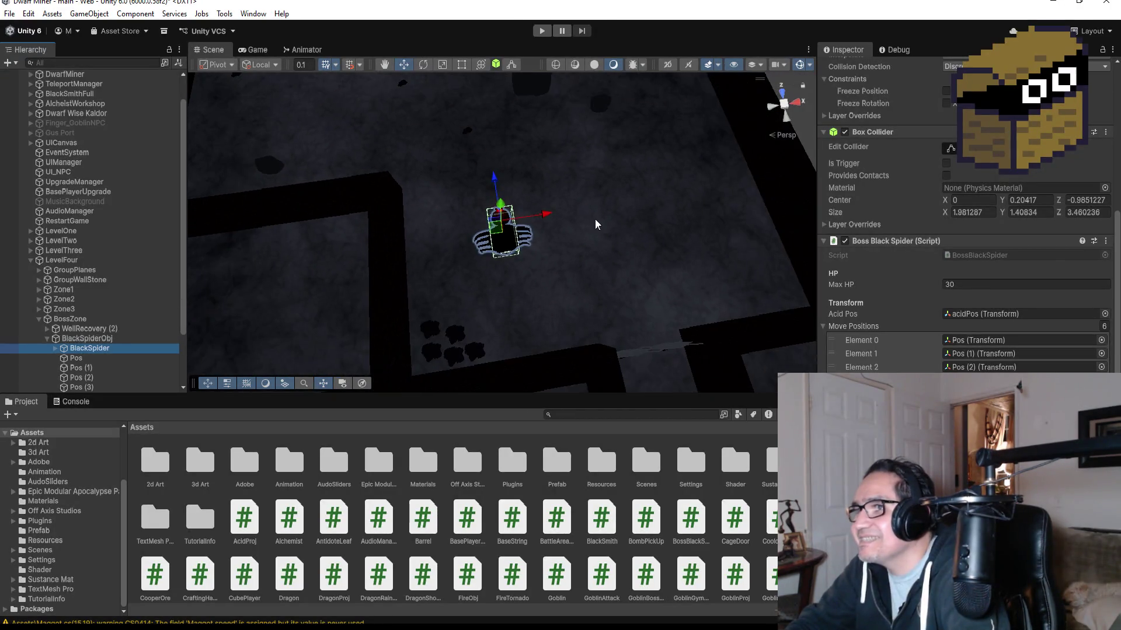
scroll(611, 233, up, 5)
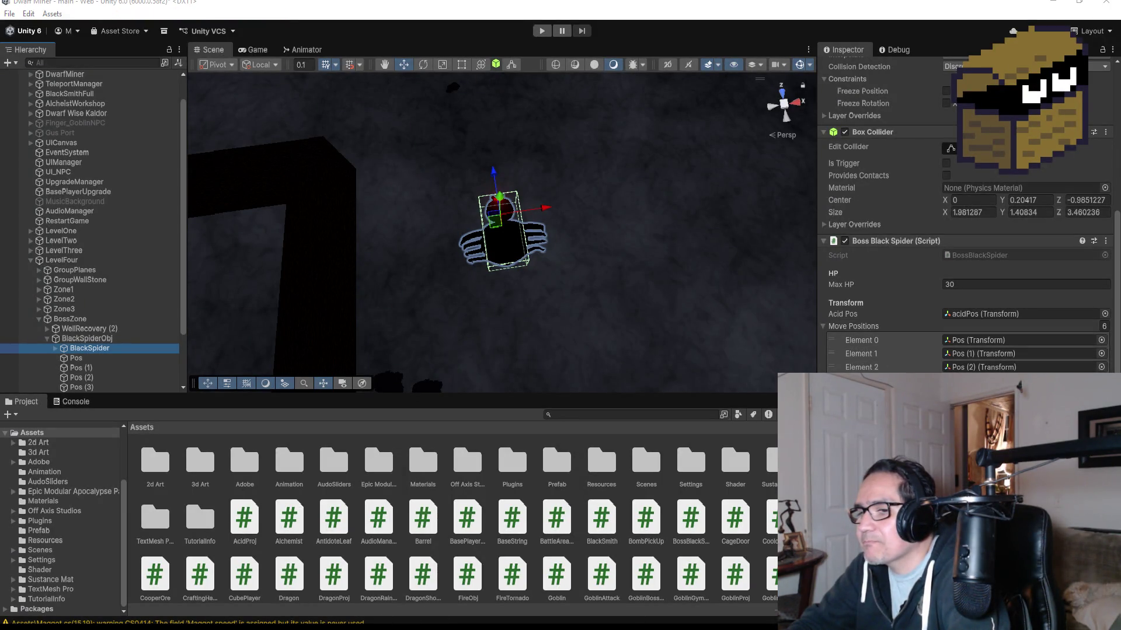
key(alt+Tab)
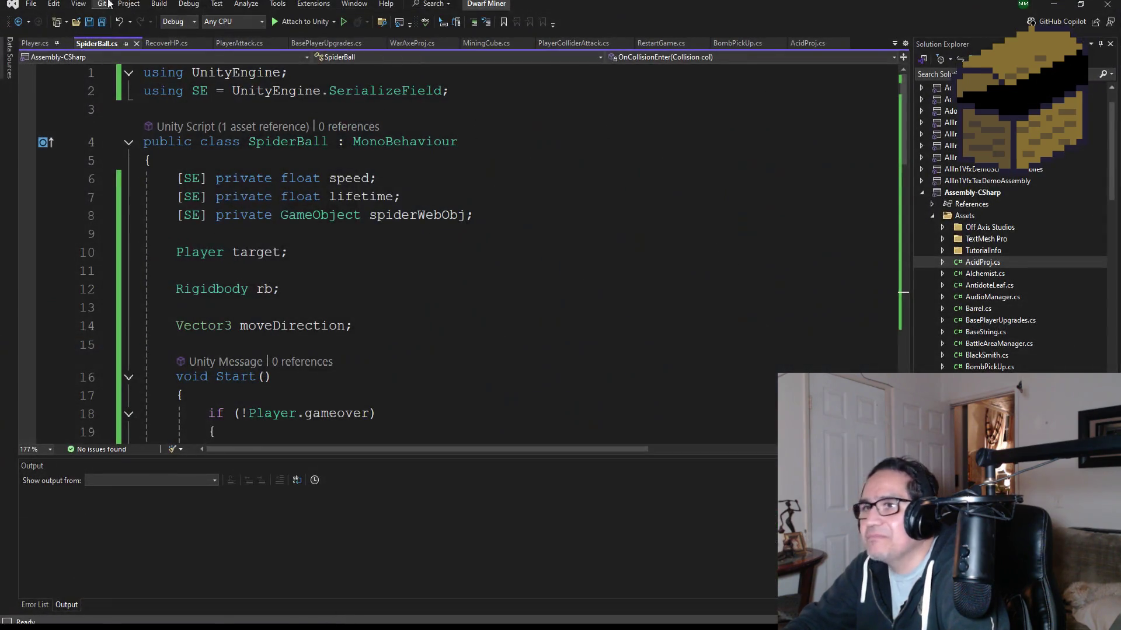
Step: Save all open scripts in Visual Studio and minimize it to return to Unity
click(103, 22)
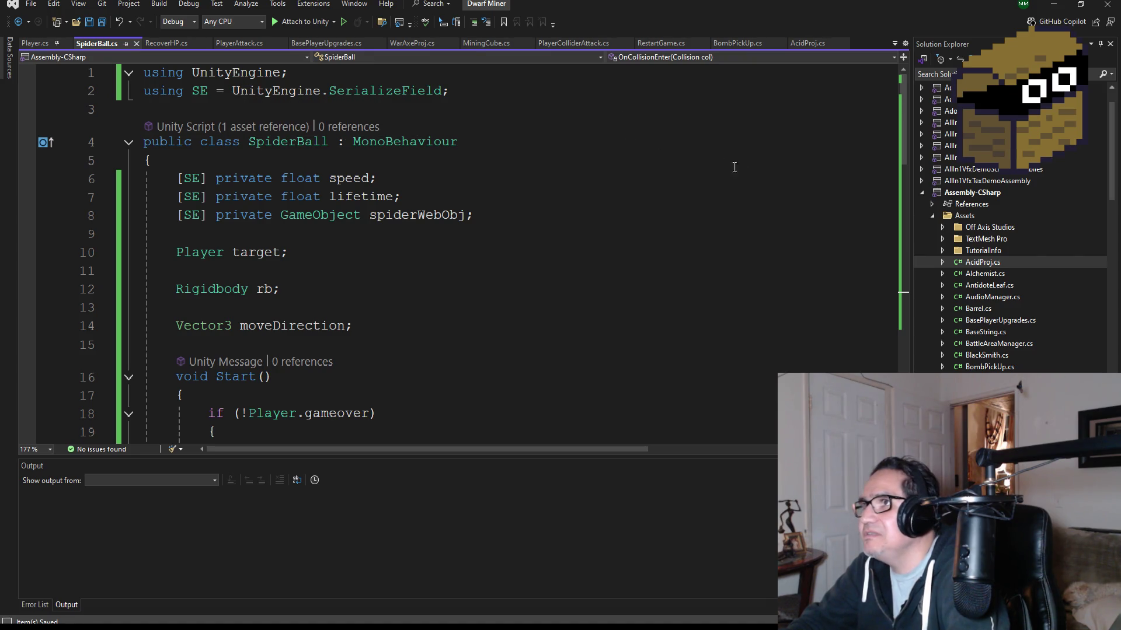
click(1053, 5)
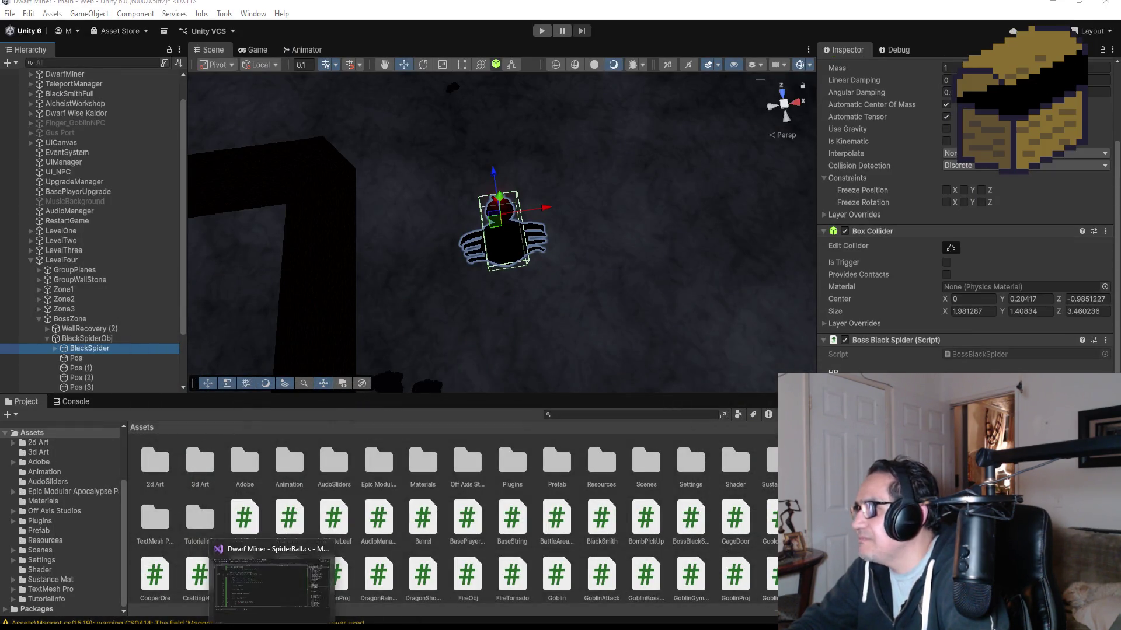
Step: Bring Visual Studio back from its taskbar preview to edit BossBlackSpider.cs
click(268, 575)
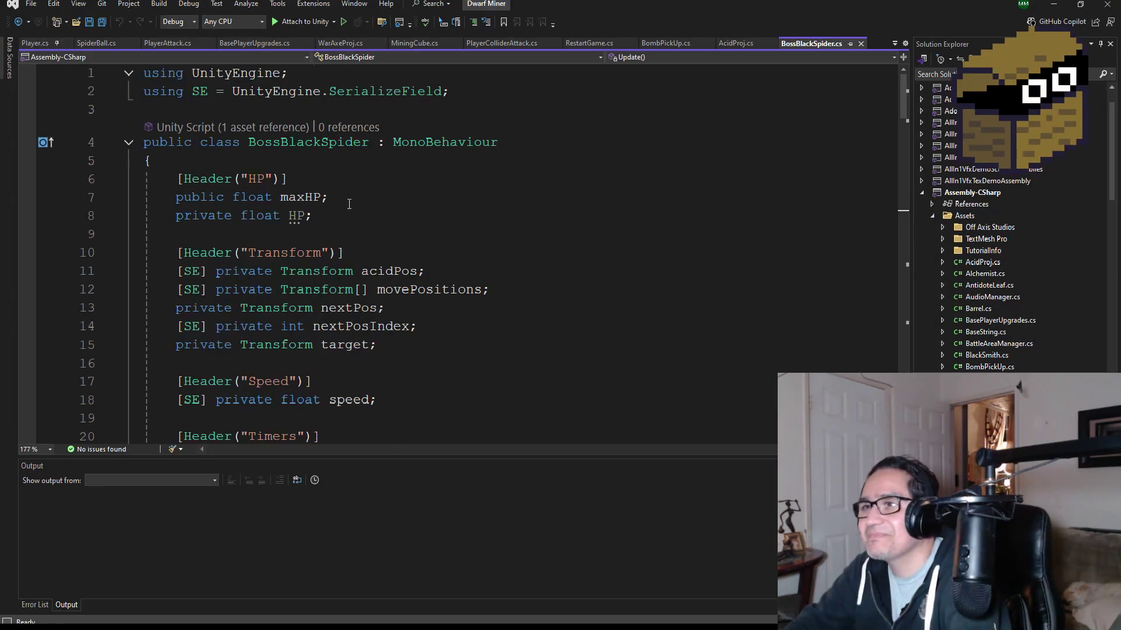
Step: Save BossBlackSpider.cs, scroll through its fields, and put the cursor on the spiderWebObj declaration on line 32
scroll(144, 65, down, 2)
click(95, 25)
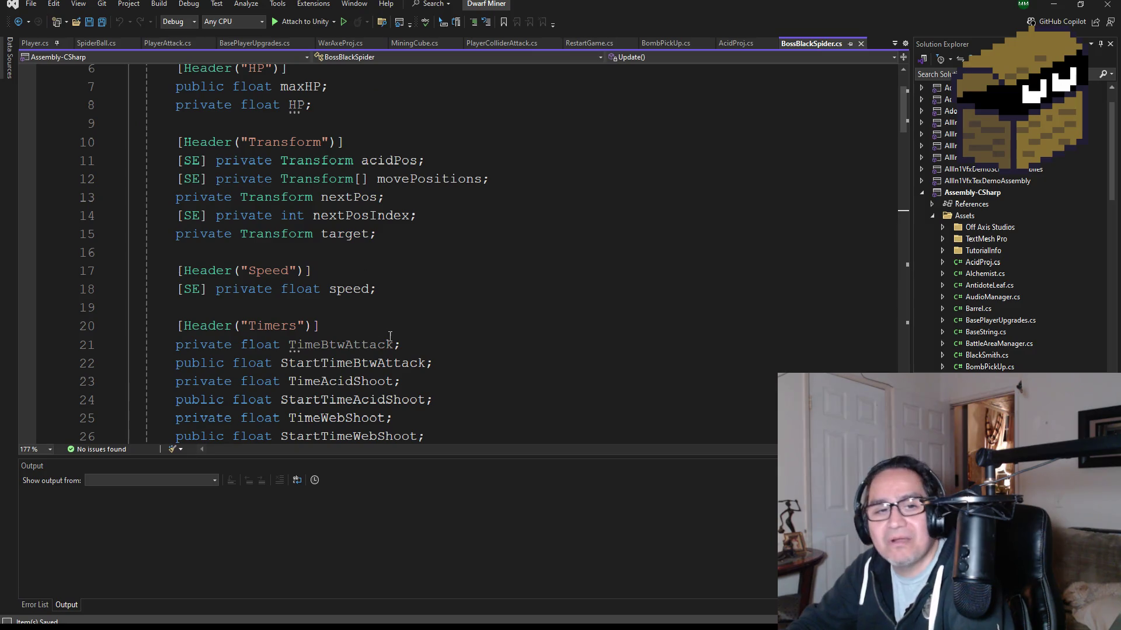
scroll(438, 324, up, 2)
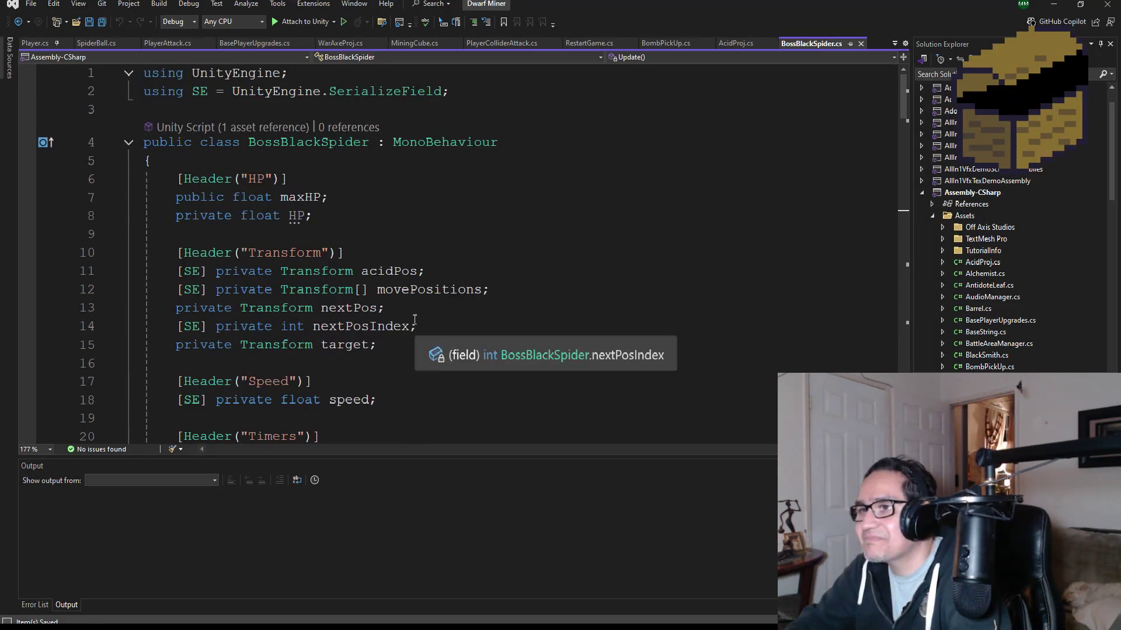
scroll(440, 322, down, 3)
scroll(442, 321, down, 7)
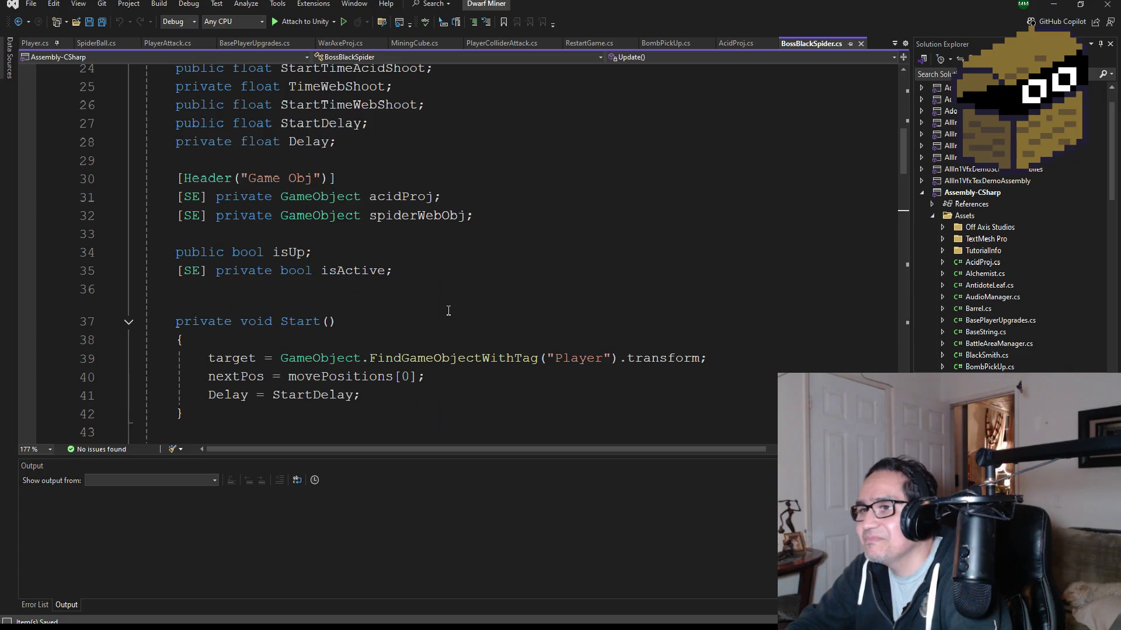
scroll(455, 314, up, 6)
scroll(476, 343, down, 8)
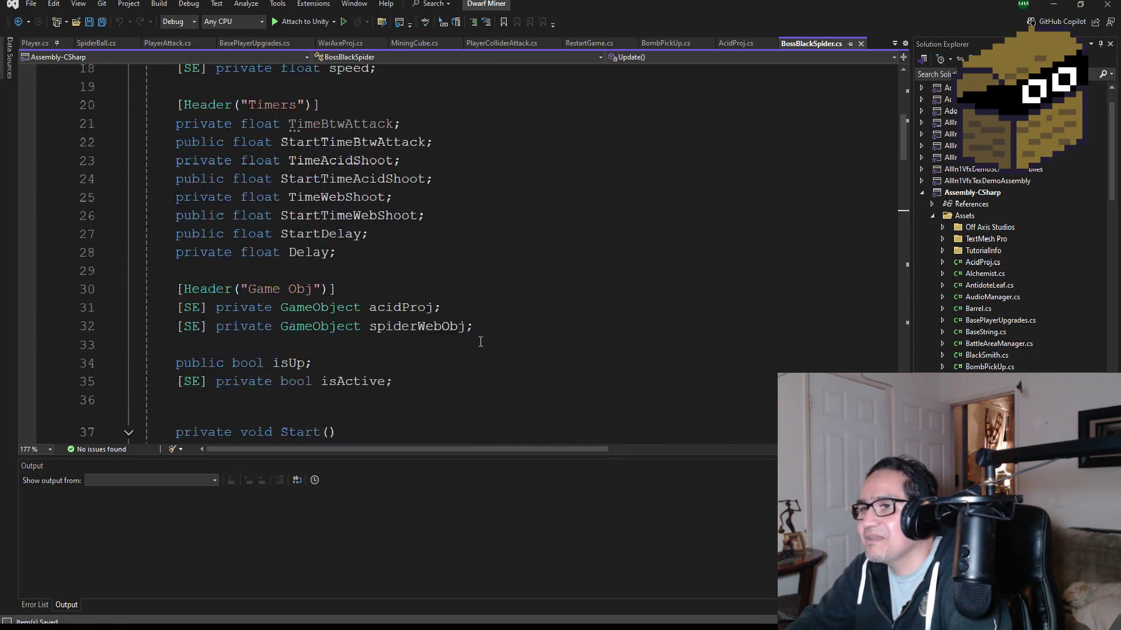
scroll(499, 327, up, 6)
scroll(499, 326, up, 3)
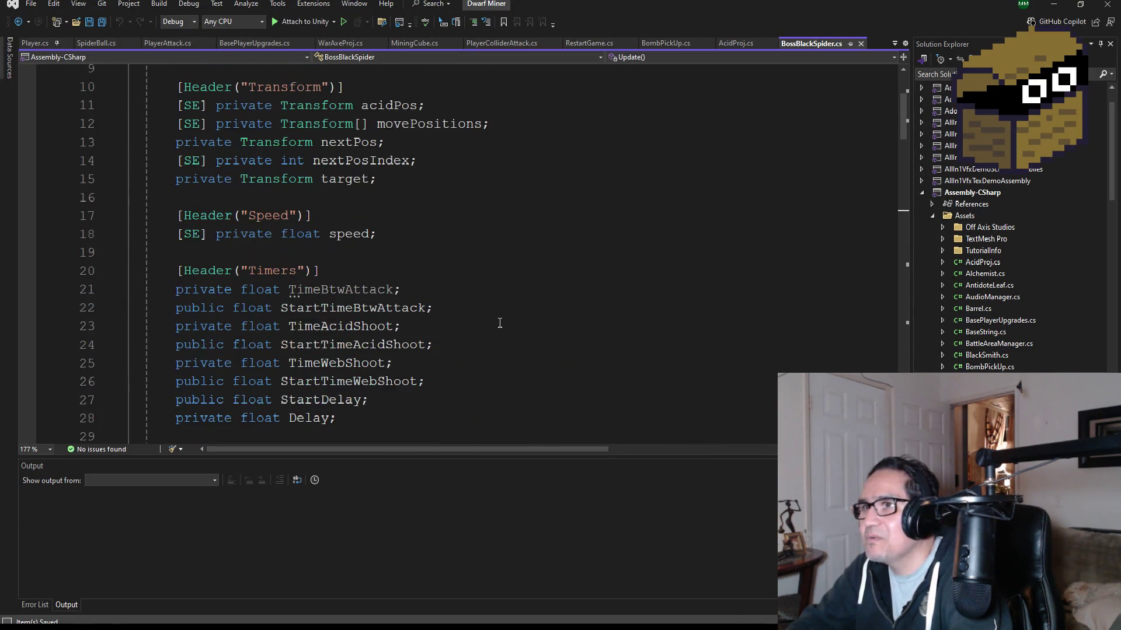
scroll(497, 316, up, 3)
scroll(499, 308, down, 5)
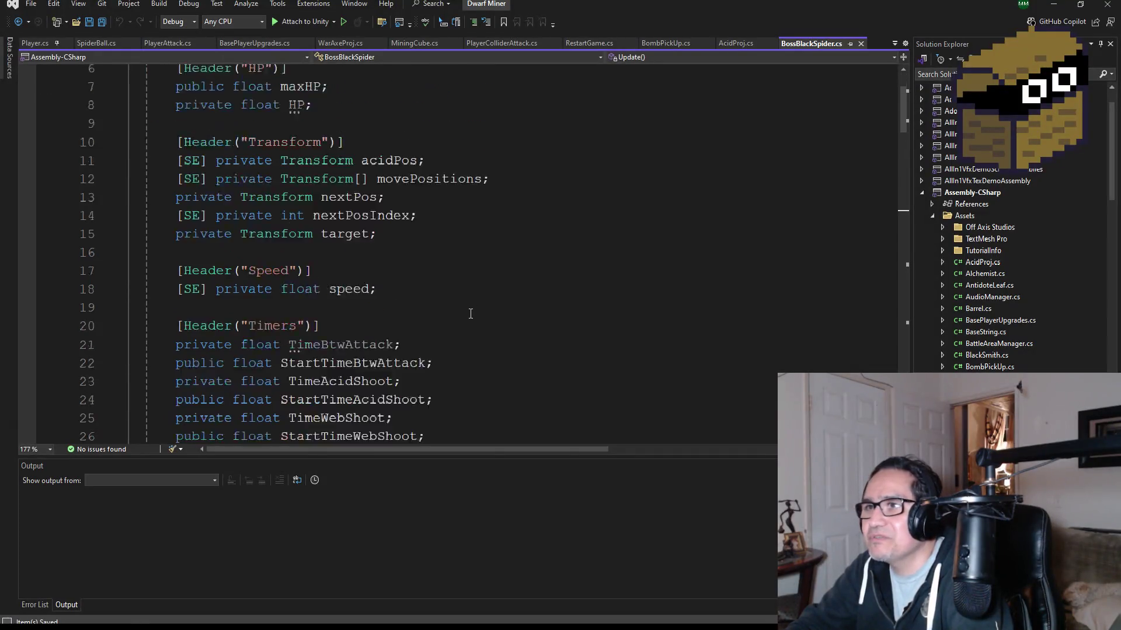
scroll(470, 322, down, 1)
click(504, 332)
Step: Rename the spiderWebObj field on line 32 to spiderBallObj
double_click(429, 334)
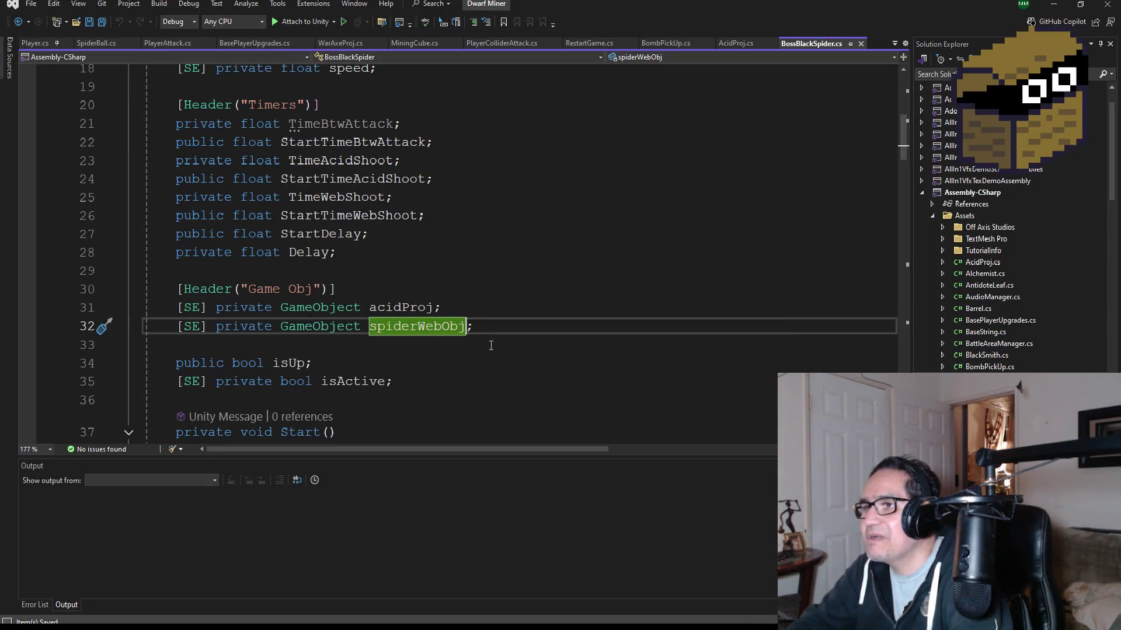
text(spiderBallObj)
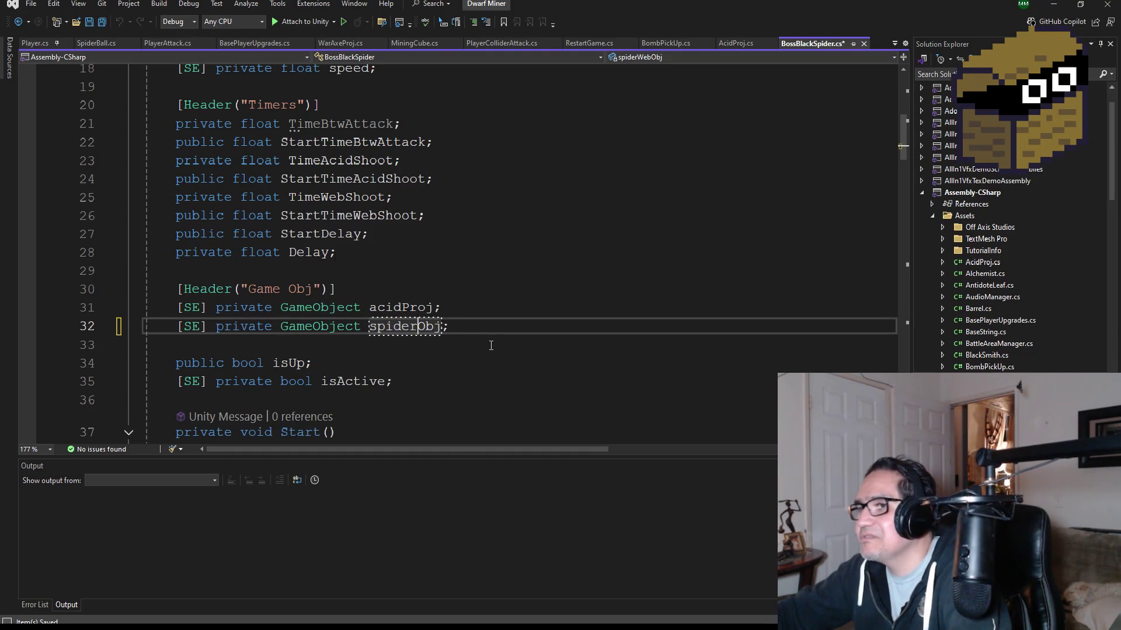
scroll(444, 317, down, 9)
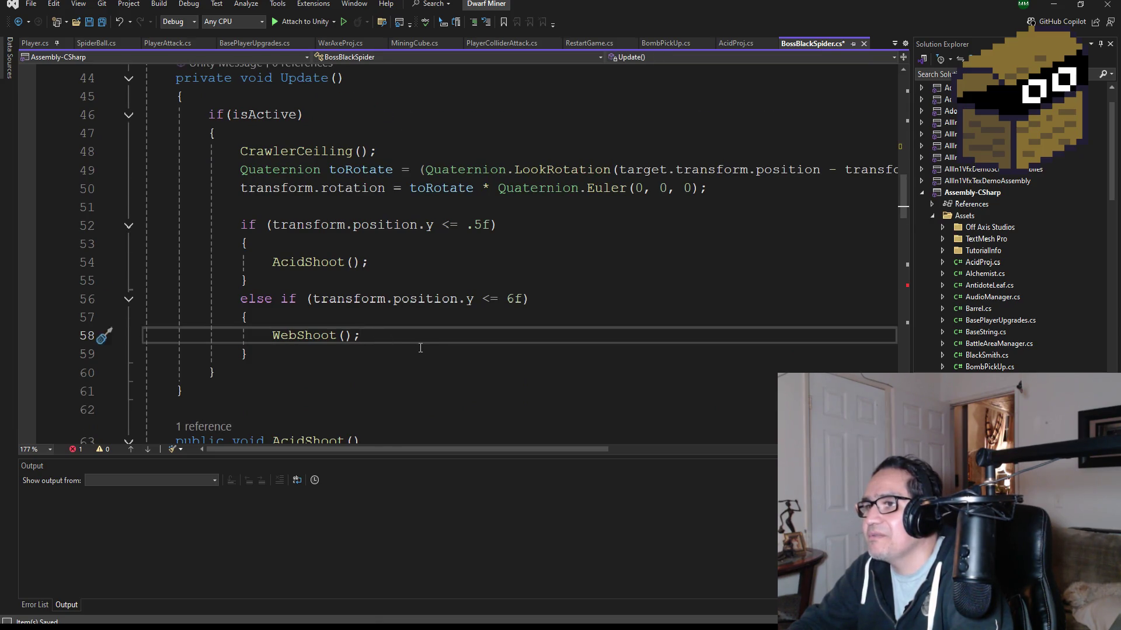
scroll(420, 348, down, 12)
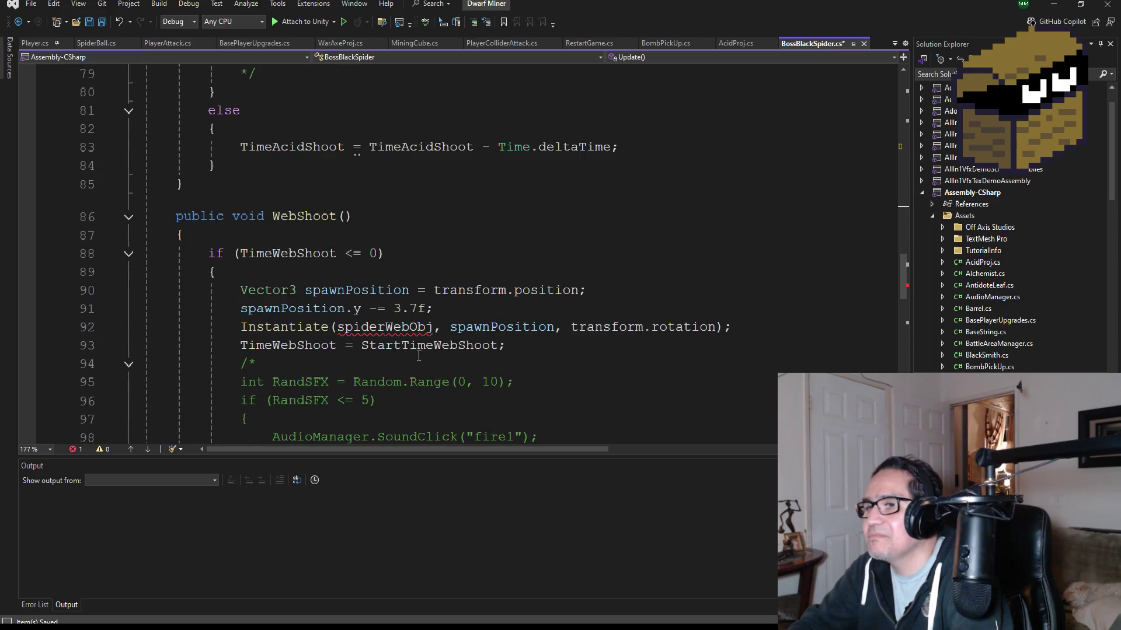
Step: Make WebShoot's Instantiate call on line 92 use spiderBallObj instead of the broken spiderWebObj
click(379, 328)
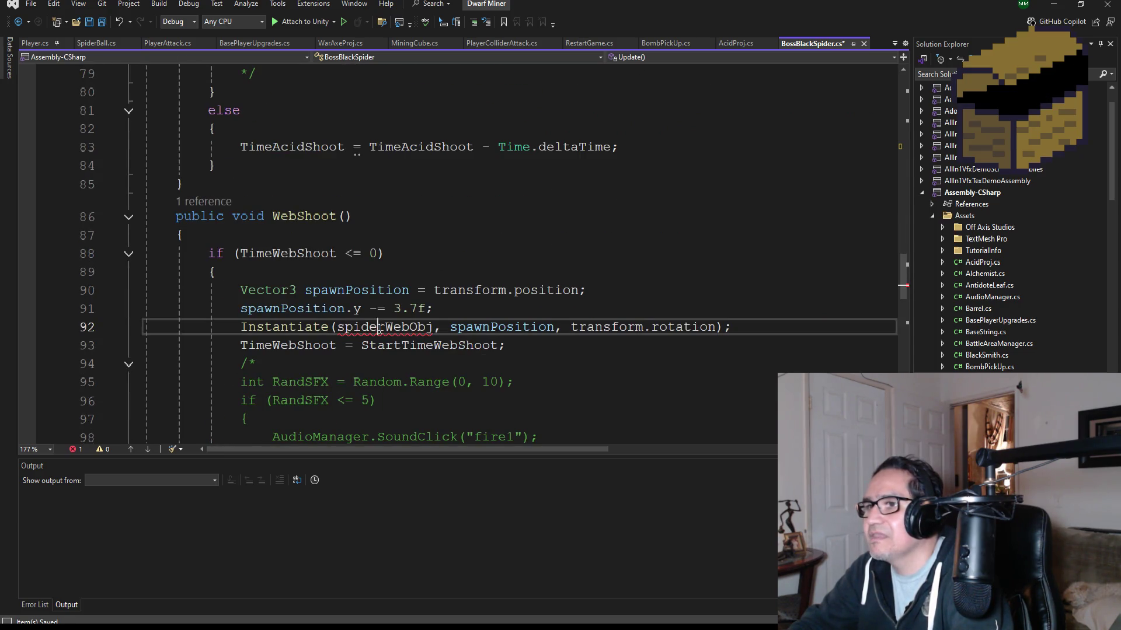
click(465, 308)
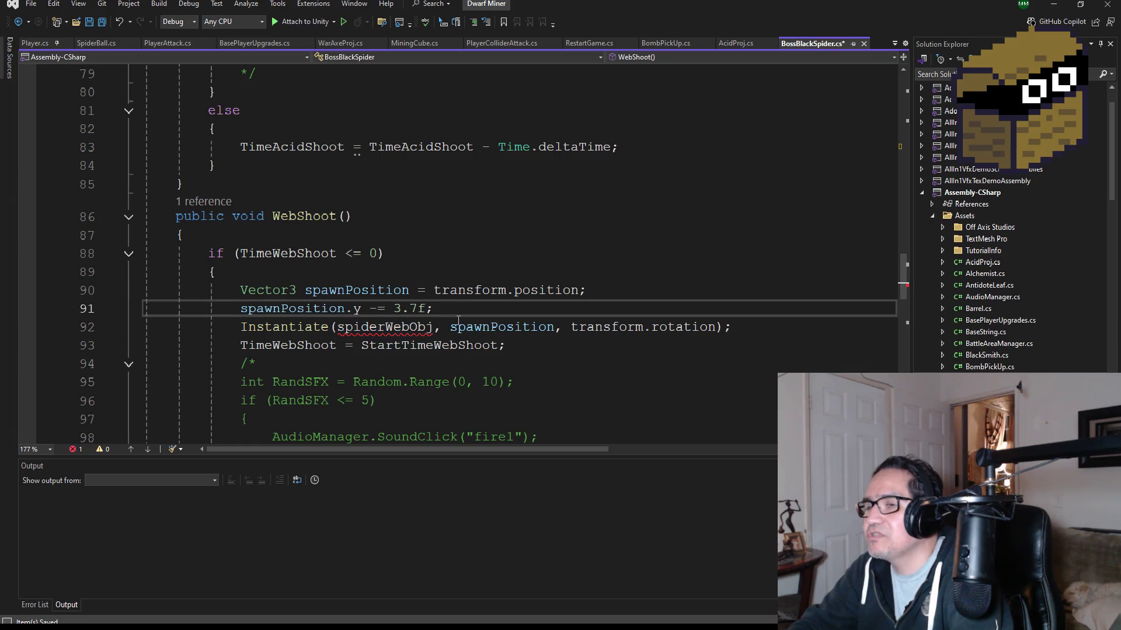
scroll(458, 319, down, 1)
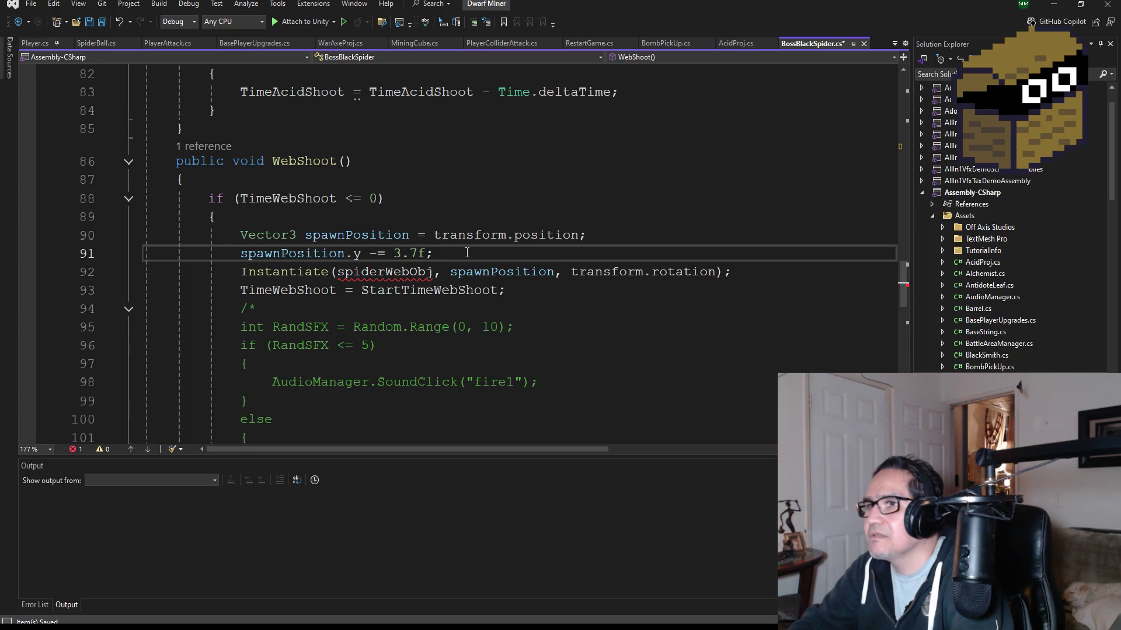
scroll(466, 254, down, 2)
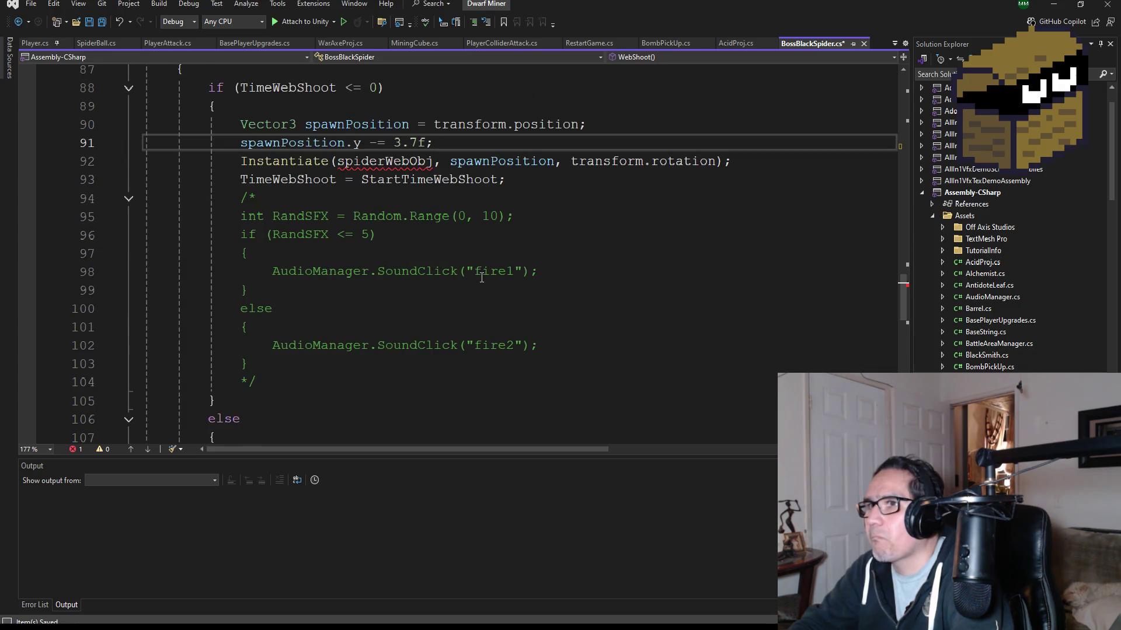
scroll(482, 276, up, 1)
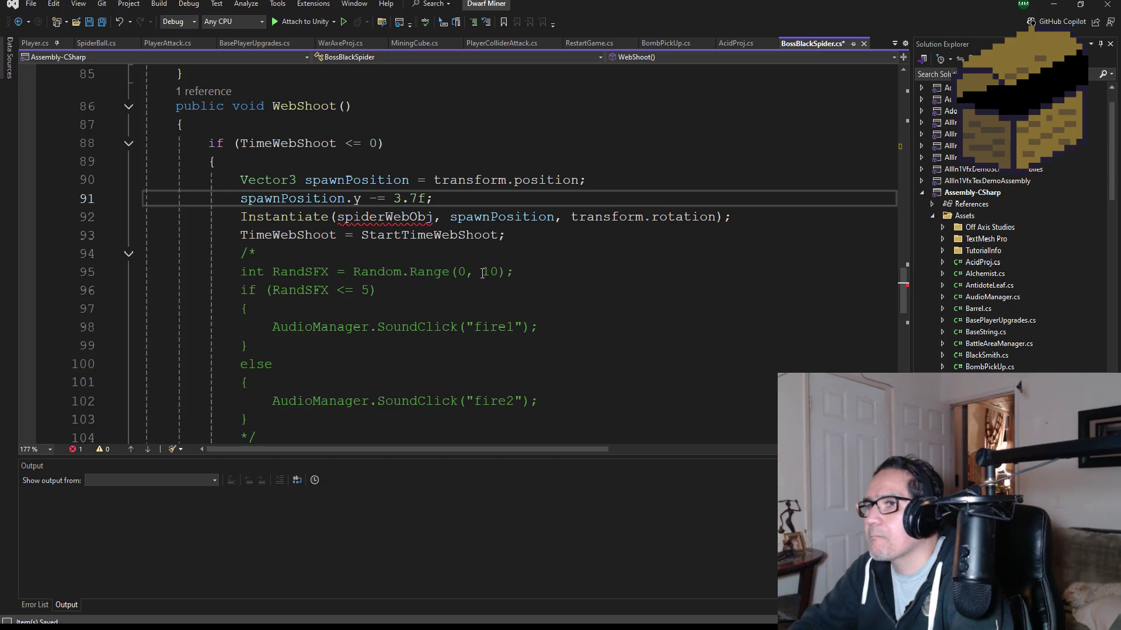
key(alt+Page_Down)
key(BackSpace)
text(spoi)
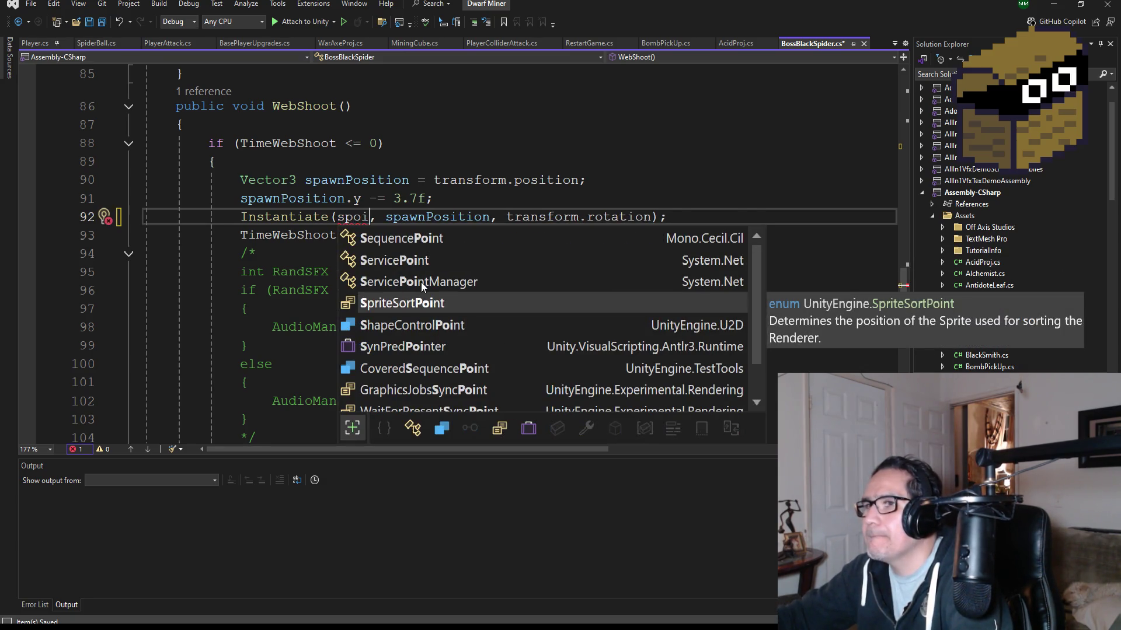
key(BackSpace)
key(BackSpace)
key(BackSpace)
text(spiderb)
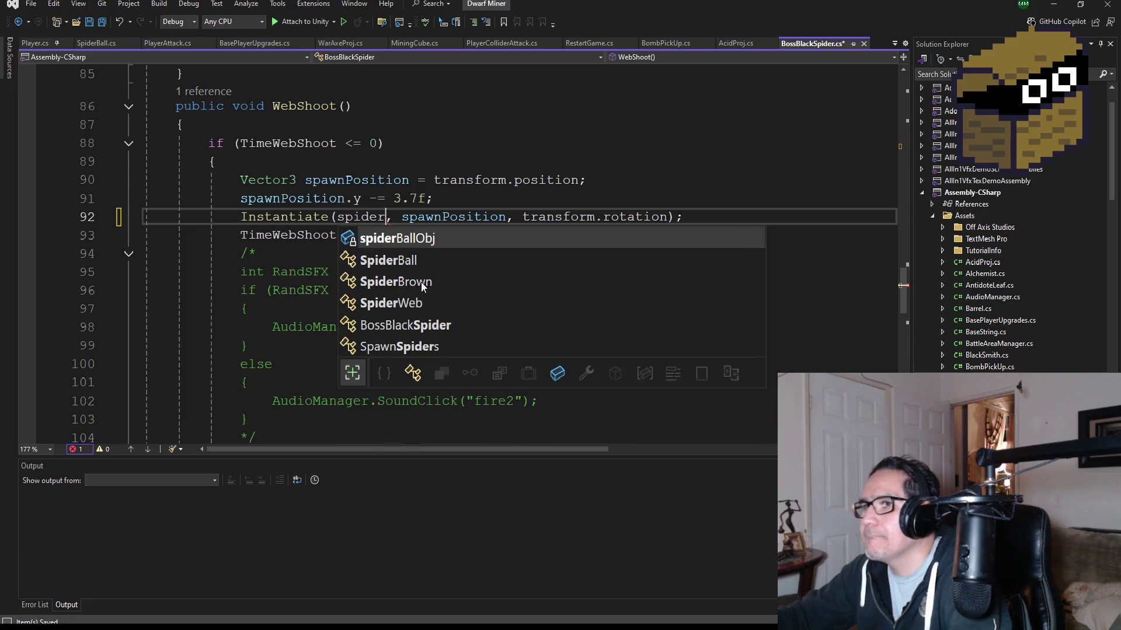
key(Tab)
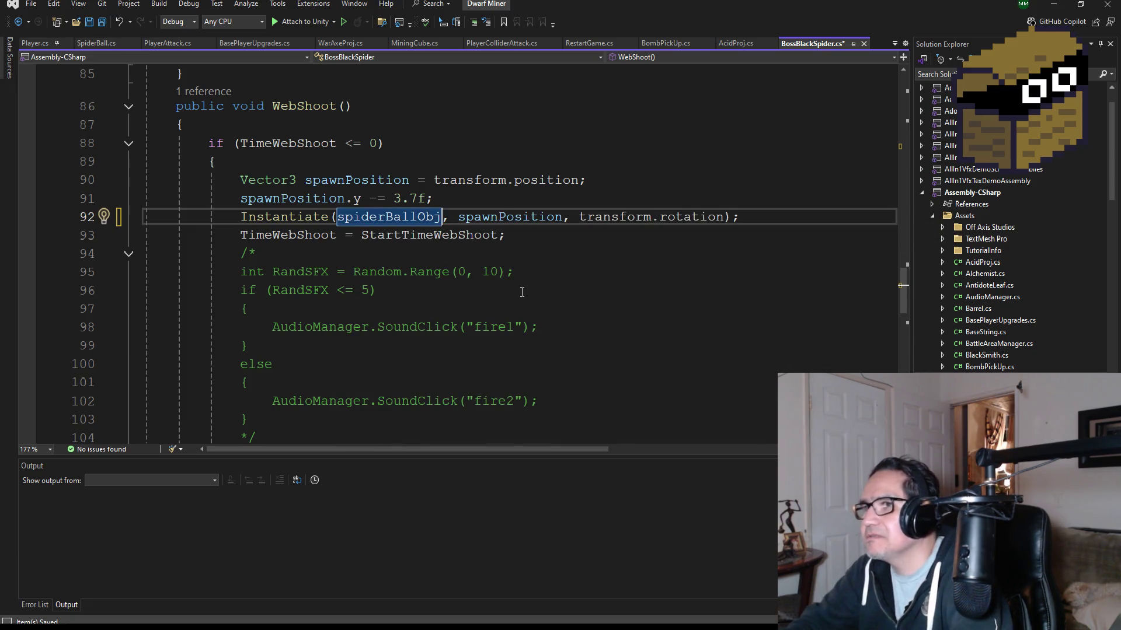
scroll(445, 303, down, 2)
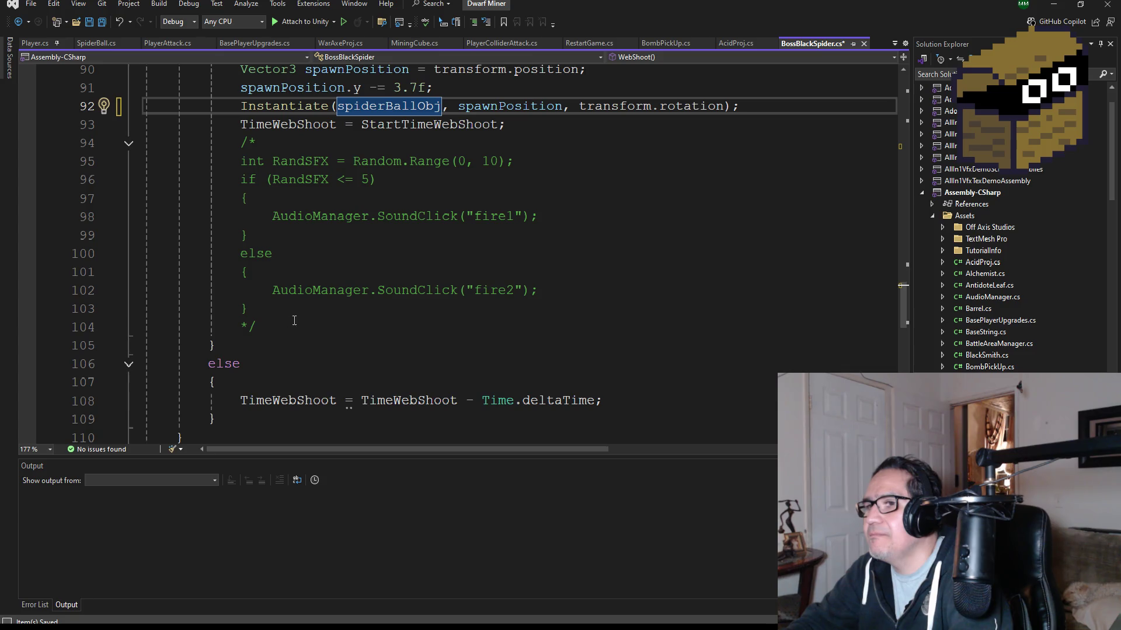
scroll(294, 320, down, 1)
scroll(294, 320, up, 4)
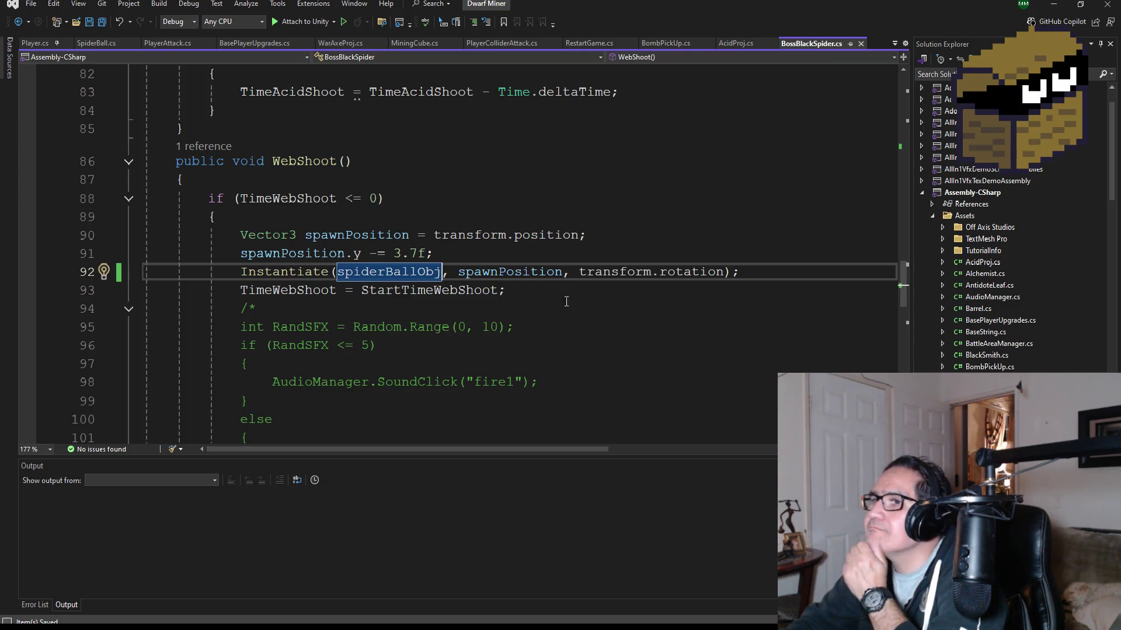
Step: Replace spawnPosition in line 92's Instantiate call with transform.position
double_click(509, 272)
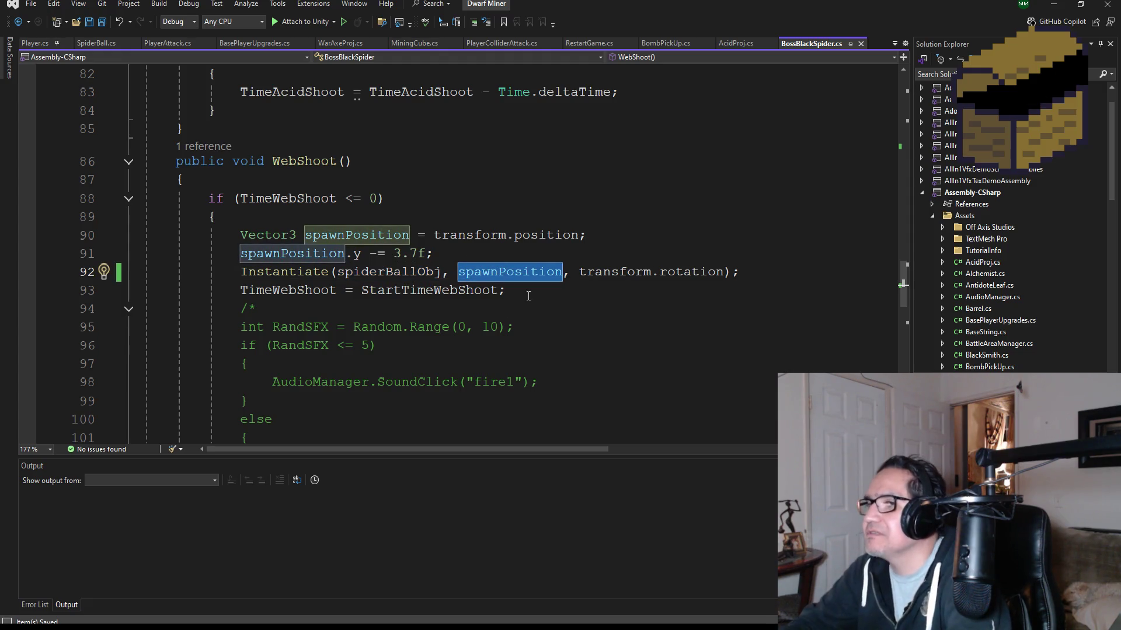
text(transform.po)
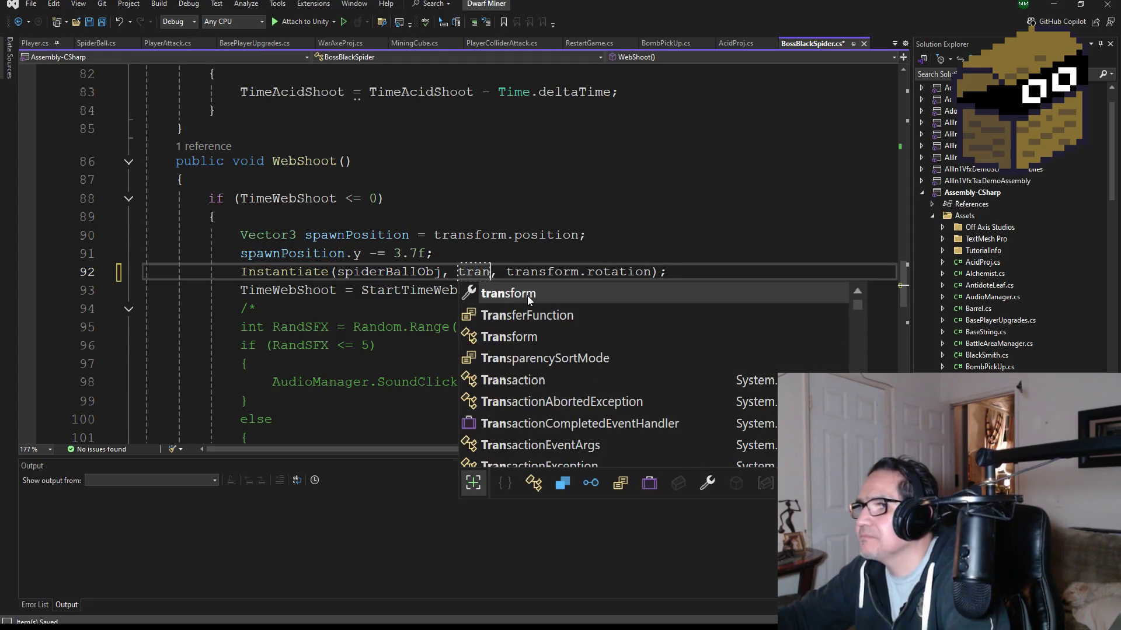
key(Tab)
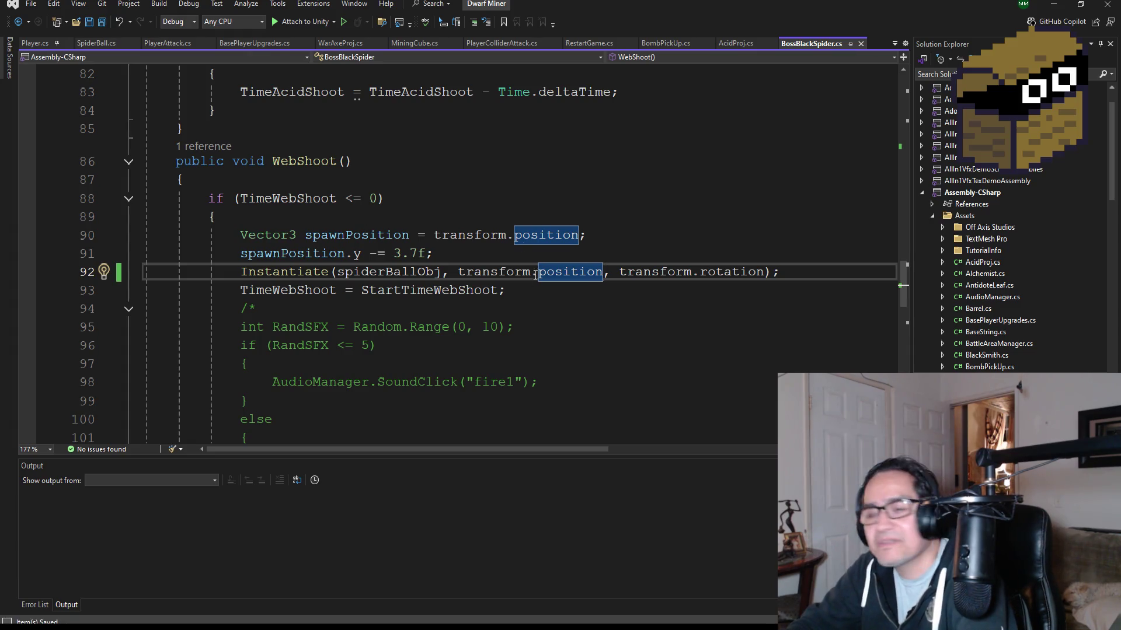
scroll(460, 329, up, 1)
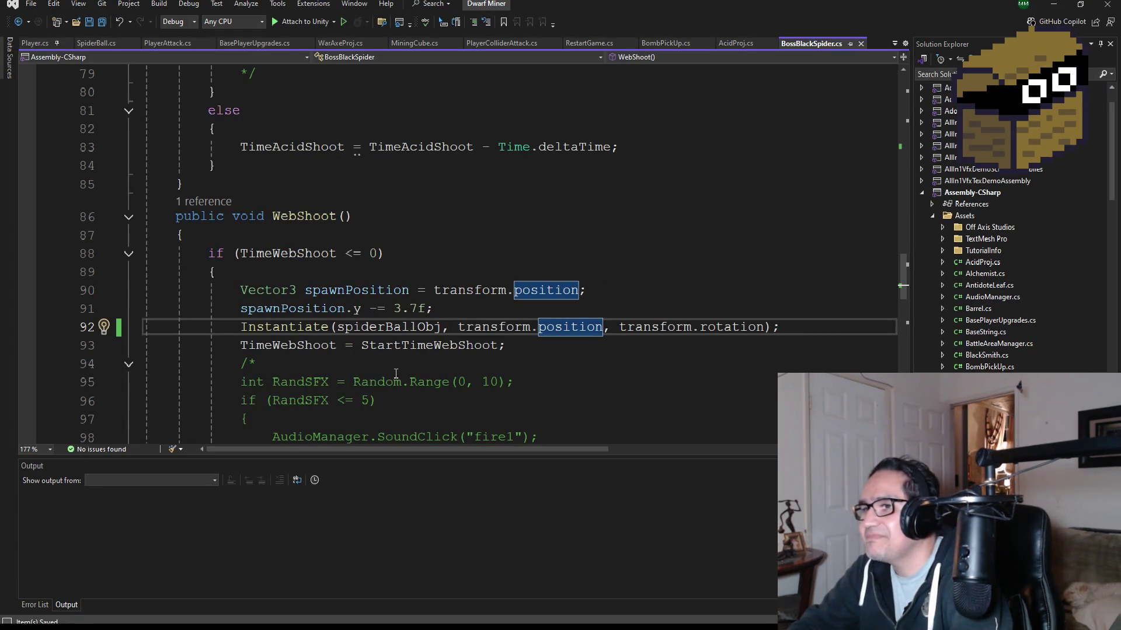
double_click(426, 346)
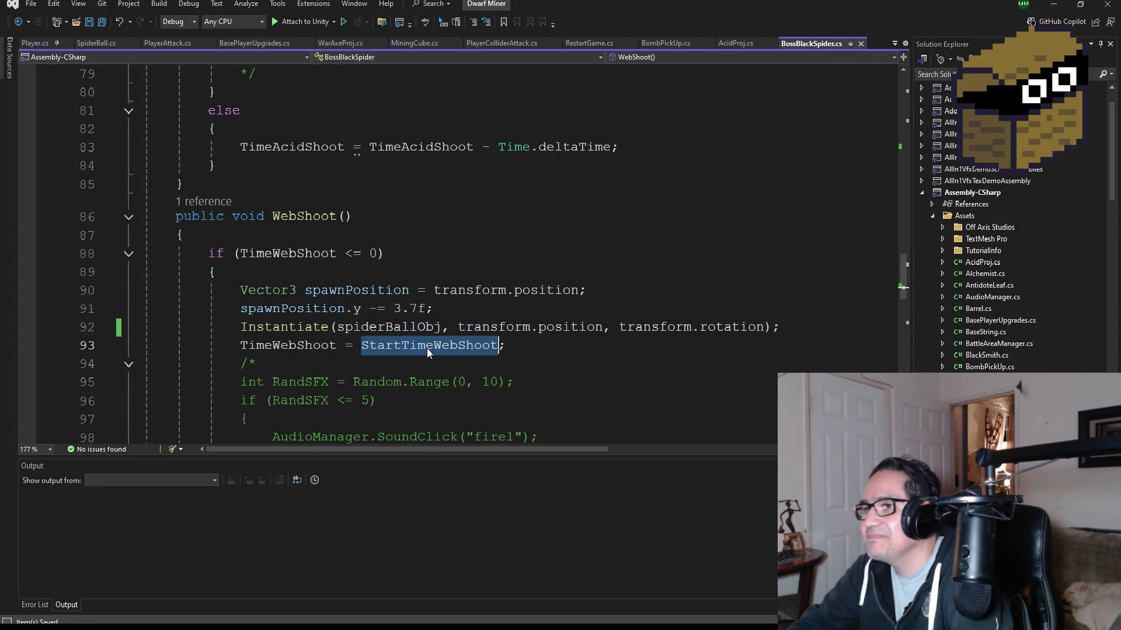
double_click(320, 346)
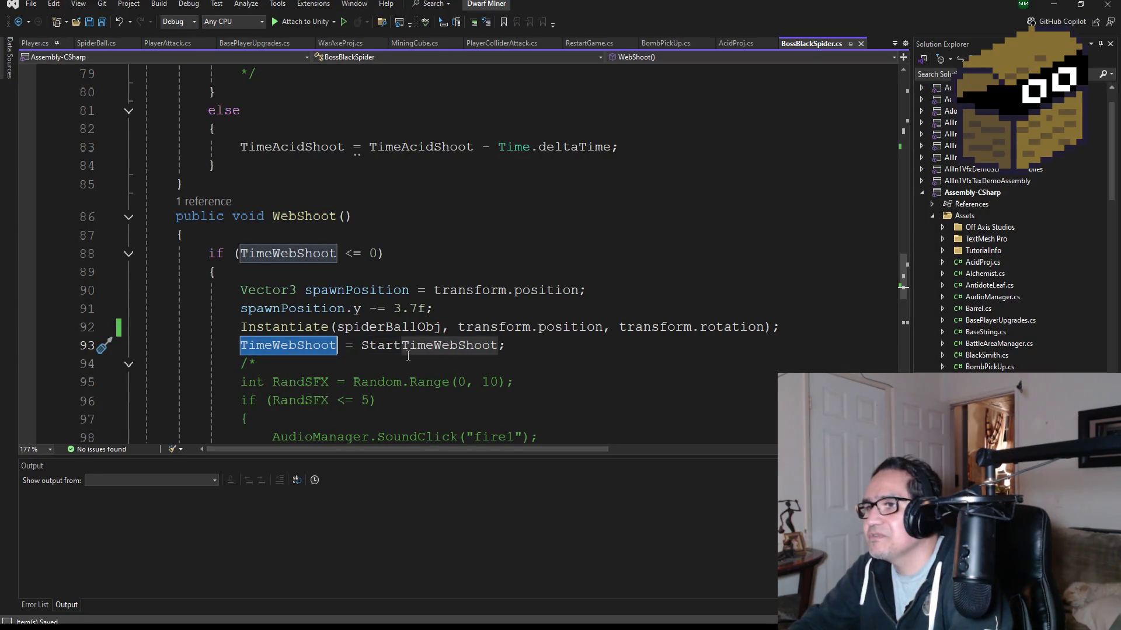
scroll(408, 356, down, 6)
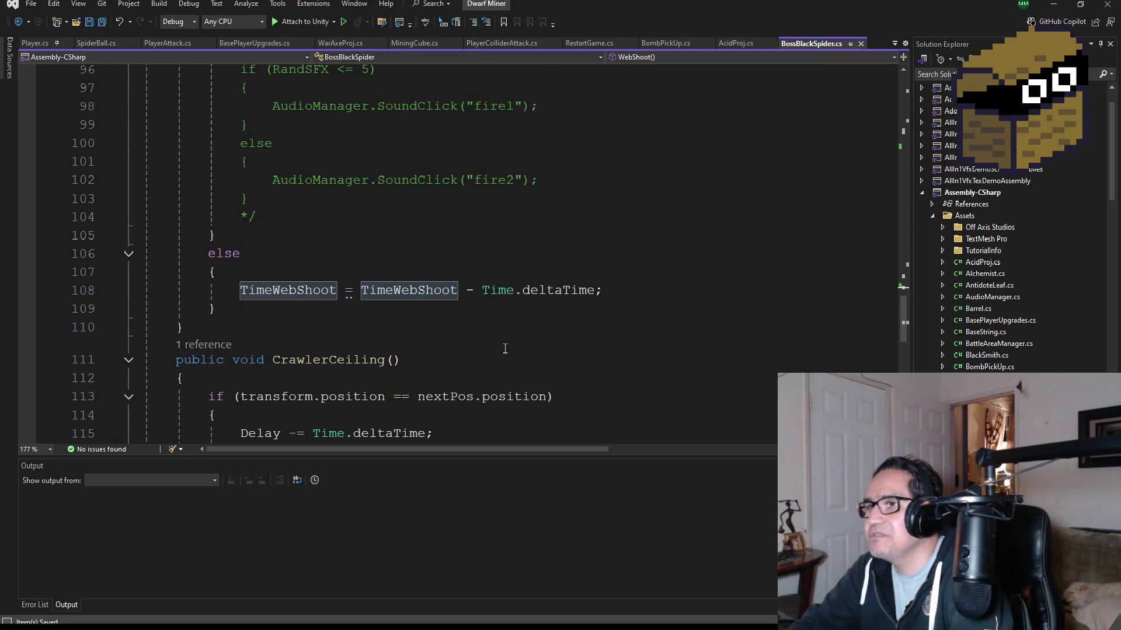
scroll(505, 348, up, 10)
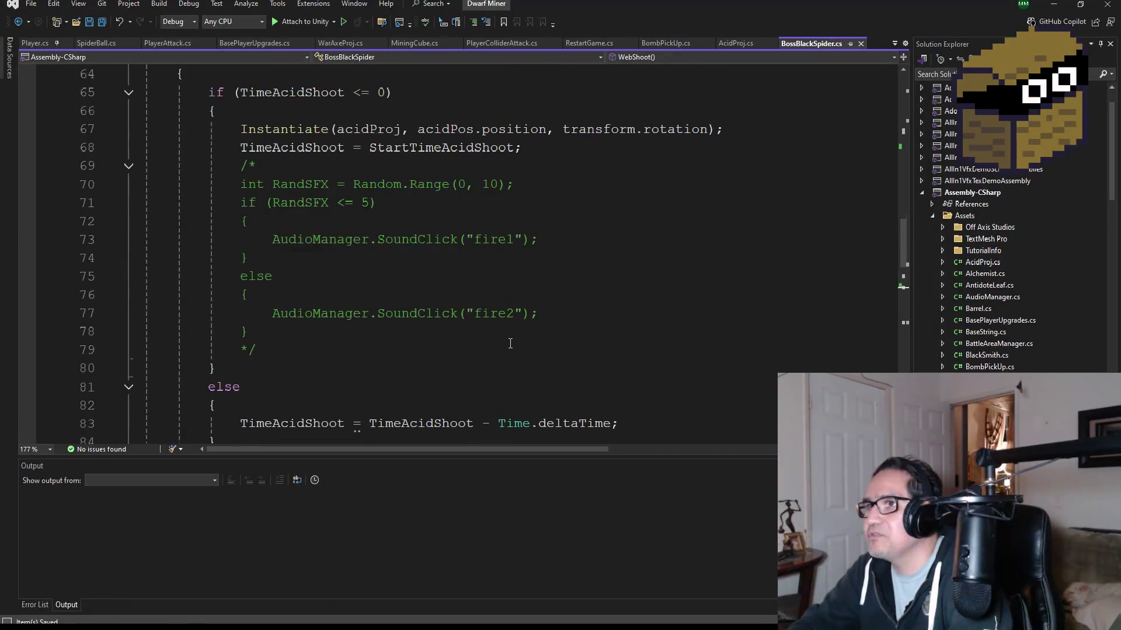
scroll(403, 258, up, 1)
Step: Swap transform for acidPos so the ball spawns at acidPos.position, and save the script
click(444, 185)
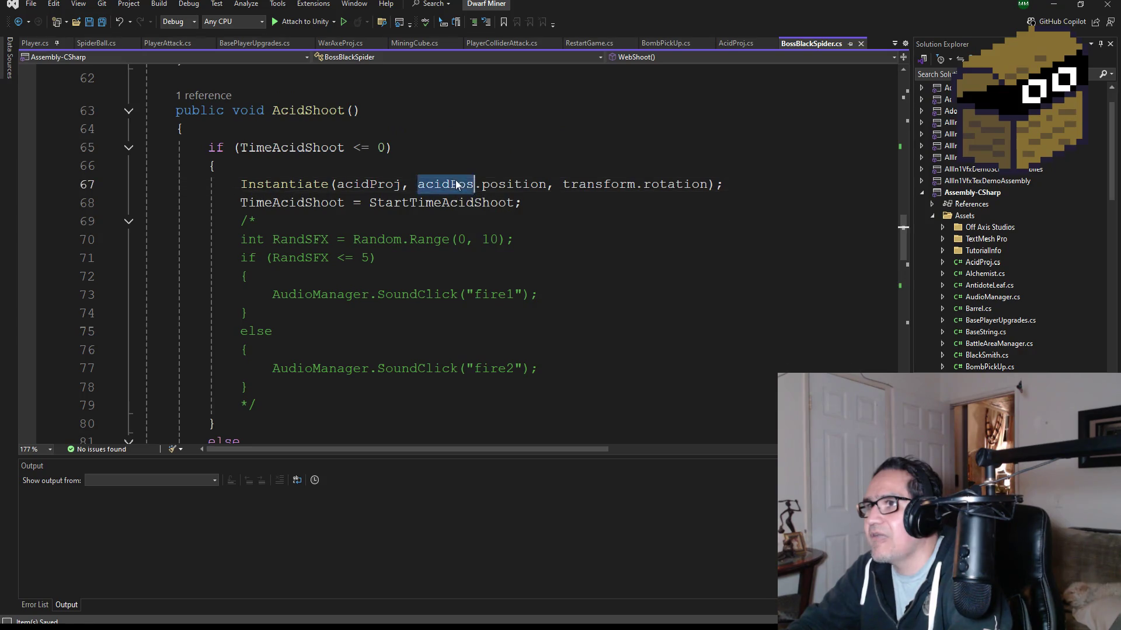
scroll(501, 322, down, 8)
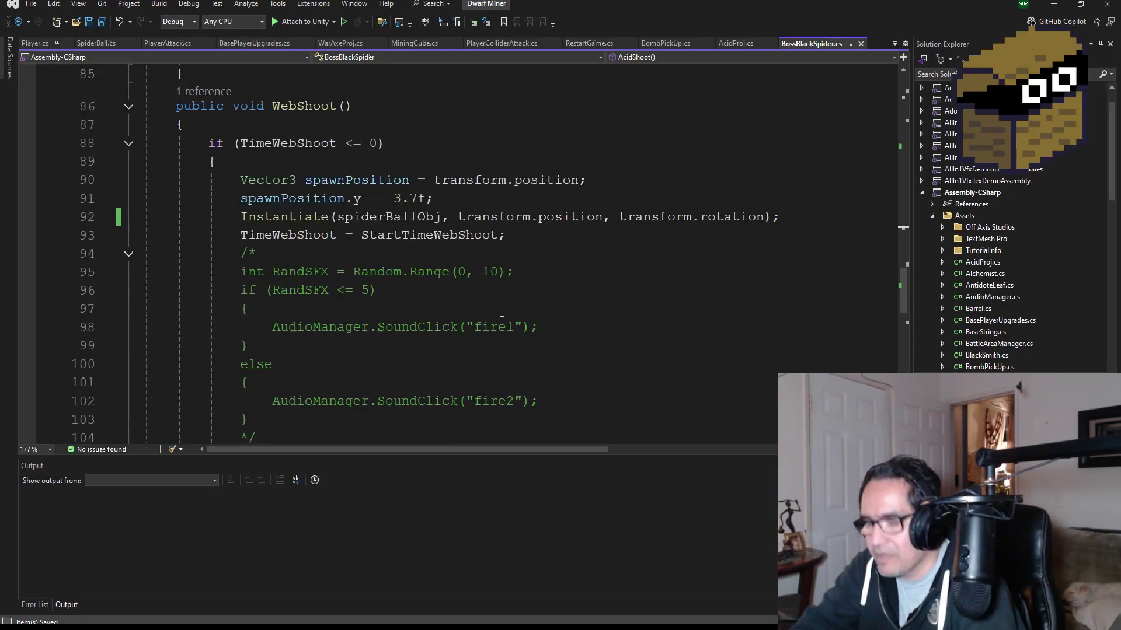
click(496, 220)
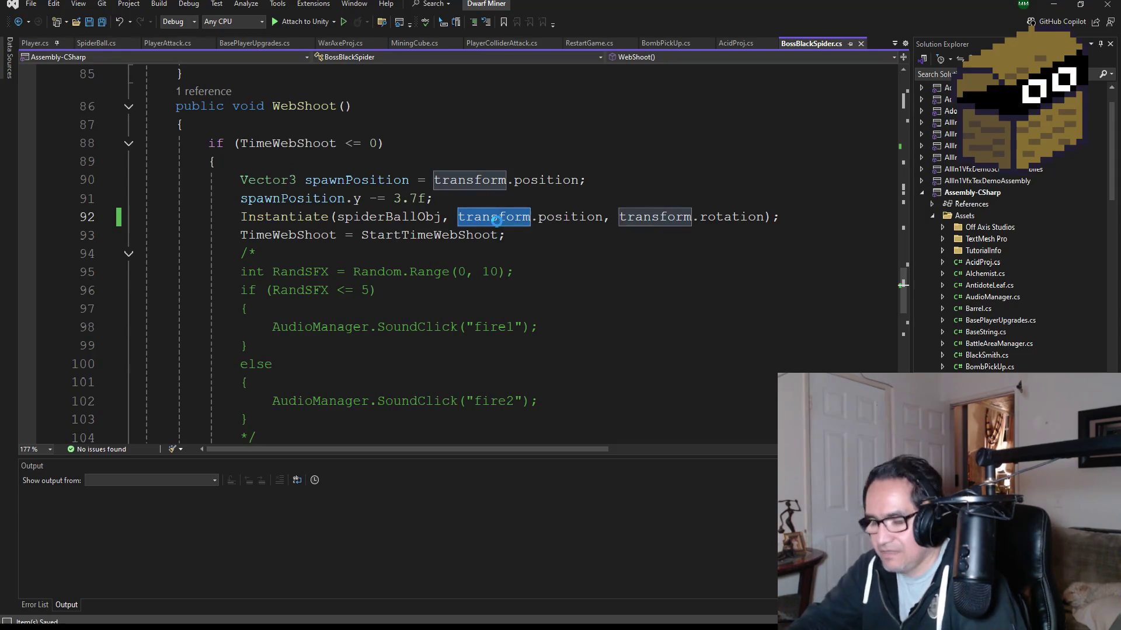
text(acidPos)
scroll(502, 251, up, 5)
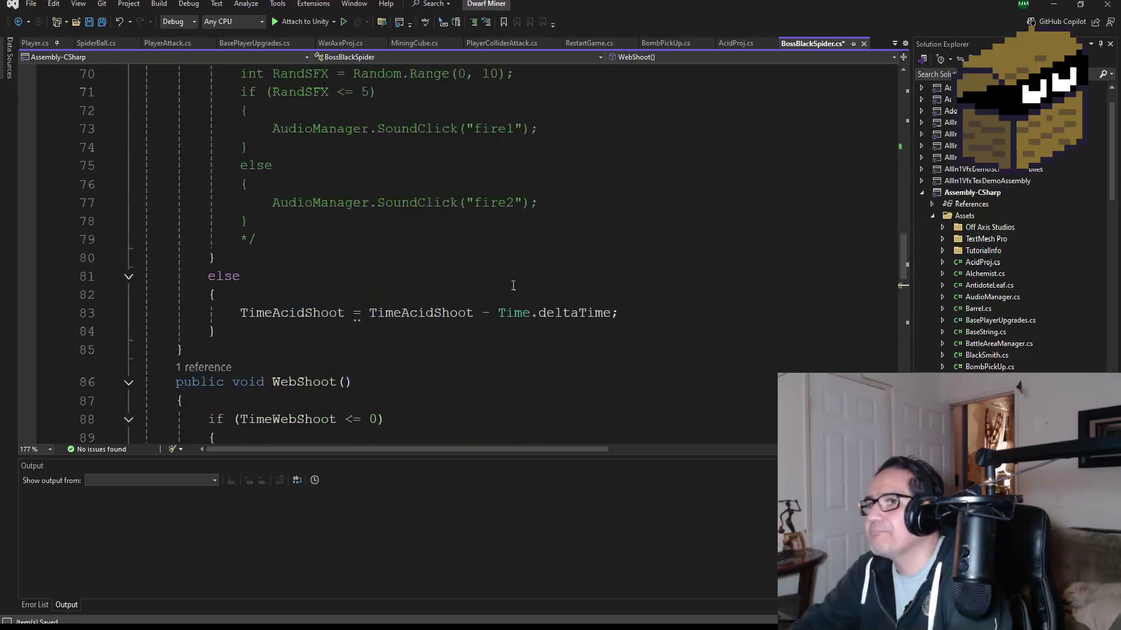
scroll(513, 285, up, 3)
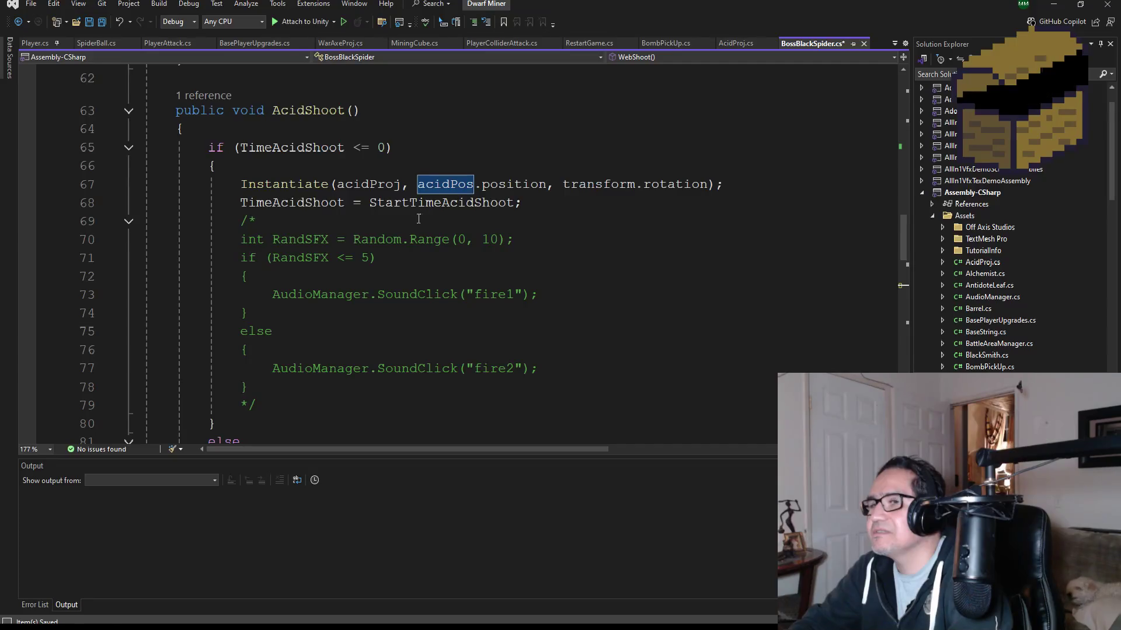
scroll(467, 268, down, 8)
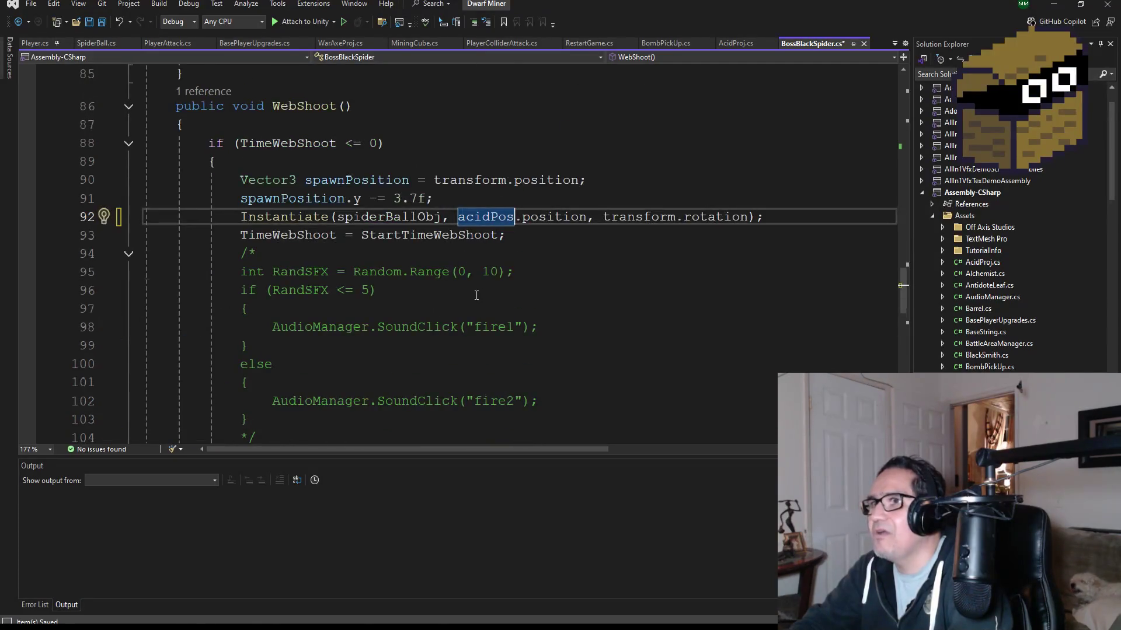
scroll(476, 295, up, 1)
scroll(514, 308, up, 20)
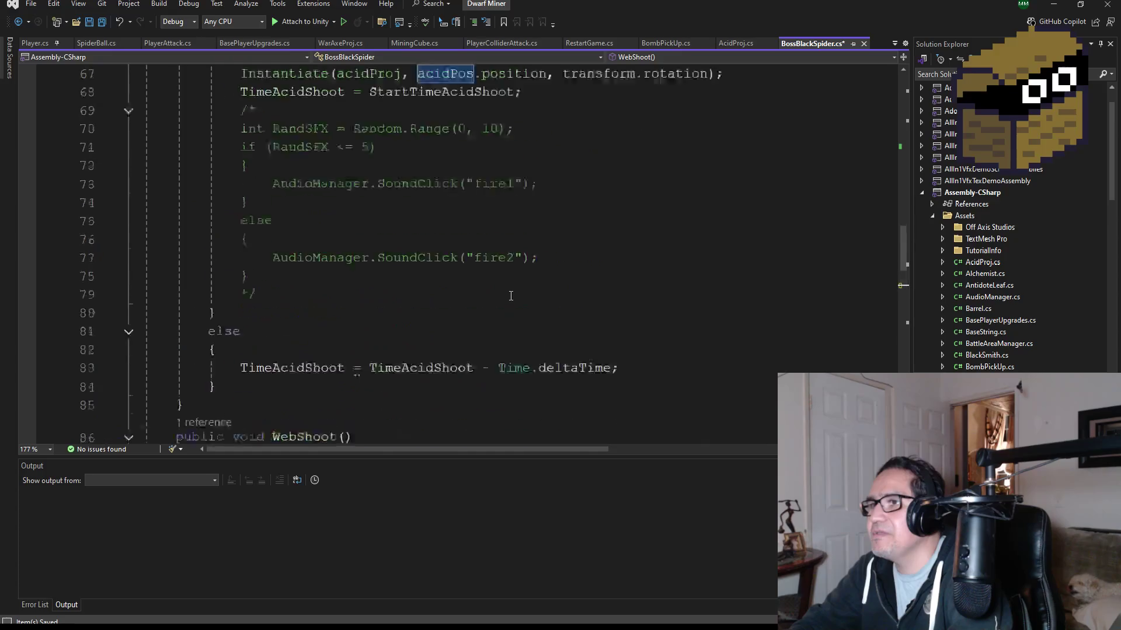
click(102, 24)
scroll(377, 328, down, 10)
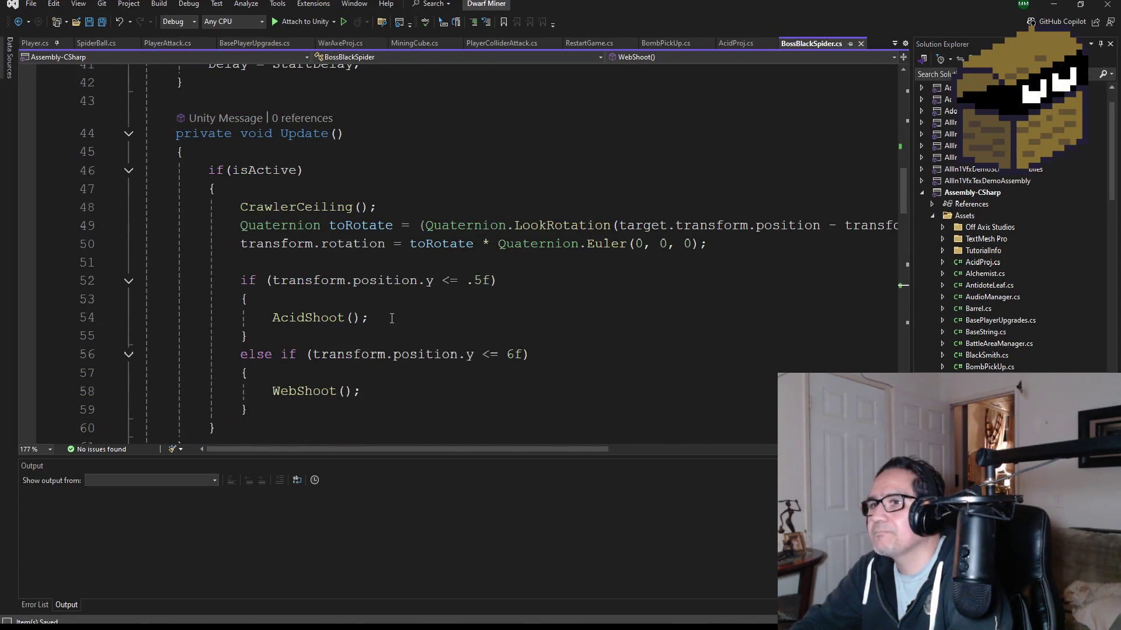
Step: Insert a blank line after WebShoot's closing brace on line 110, ahead of CrawlerCeiling
scroll(391, 319, down, 2)
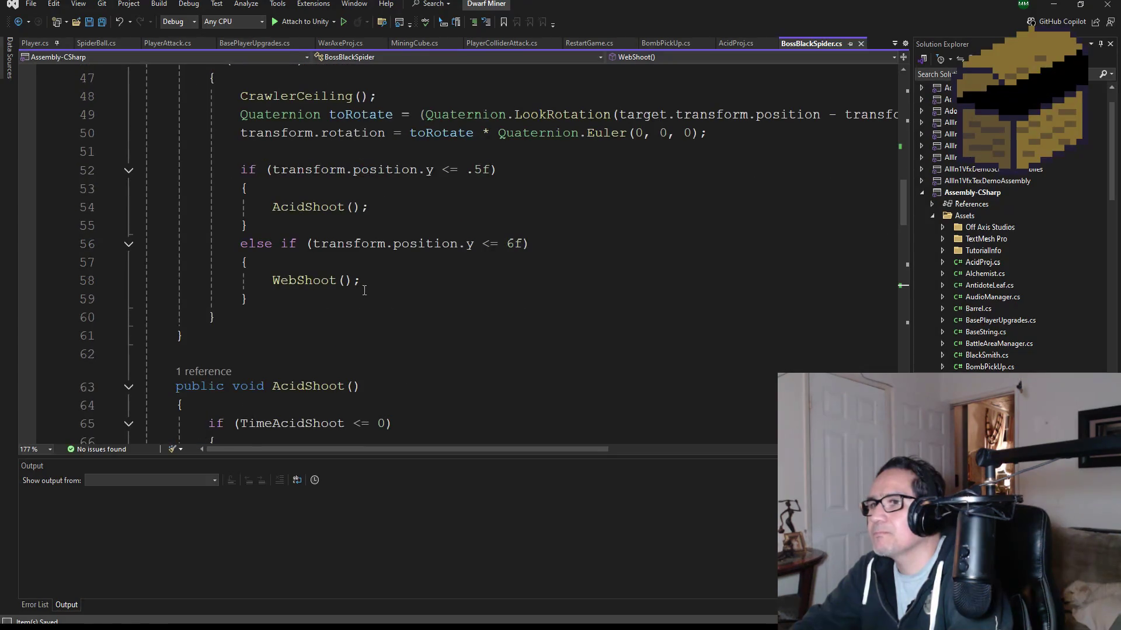
drag(376, 283, 276, 280)
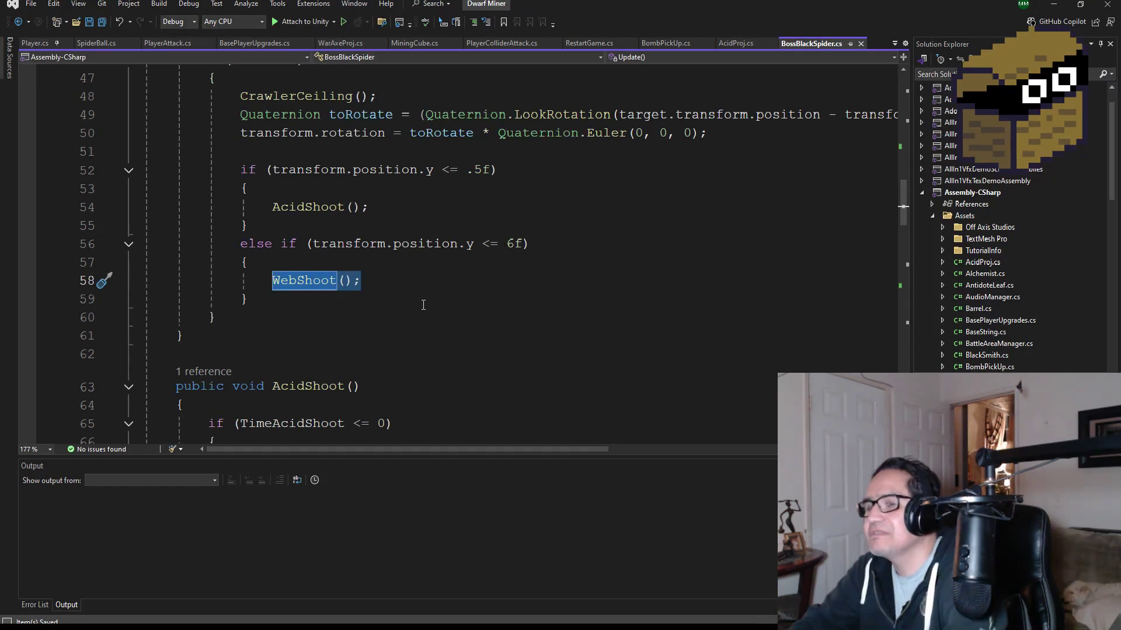
scroll(423, 305, down, 4)
scroll(427, 291, up, 3)
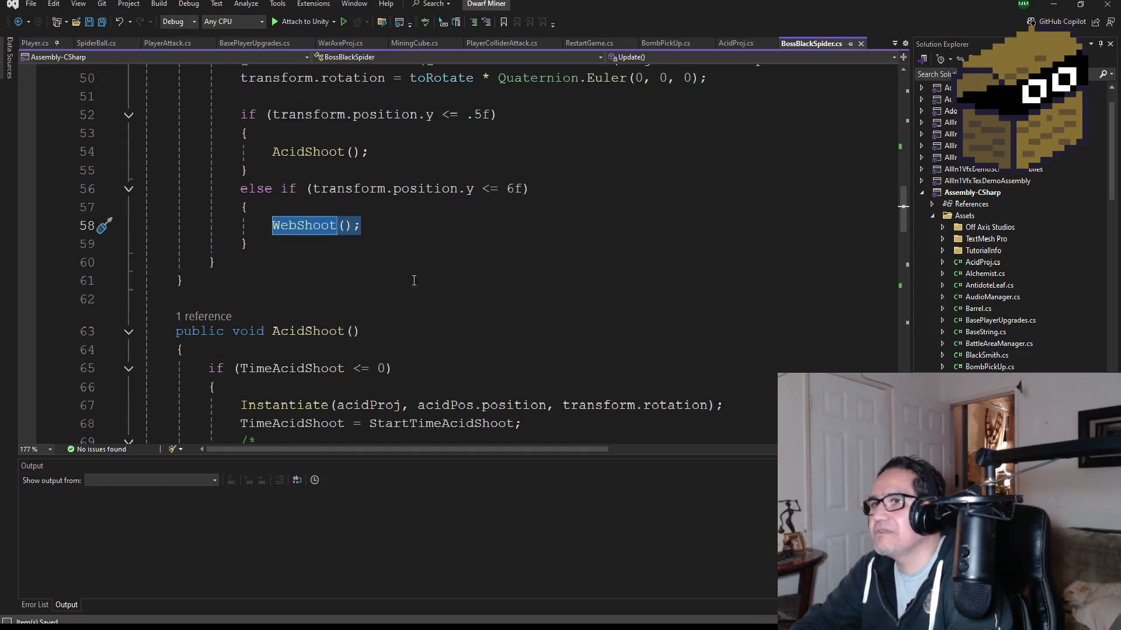
click(312, 248)
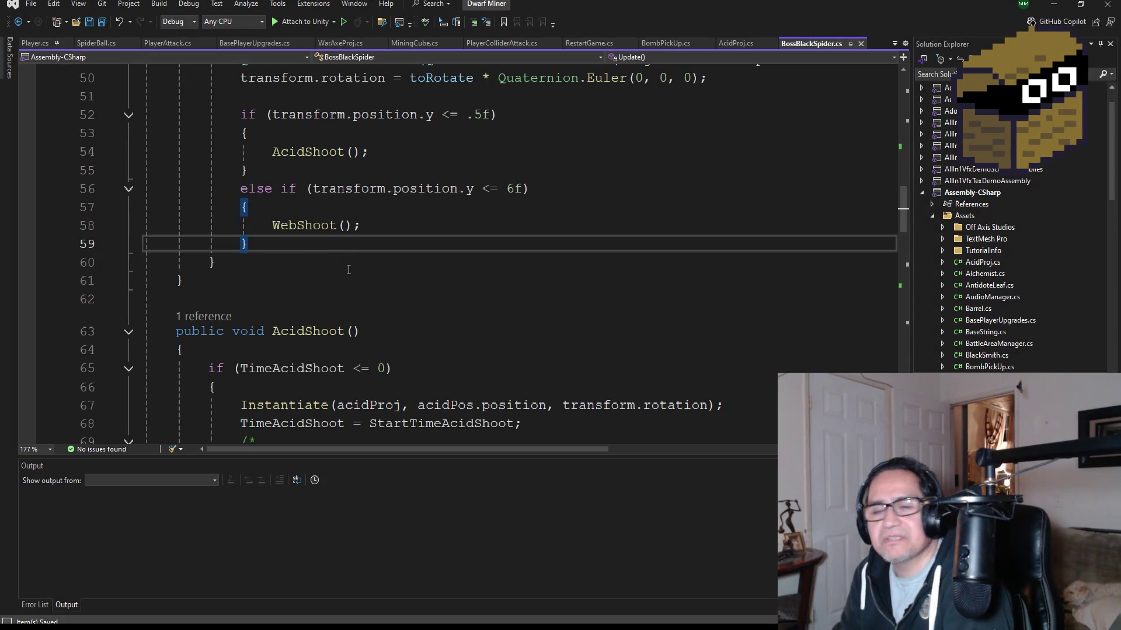
scroll(403, 325, down, 10)
scroll(403, 325, down, 10)
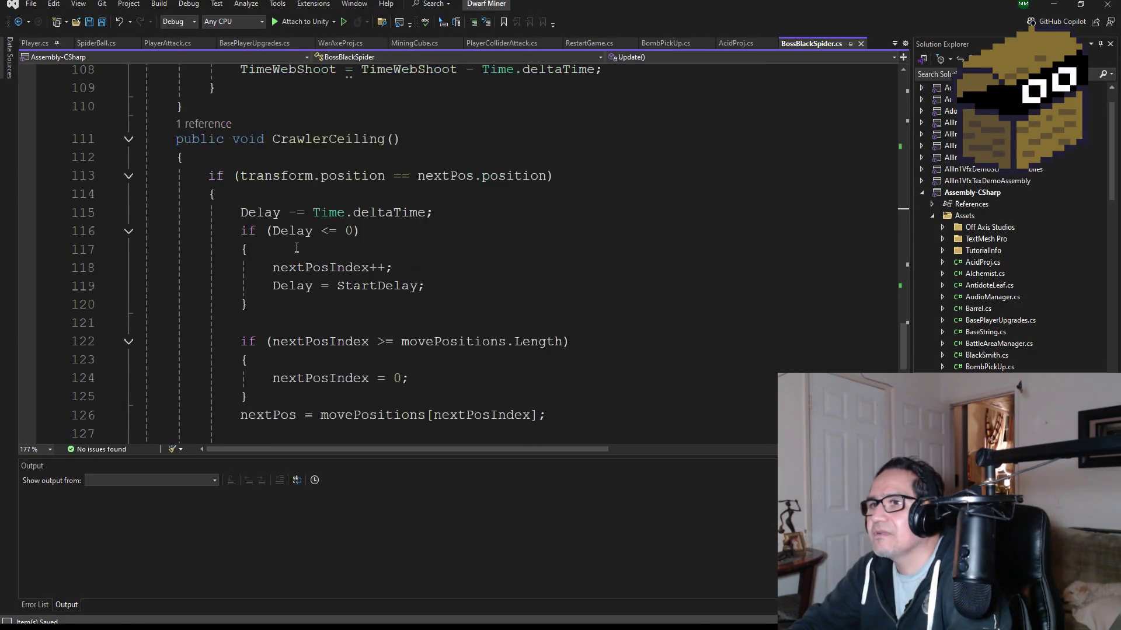
scroll(354, 306, down, 3)
scroll(356, 300, up, 5)
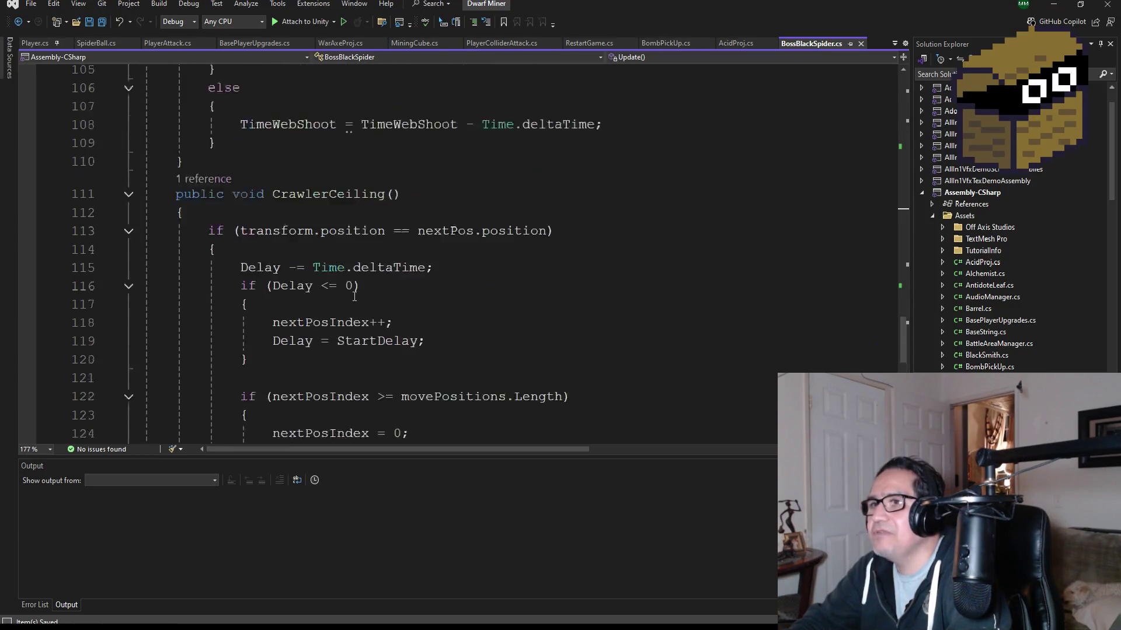
click(259, 220)
key(Return)
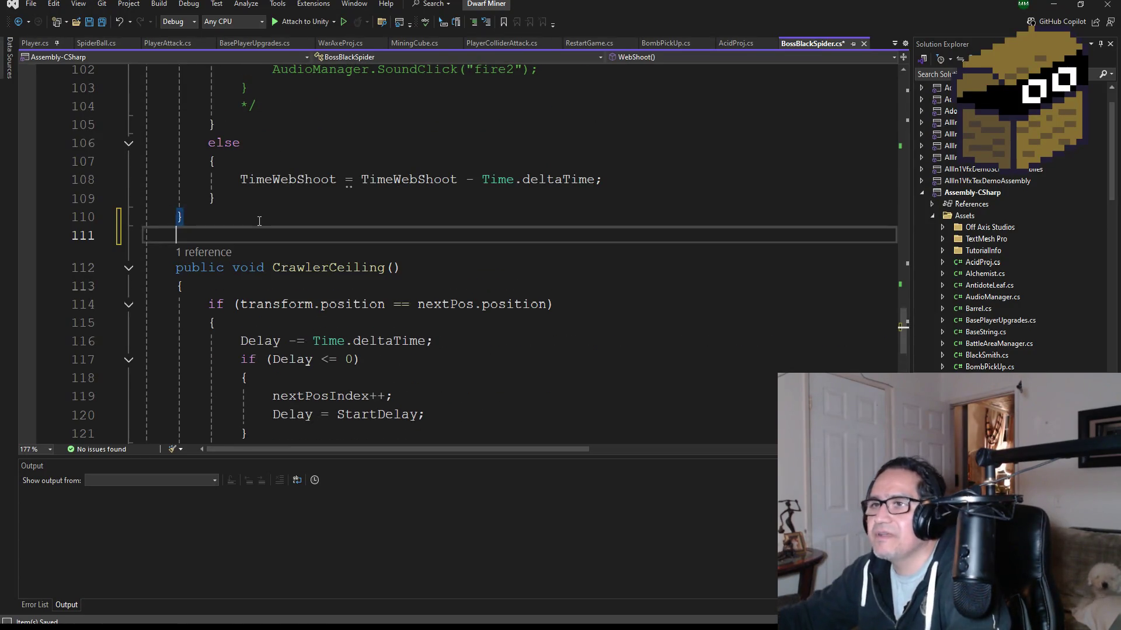
Step: Add an empty public void Shoot() method with braces after WebShoot and save the script
text(public )
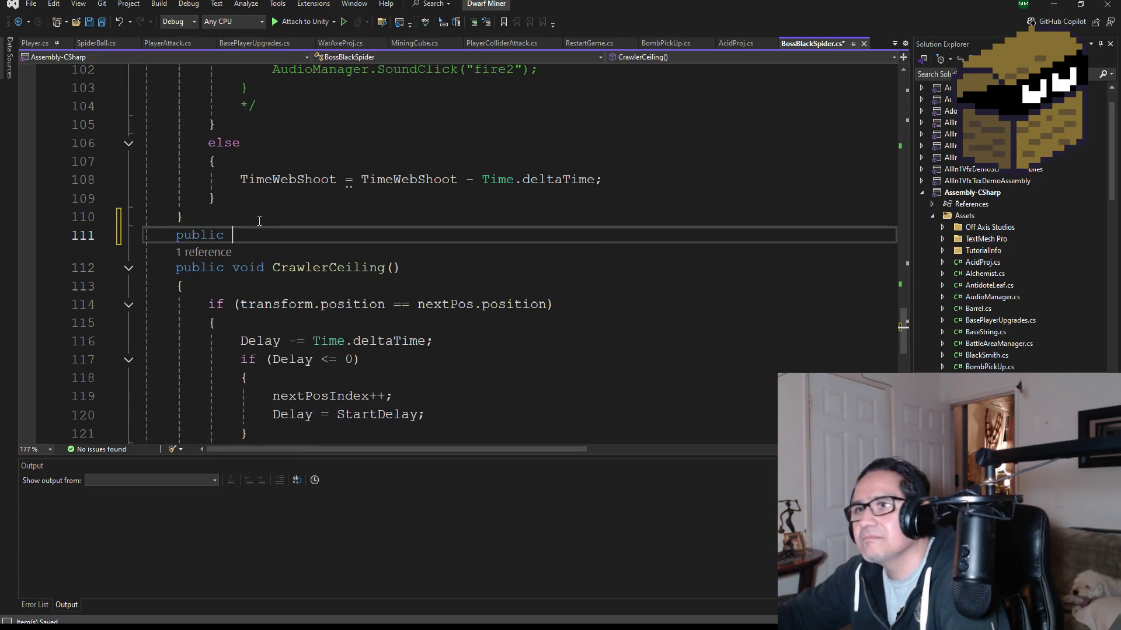
text(void )
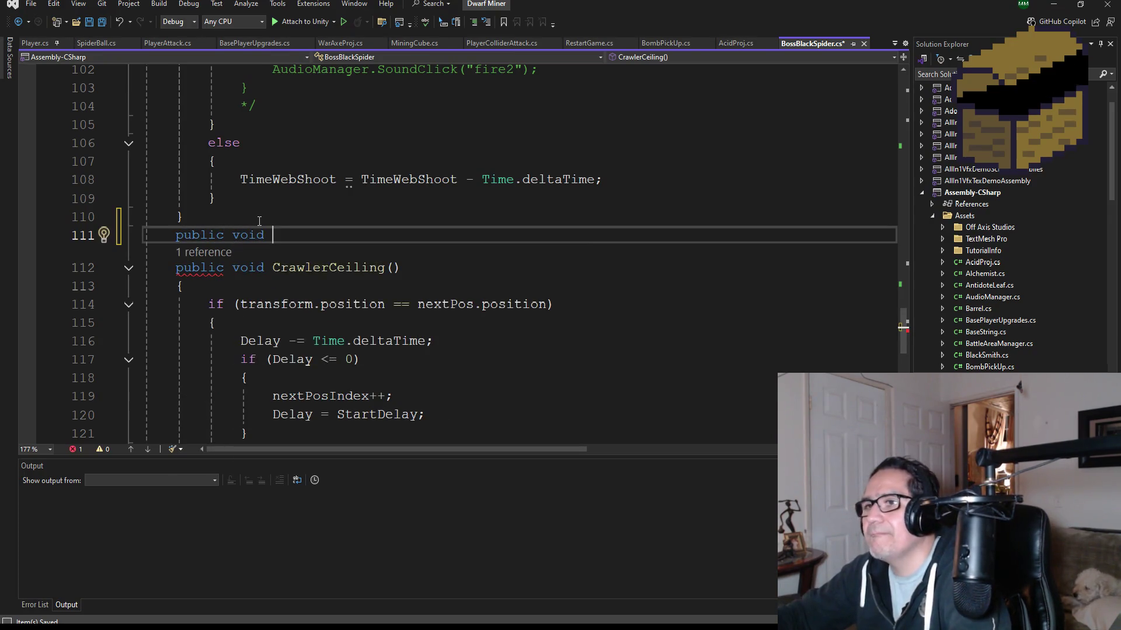
text(Shoot()
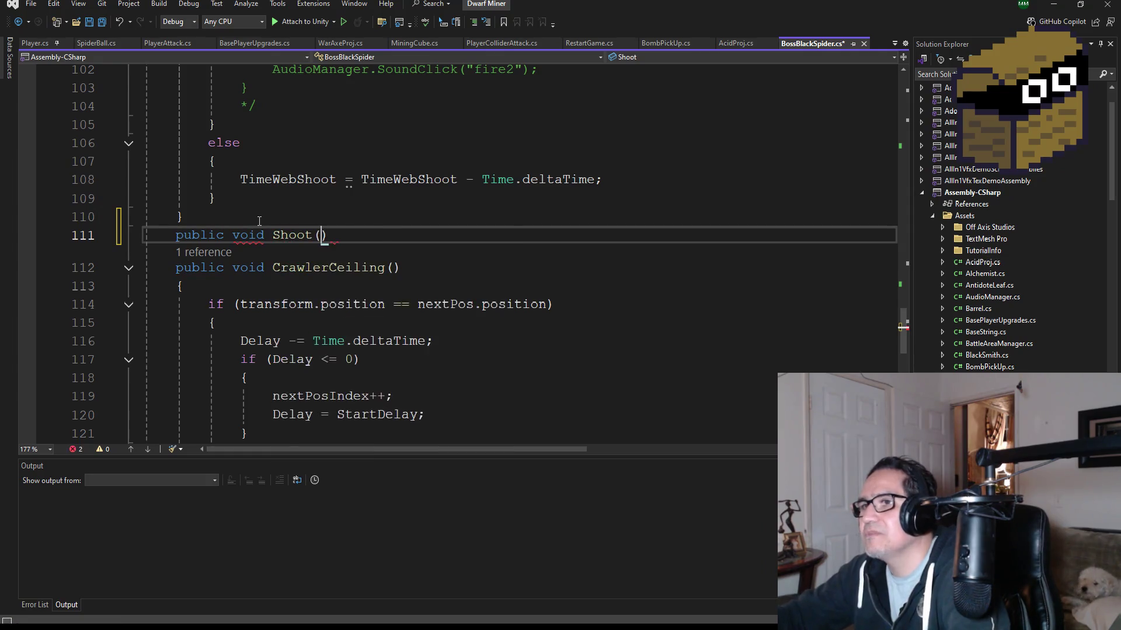
key(Return)
text({)
key(Return)
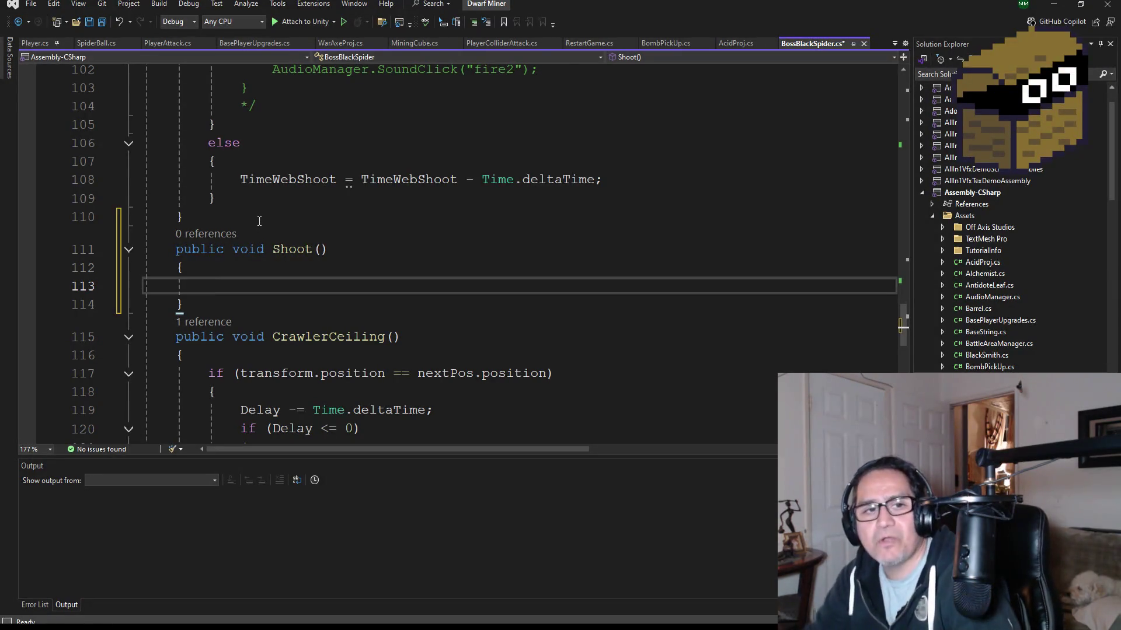
key(ctrl+s)
scroll(398, 279, up, 3)
Step: Copy AcidShoot's TimeAcidShoot if block with its Instantiate call and paste it inside Shoot()
scroll(398, 278, up, 8)
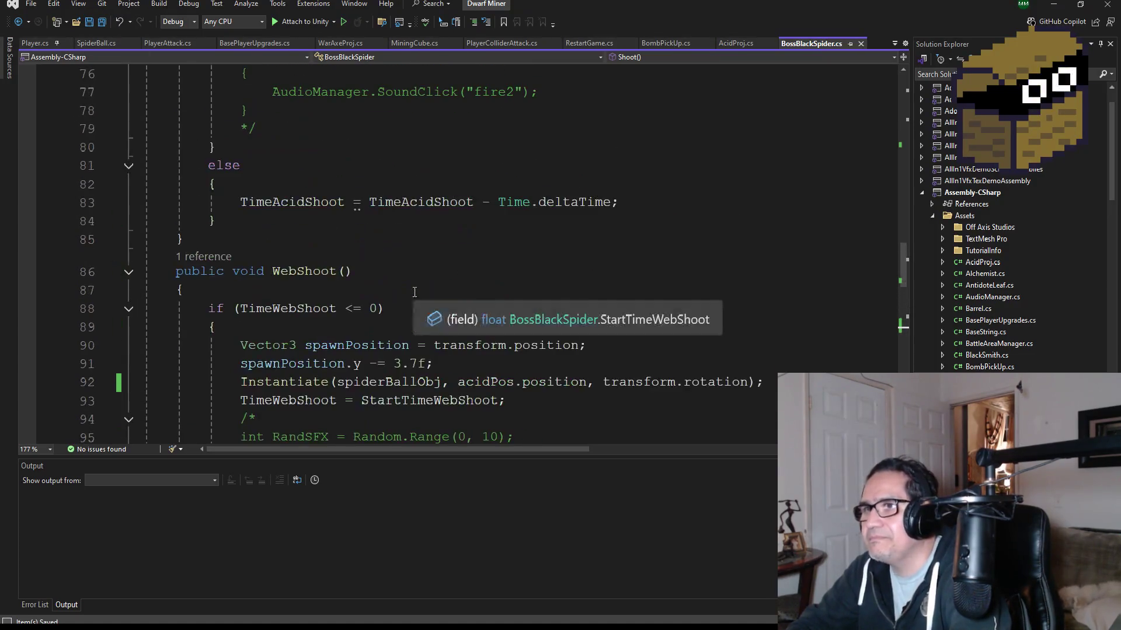
scroll(422, 294, down, 3)
scroll(423, 298, up, 7)
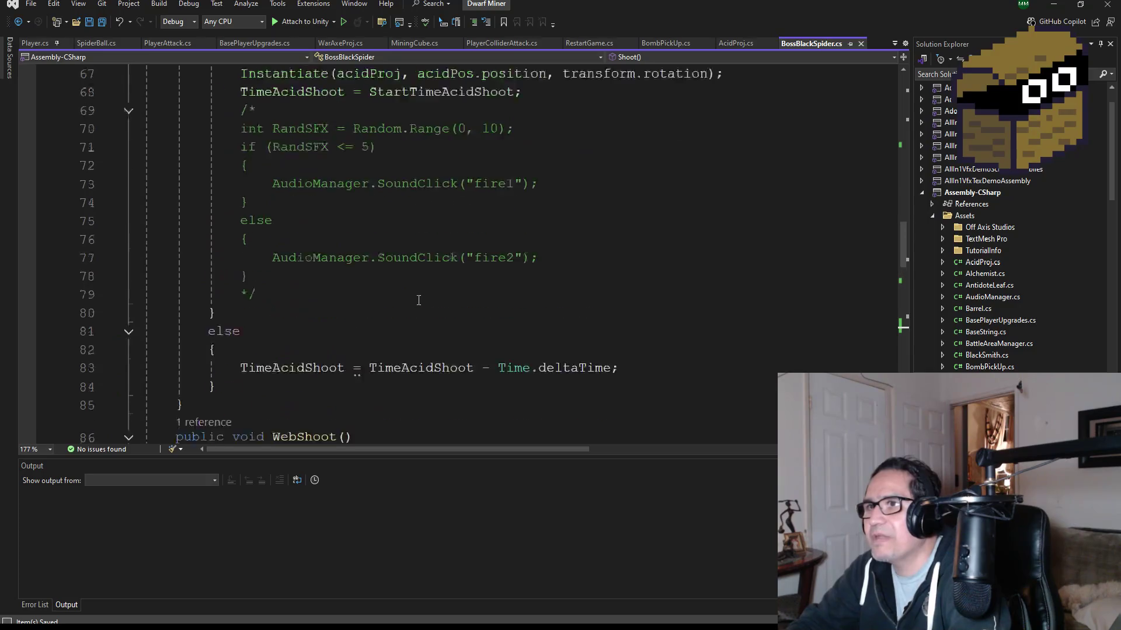
scroll(441, 349, down, 6)
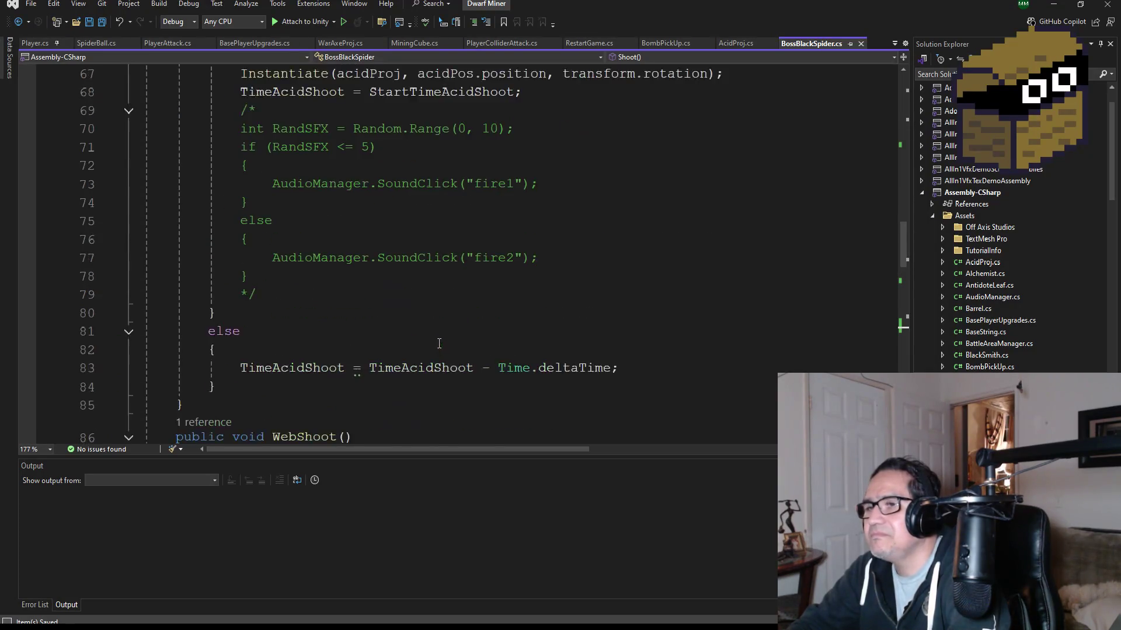
scroll(328, 246, down, 3)
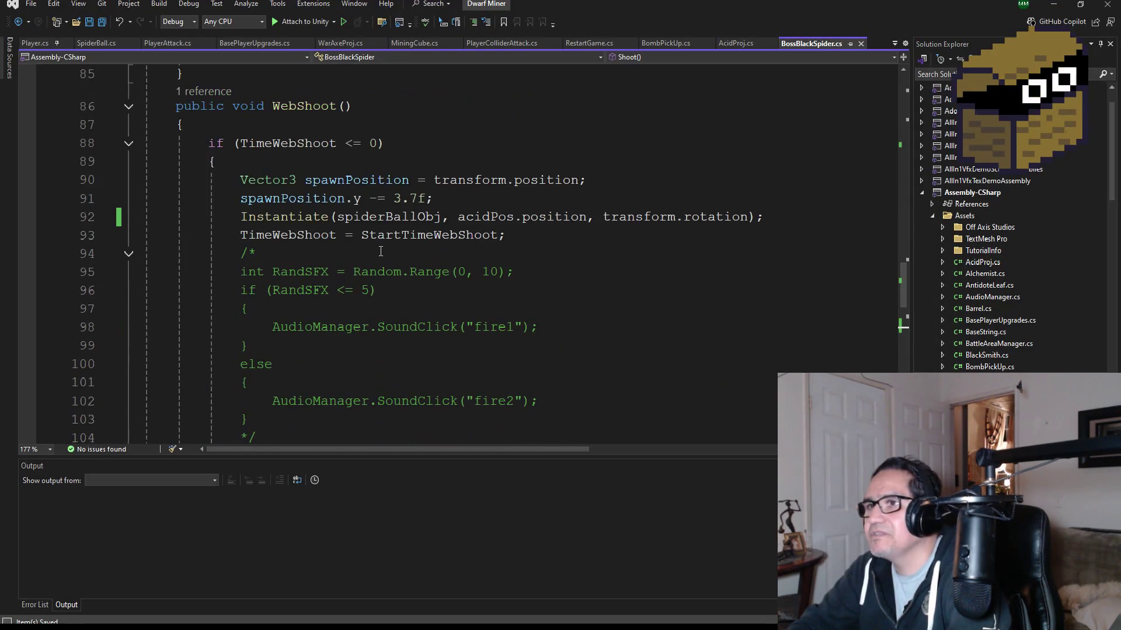
scroll(379, 249, up, 8)
scroll(378, 248, down, 3)
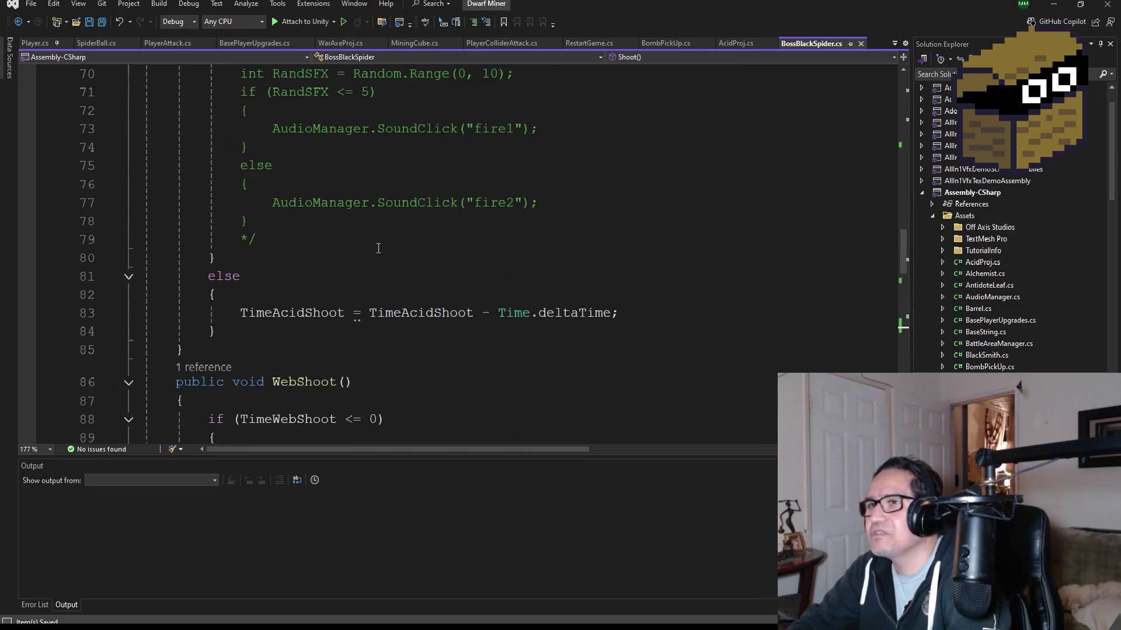
mouse_move(286, 337)
mouse_down()
mouse_move(228, 315)
mouse_move(110, 35)
mouse_move(145, 141)
mouse_up()
key(ctrl+c)
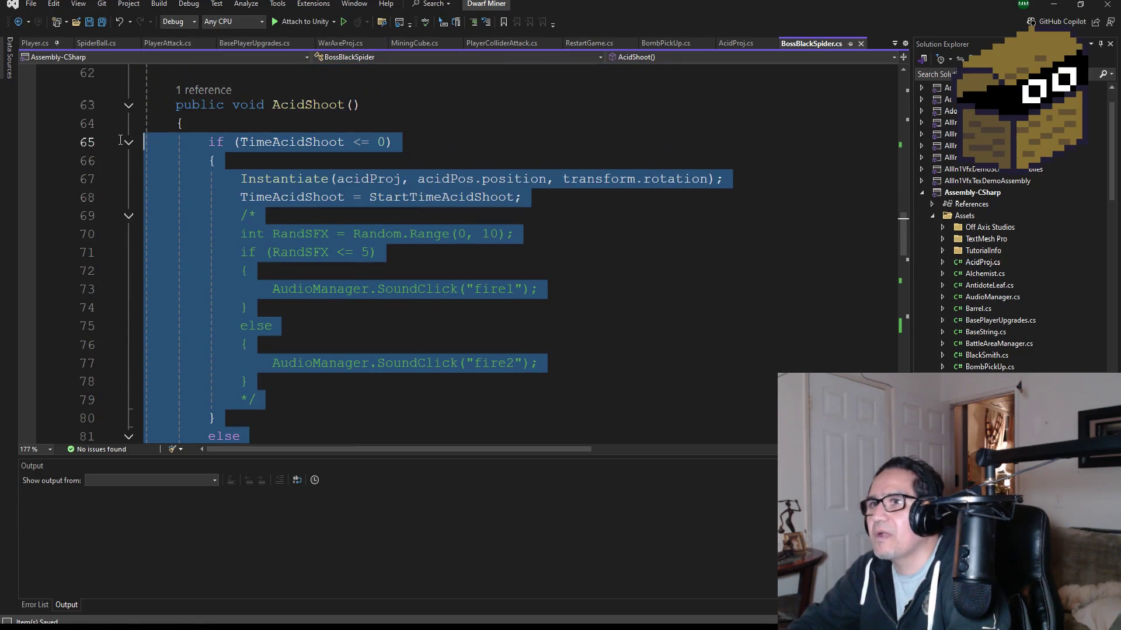
scroll(458, 275, up, 1)
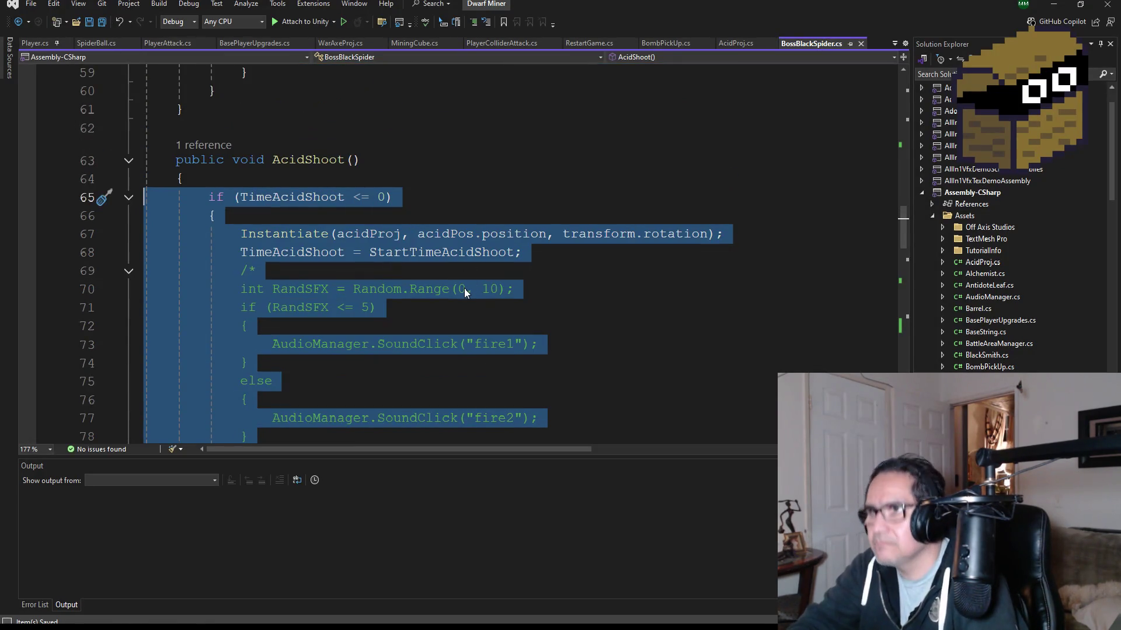
scroll(488, 279, down, 14)
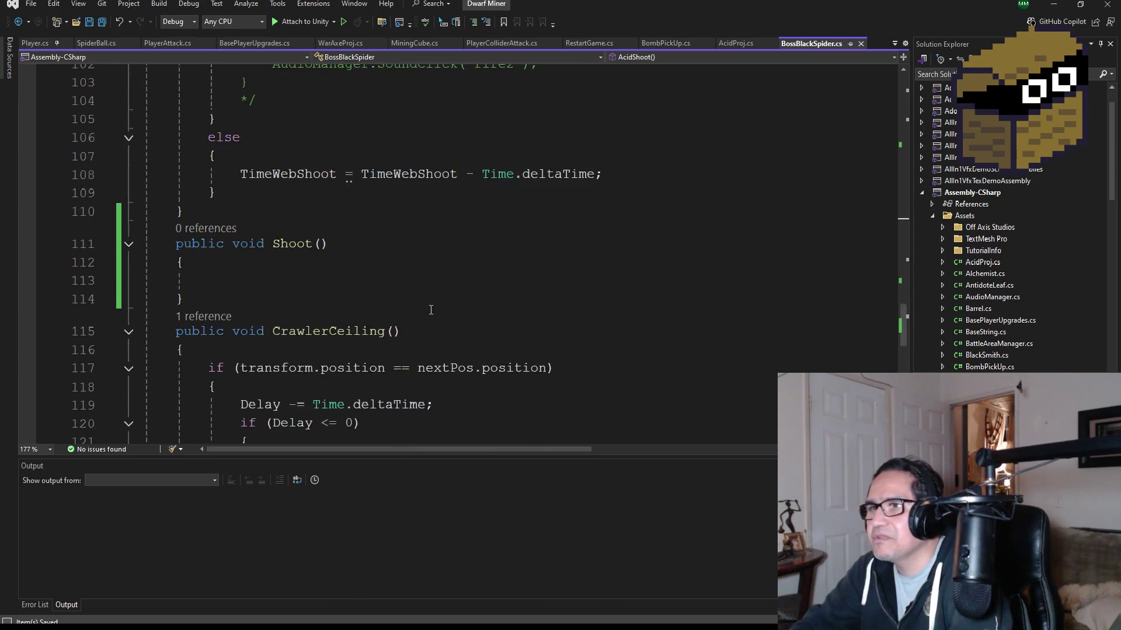
scroll(431, 310, down, 2)
click(291, 183)
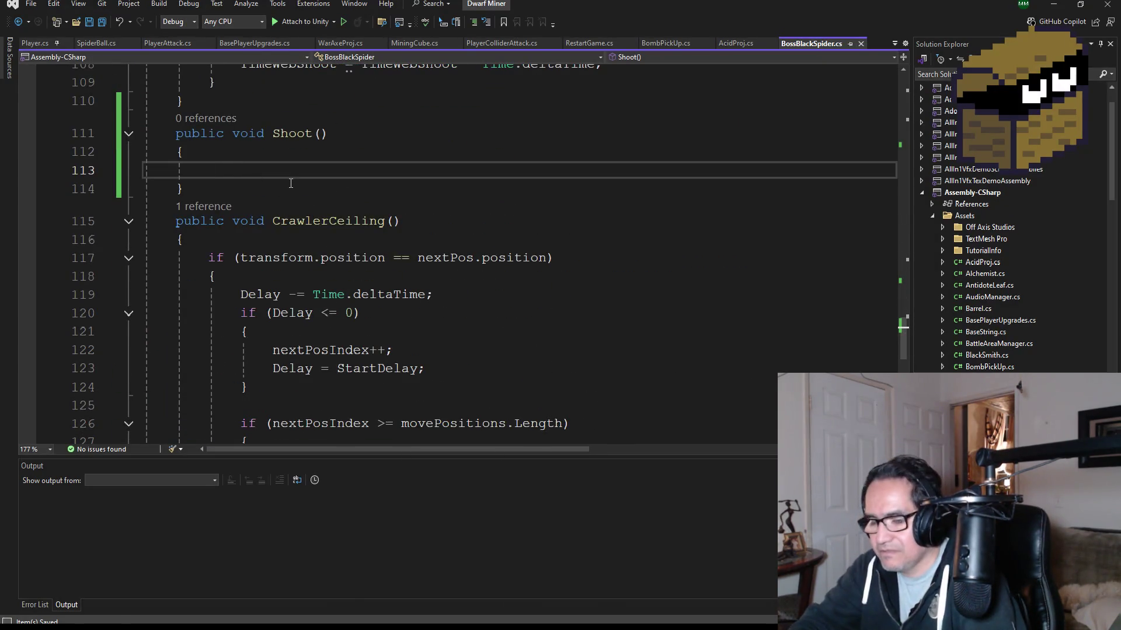
key(ctrl+v)
Step: Add an empty if() at the top of Shoot() with a blank line above it
click(273, 162)
key(Return)
text(f()
key(Home)
key(Return)
key(Up)
Step: Begin the line float randShoot = Random.Range( above the if()
text(rand)
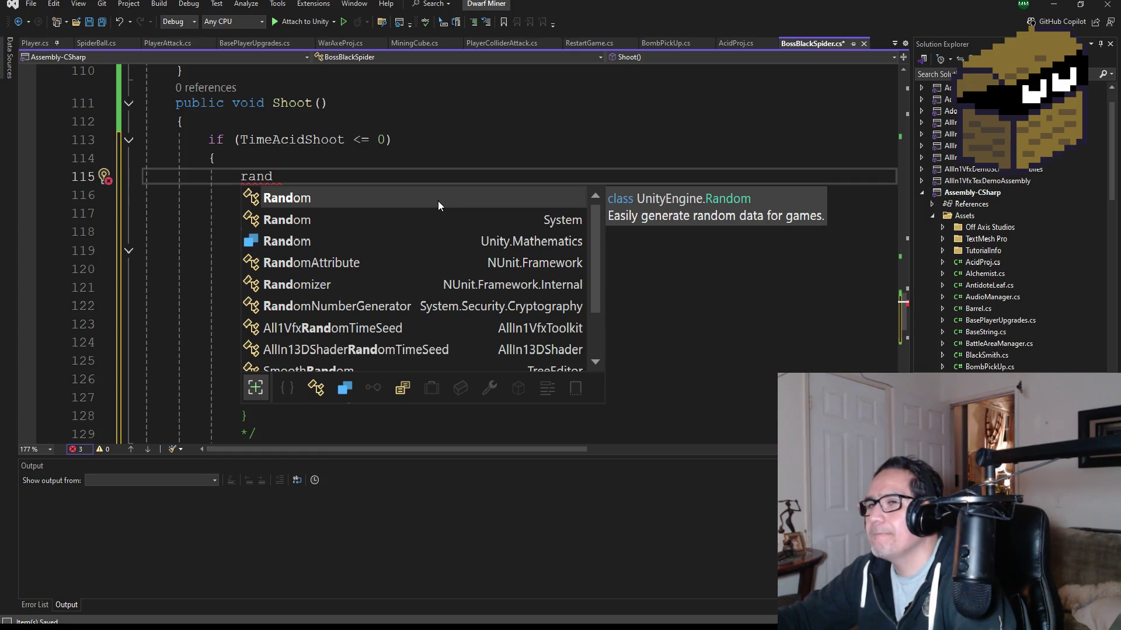
text(Pos)
key(BackSpace)
key(BackSpace)
key(BackSpace)
text(Sho)
key(BackSpace)
text(oot )
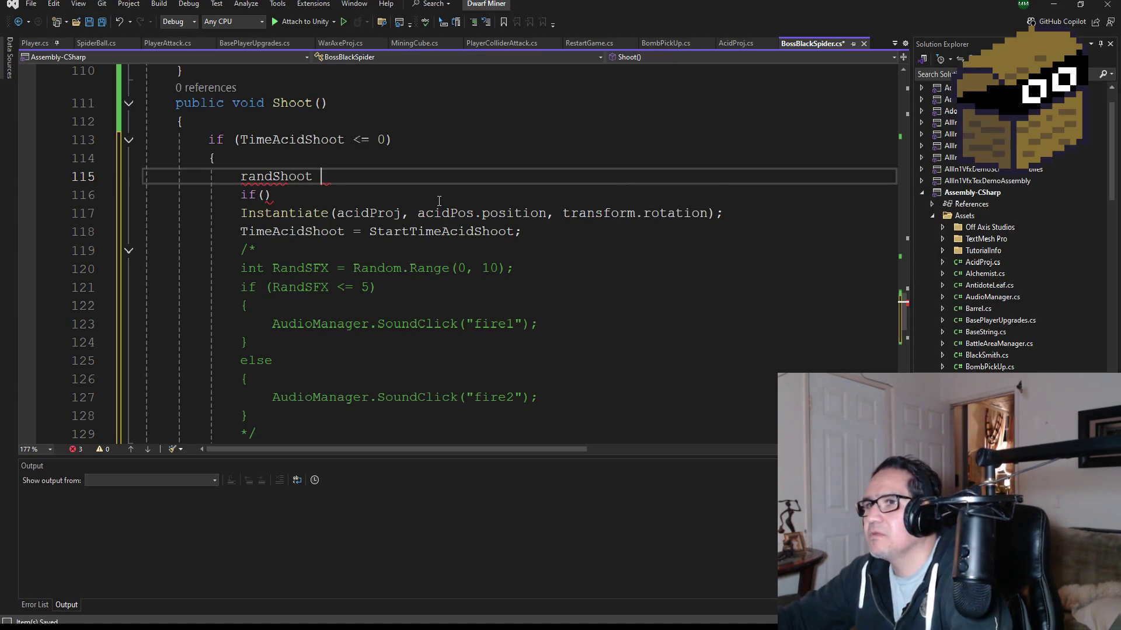
text(R)
key(BackSpace)
key(BackSpace)
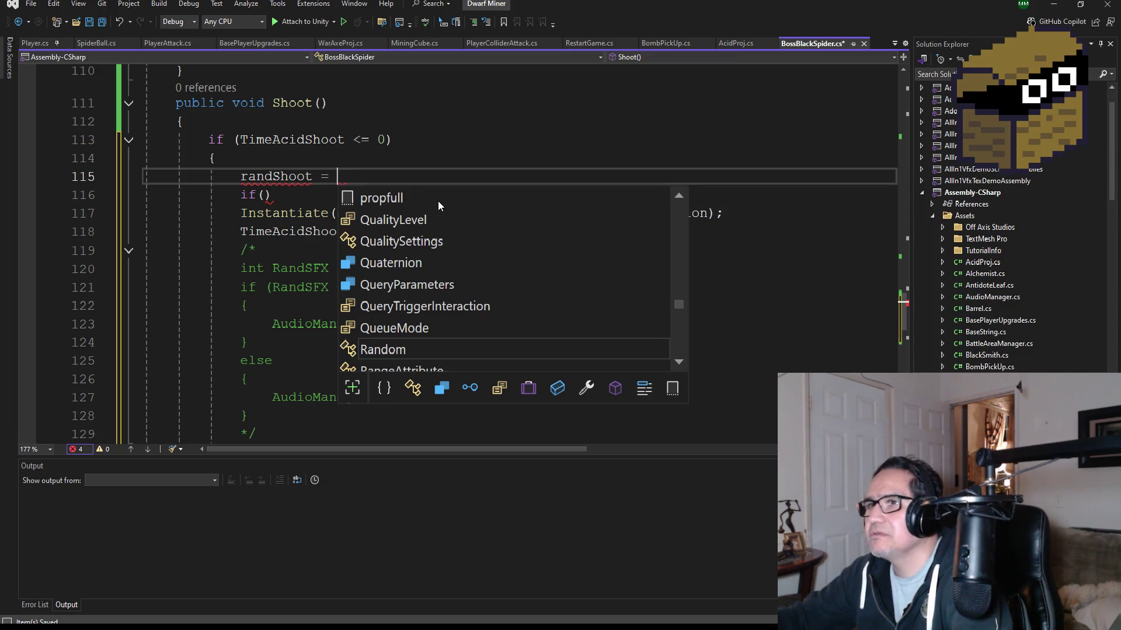
key(Left)
key(Left)
key(Left)
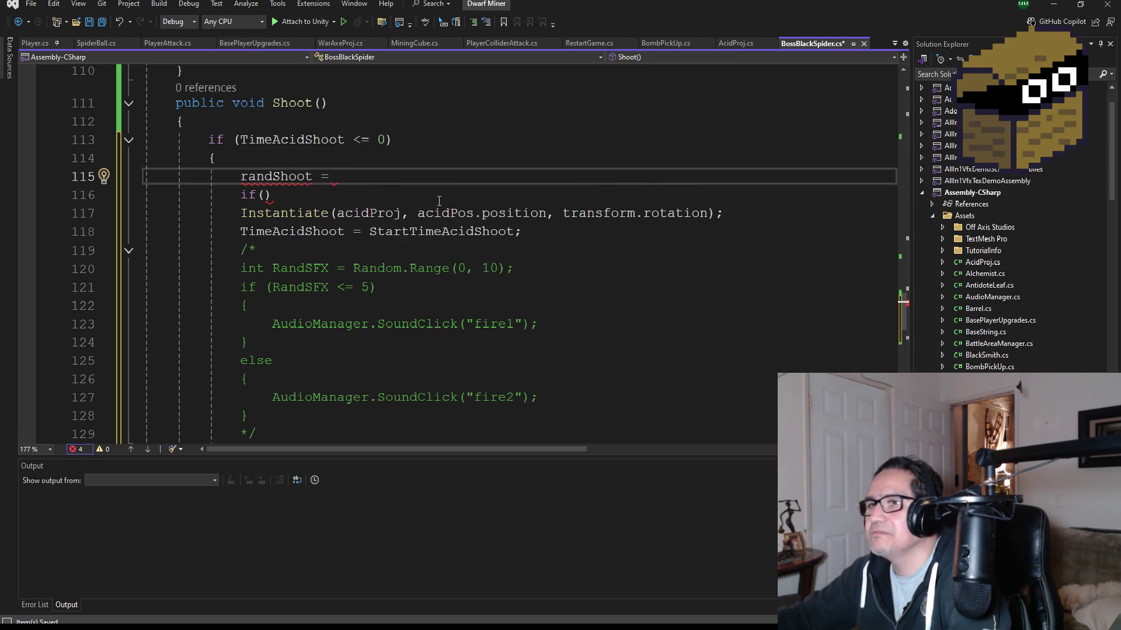
text(float)
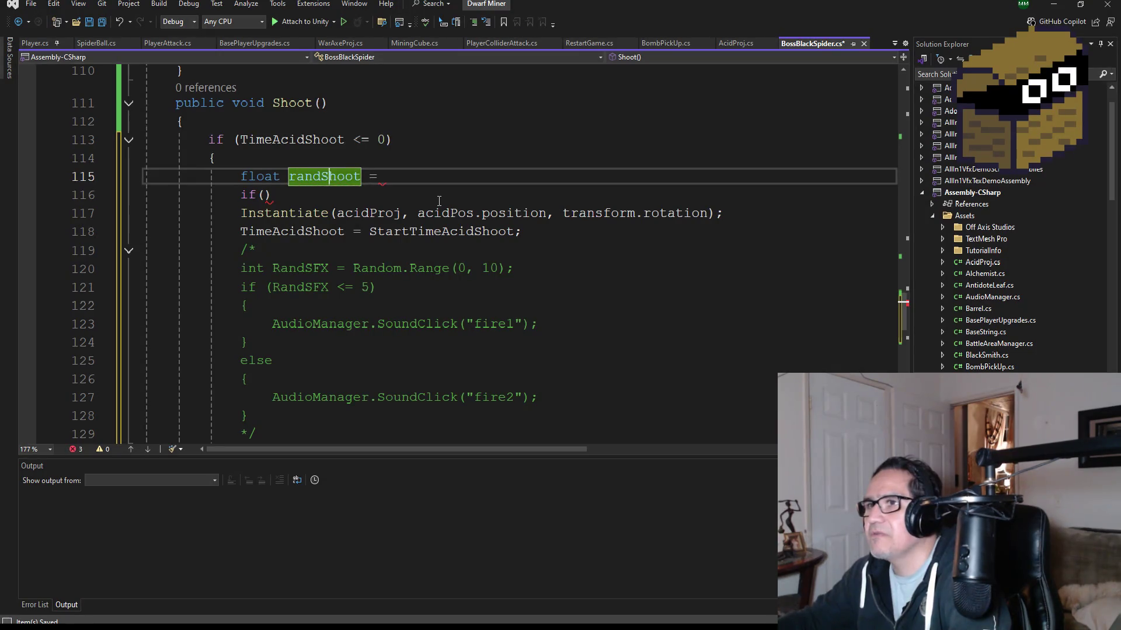
key(Right)
key(Right)
key(Right)
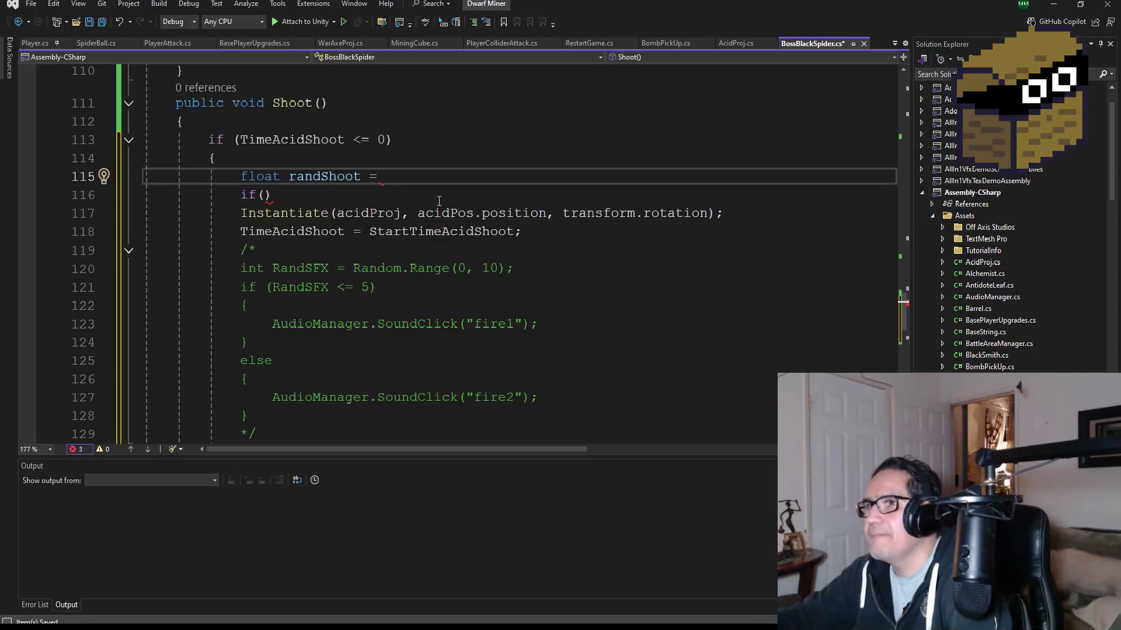
text(random)
key(Tab)
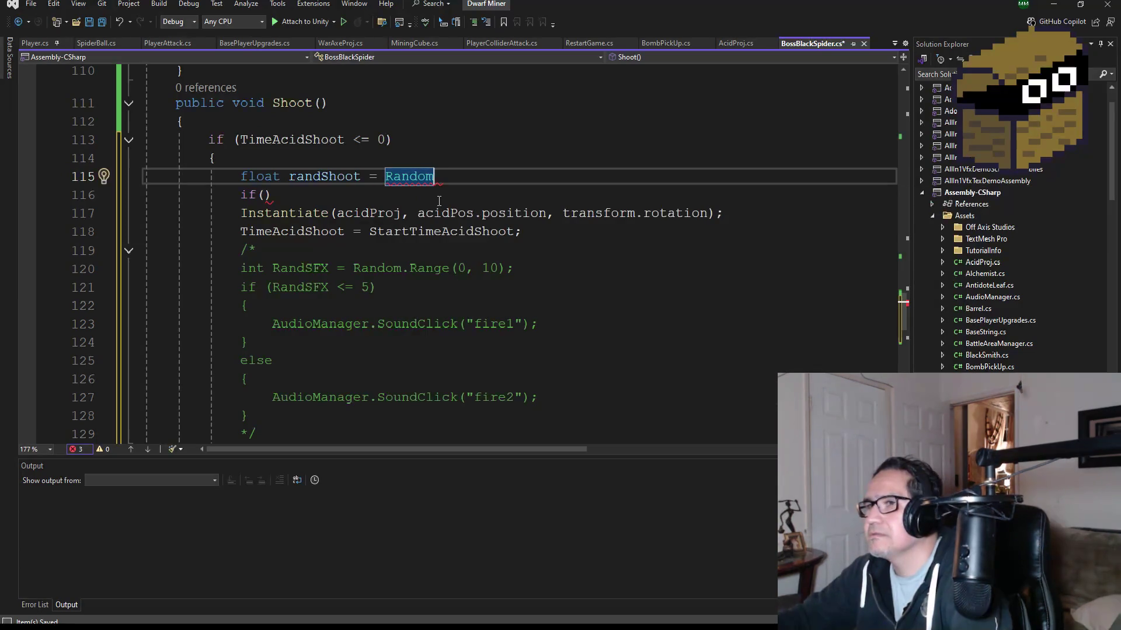
text(.)
key(Up)
key(Up)
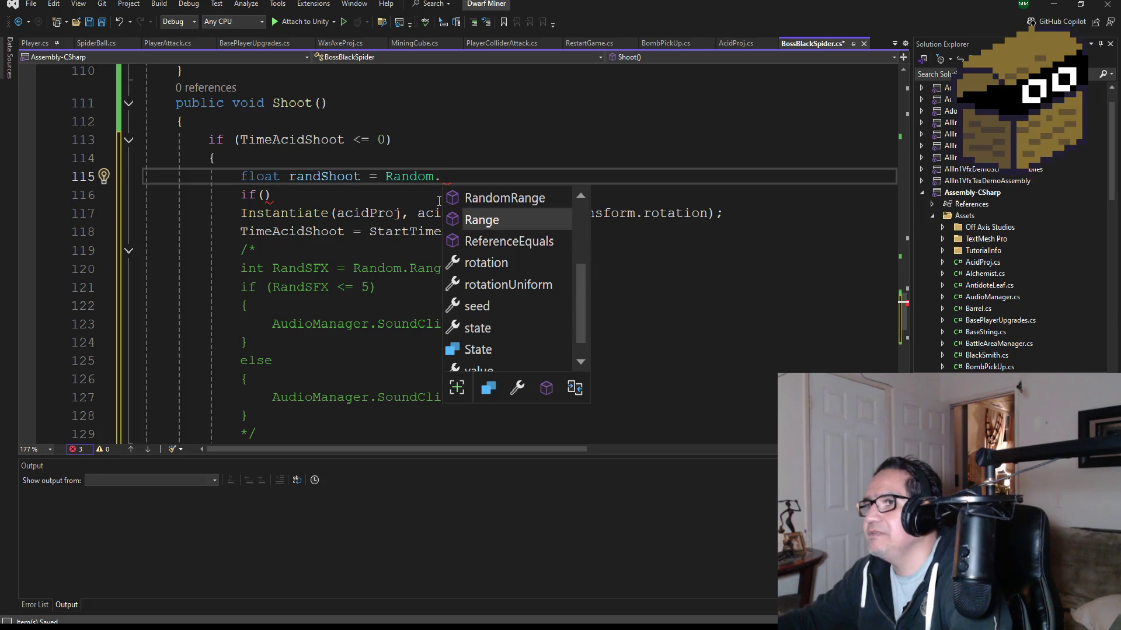
key(Tab)
text(()
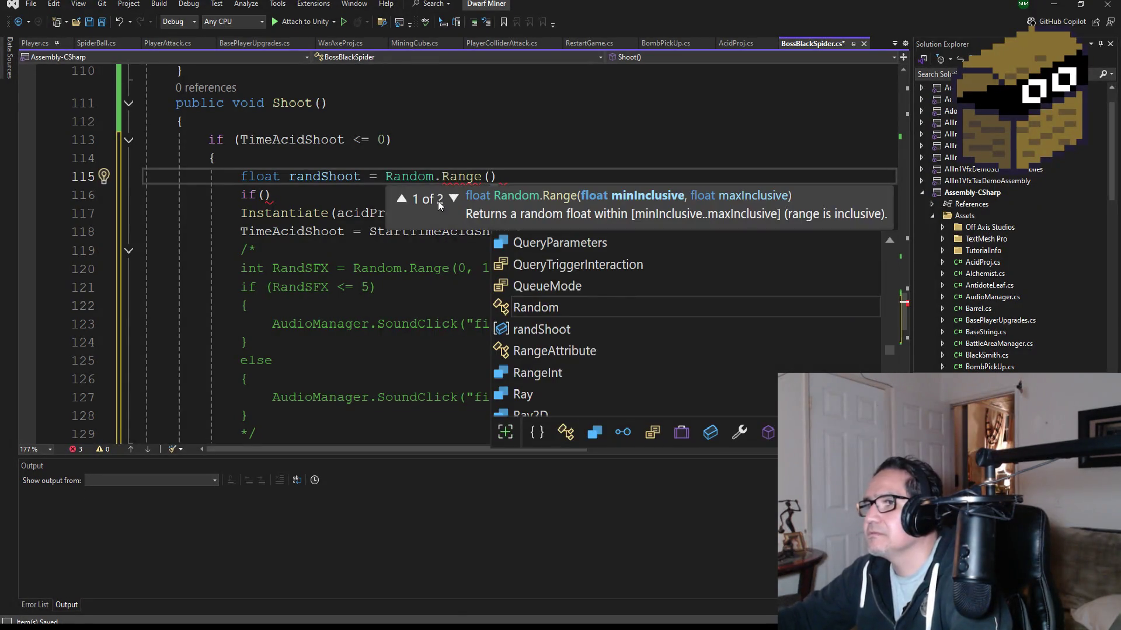
Step: Complete the line as float randShoot = Random.Range(0, 10), replacing the deprecated RandomRange
key(BackSpace)
key(BackSpace)
key(BackSpace)
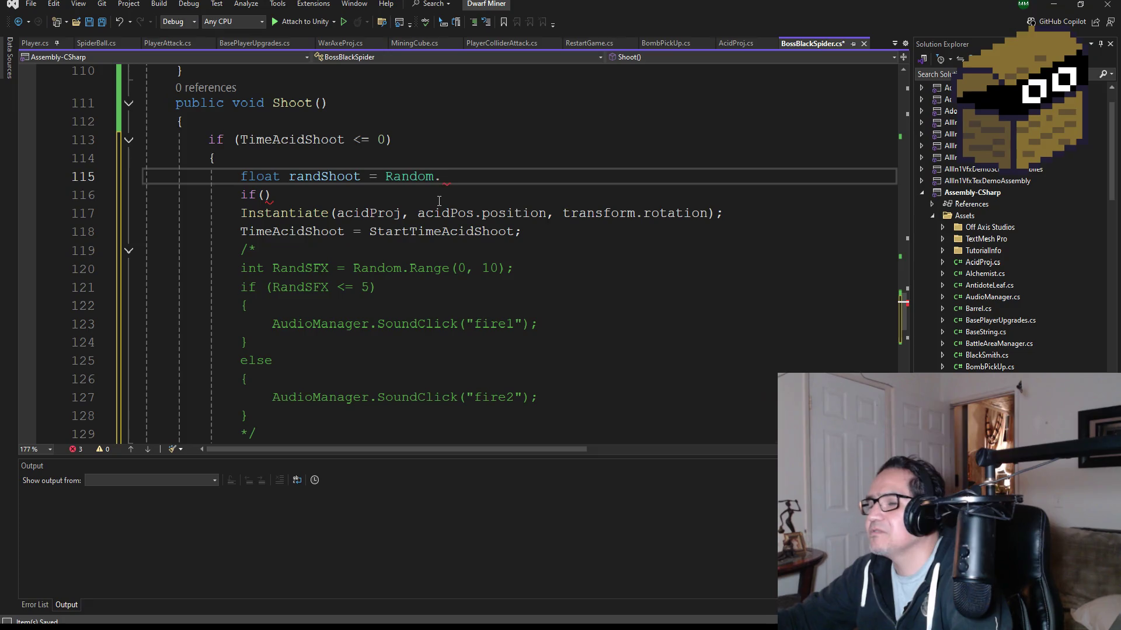
key(ctrl+space)
key(Down)
key(Up)
key(Tab)
text(()
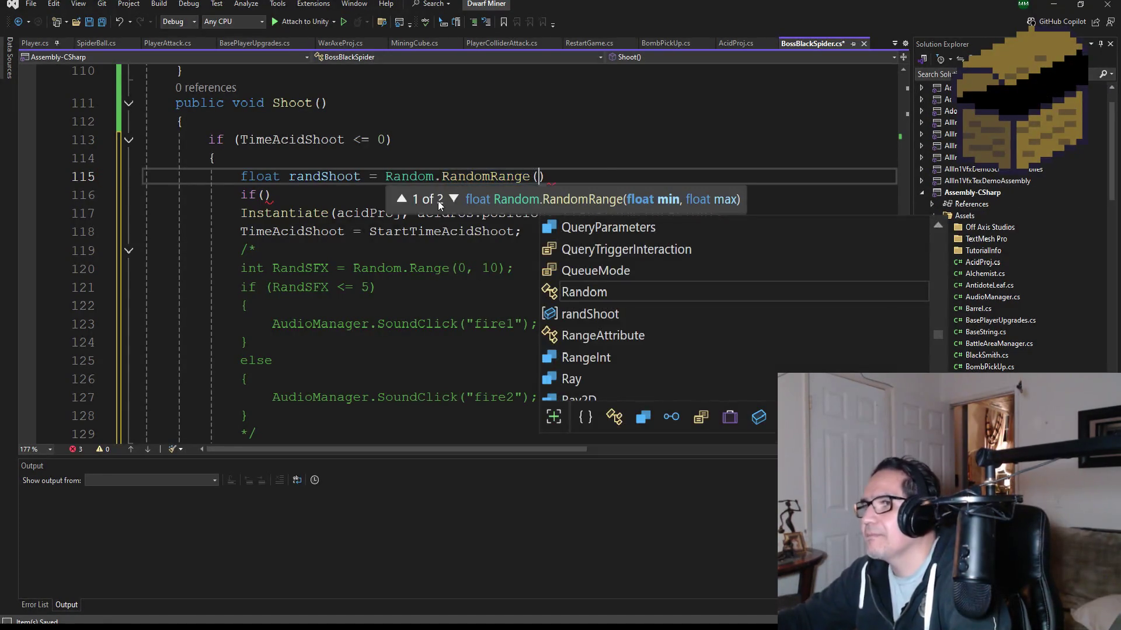
text(1)
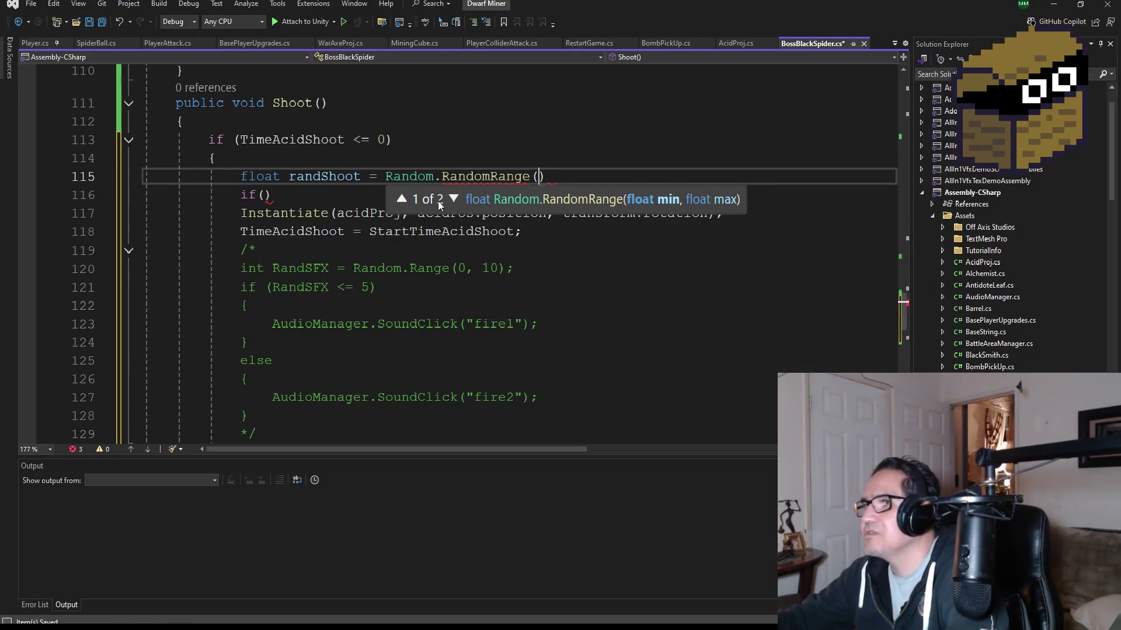
text(,10)
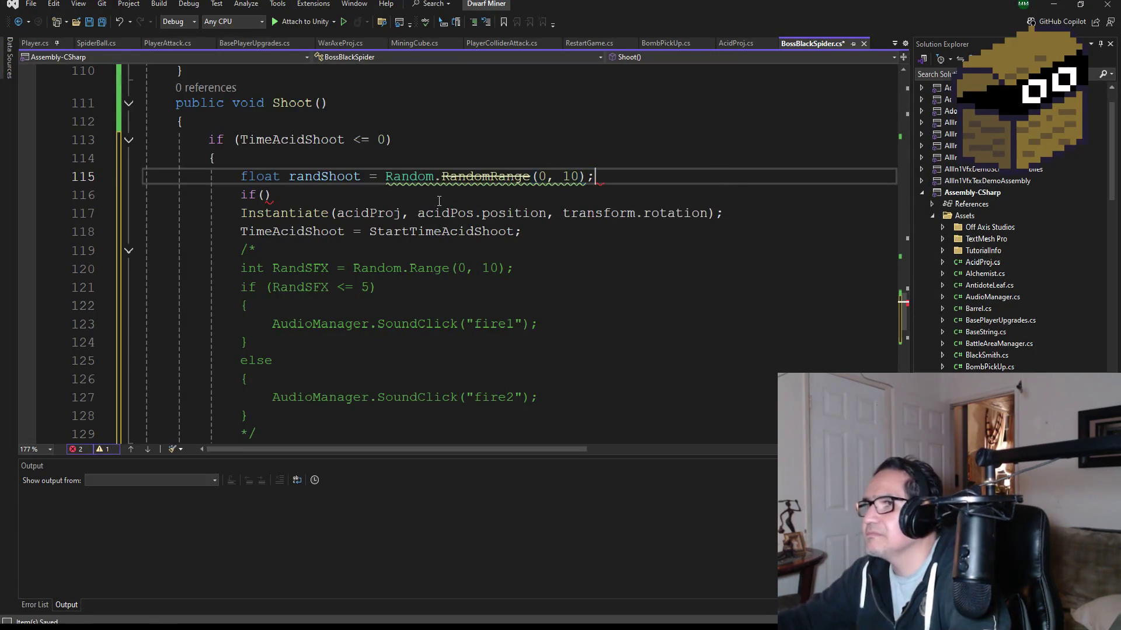
double_click(498, 175)
text(ra)
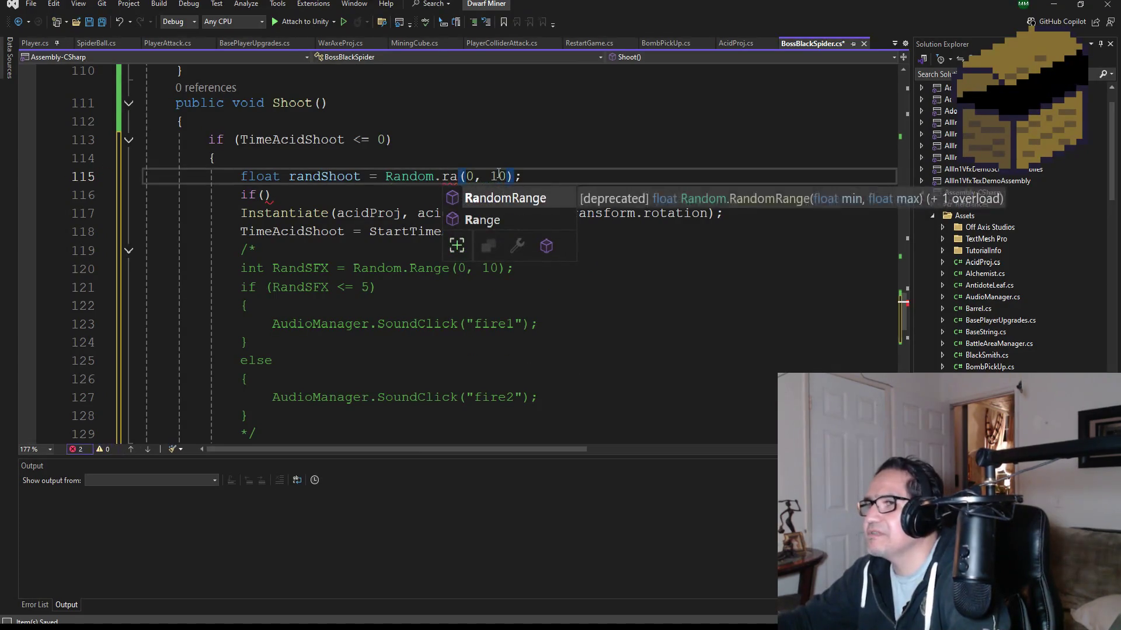
key(Down)
key(Tab)
Step: Save the script, then play the Zombie Fodder trailer full screen in the browser
click(585, 175)
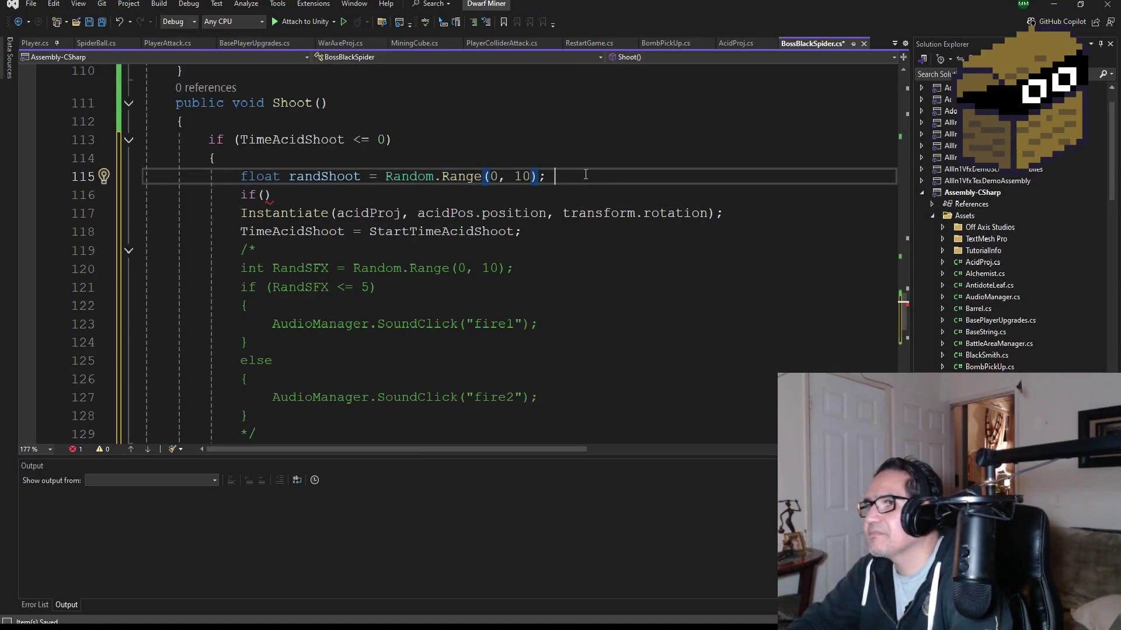
click(104, 22)
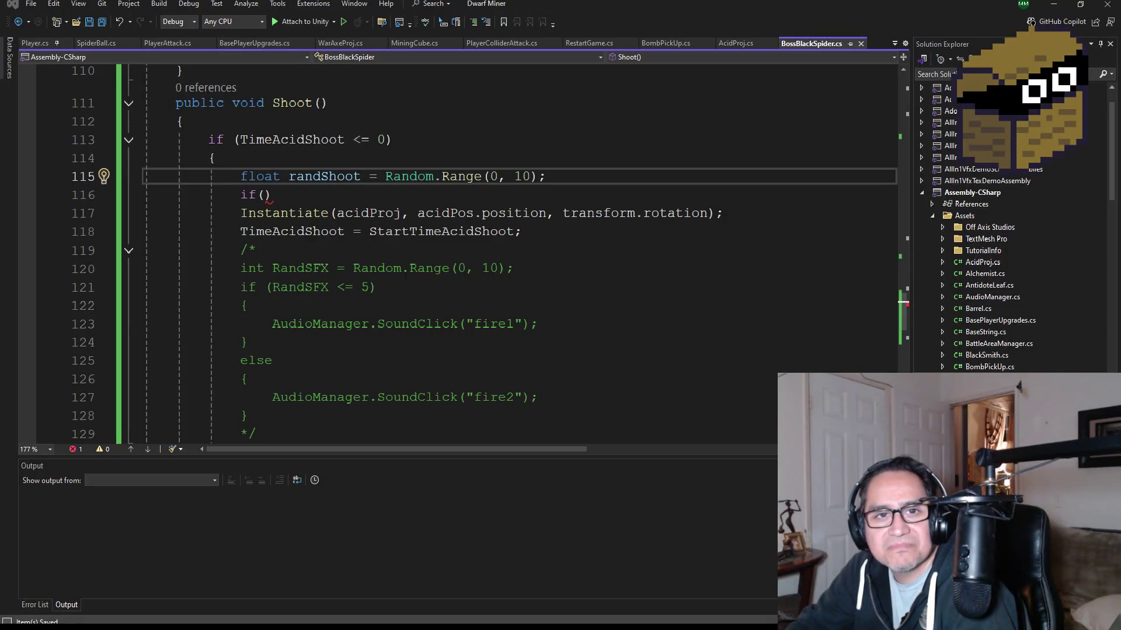
key(alt+Tab)
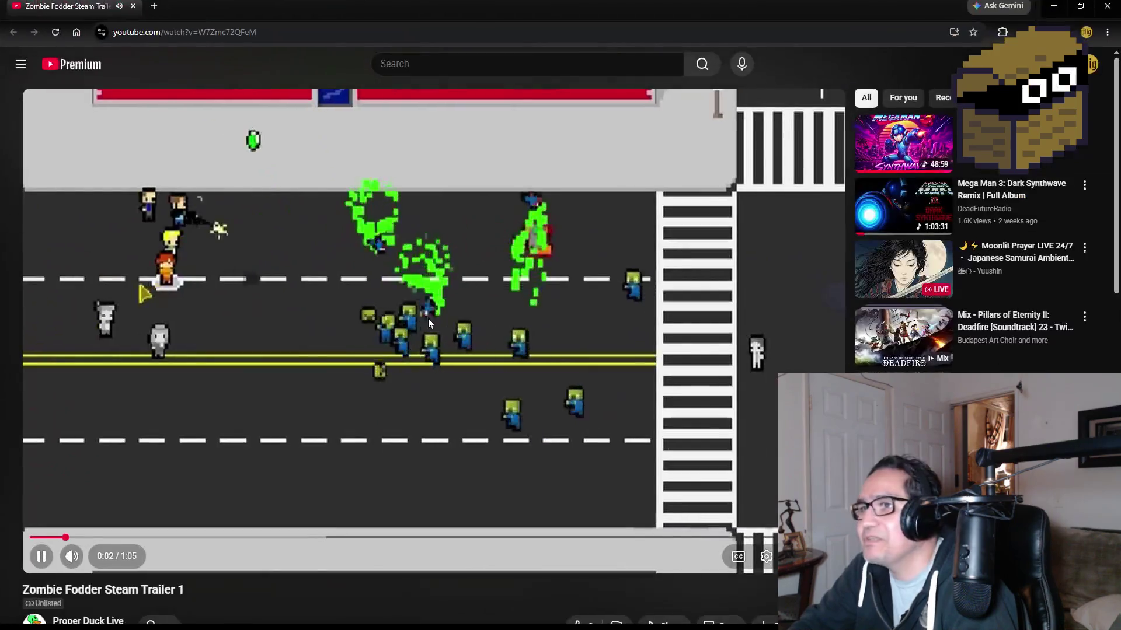
double_click(633, 467)
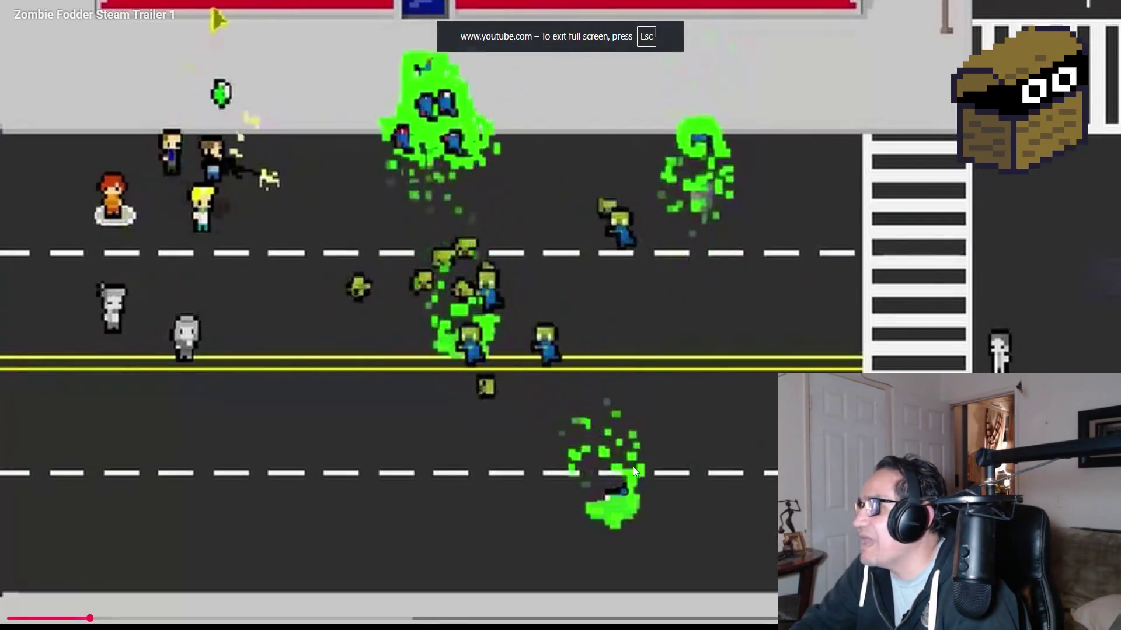
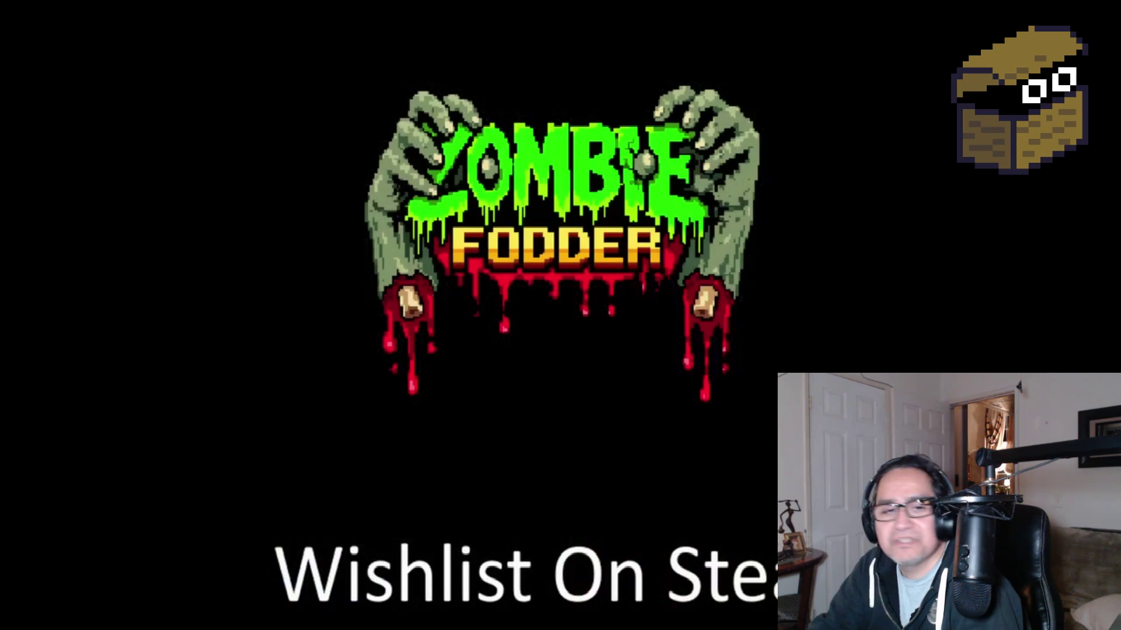
Step: Exit fullscreen on the finished Zombie Fodder trailer and close the browser, back at Shoot()'s empty if
double_click(434, 445)
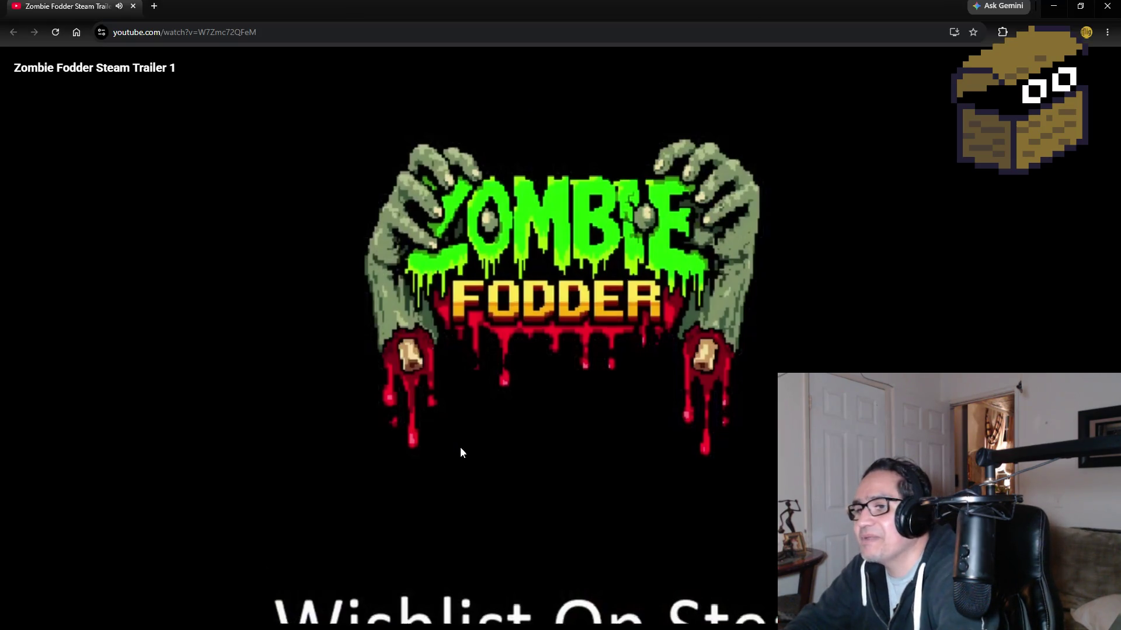
scroll(450, 557, down, 2)
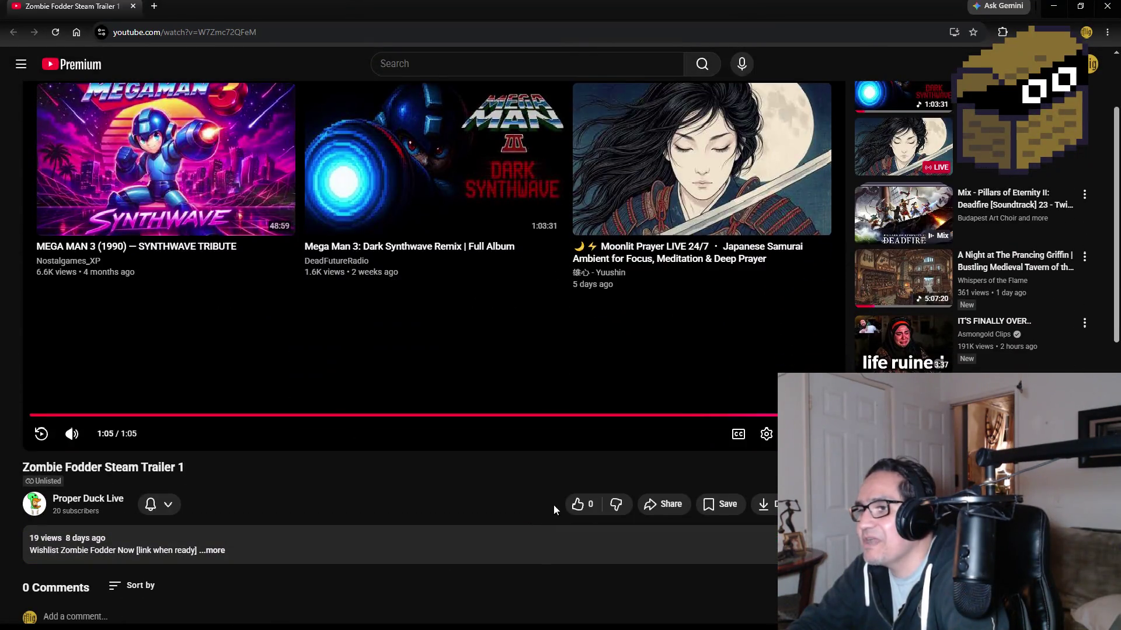
scroll(449, 421, up, 2)
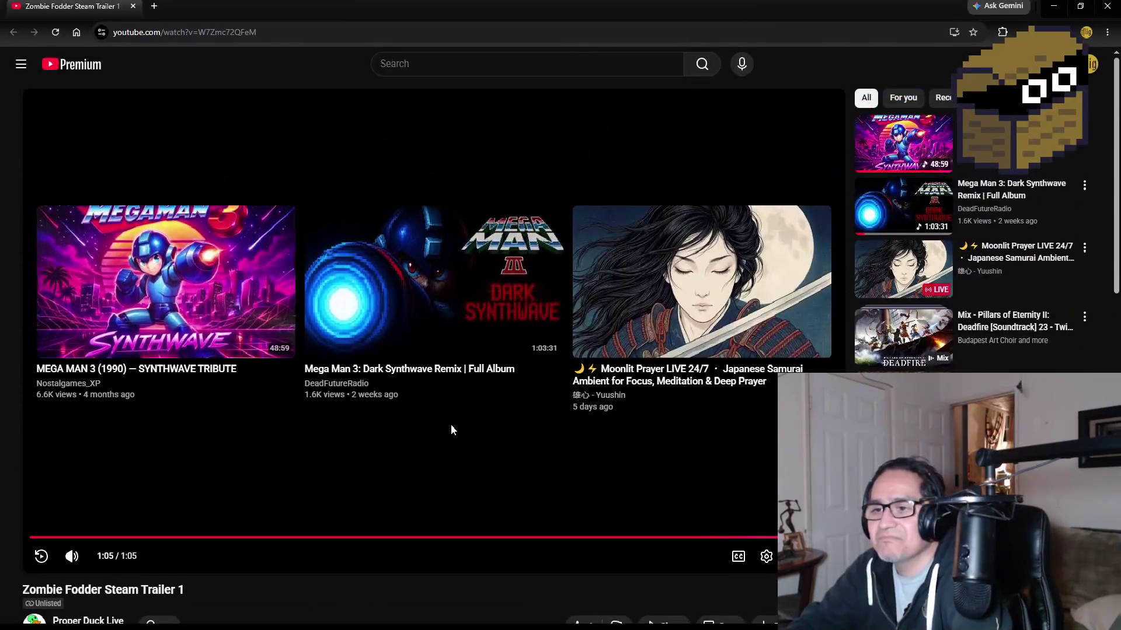
click(1108, 6)
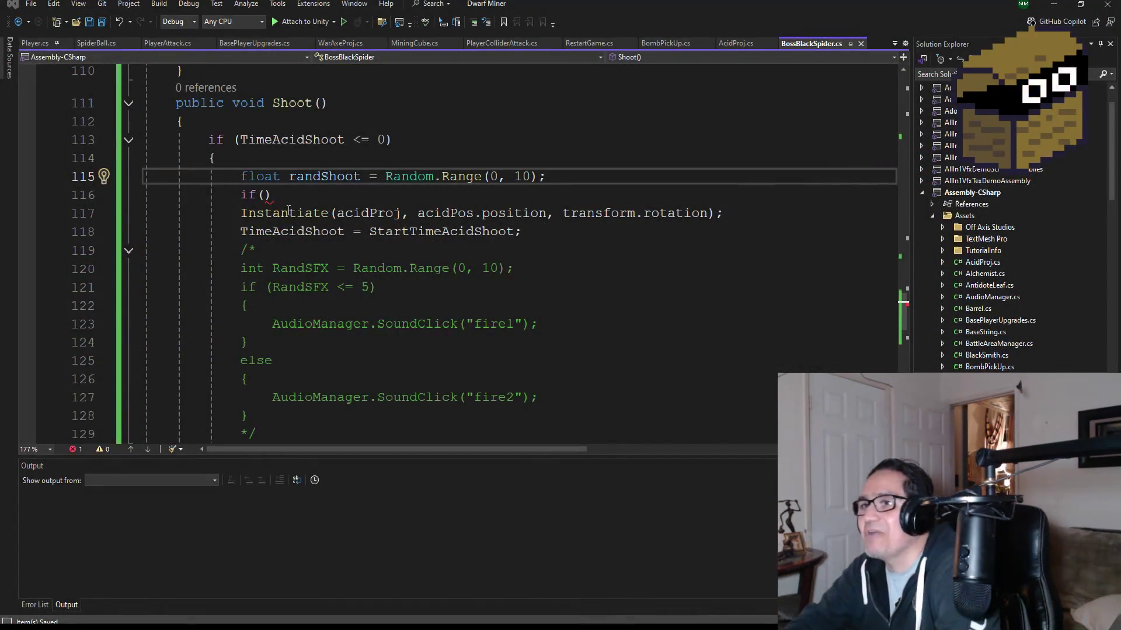
click(265, 195)
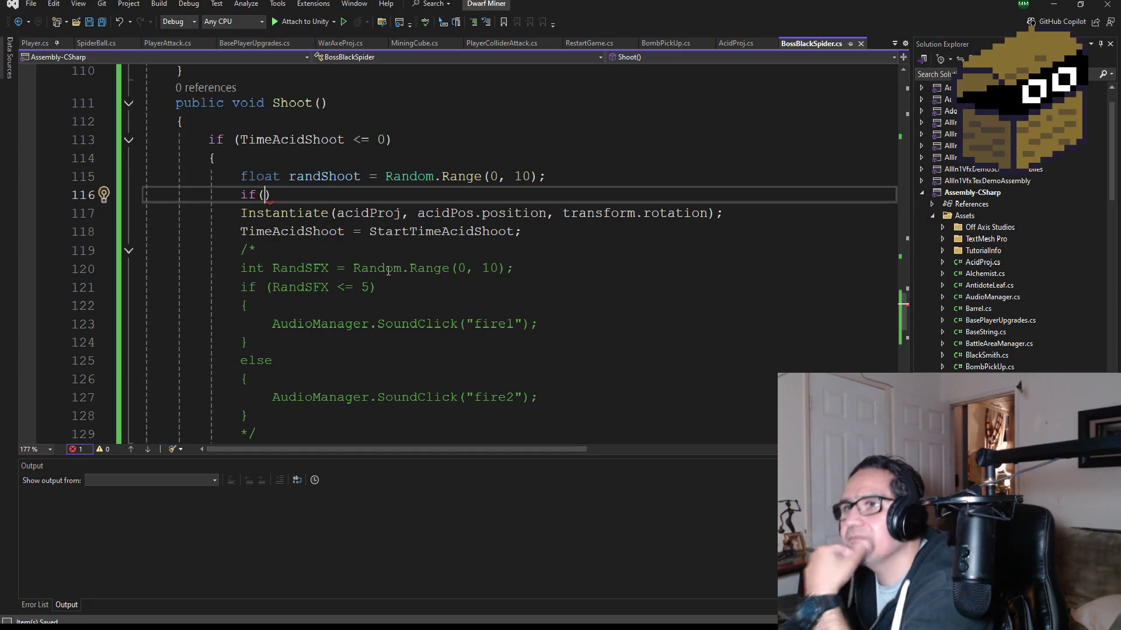
Step: Write the condition if(randShoot <= 5) and open a brace block under it
text(rand)
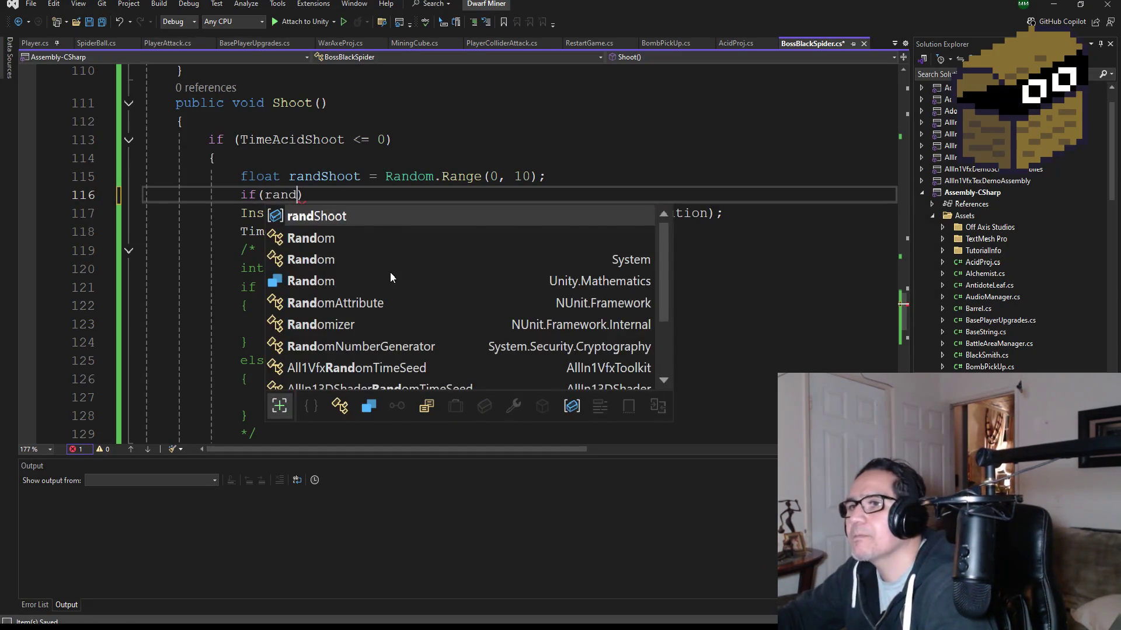
key(Tab)
text(M)
key(BackSpace)
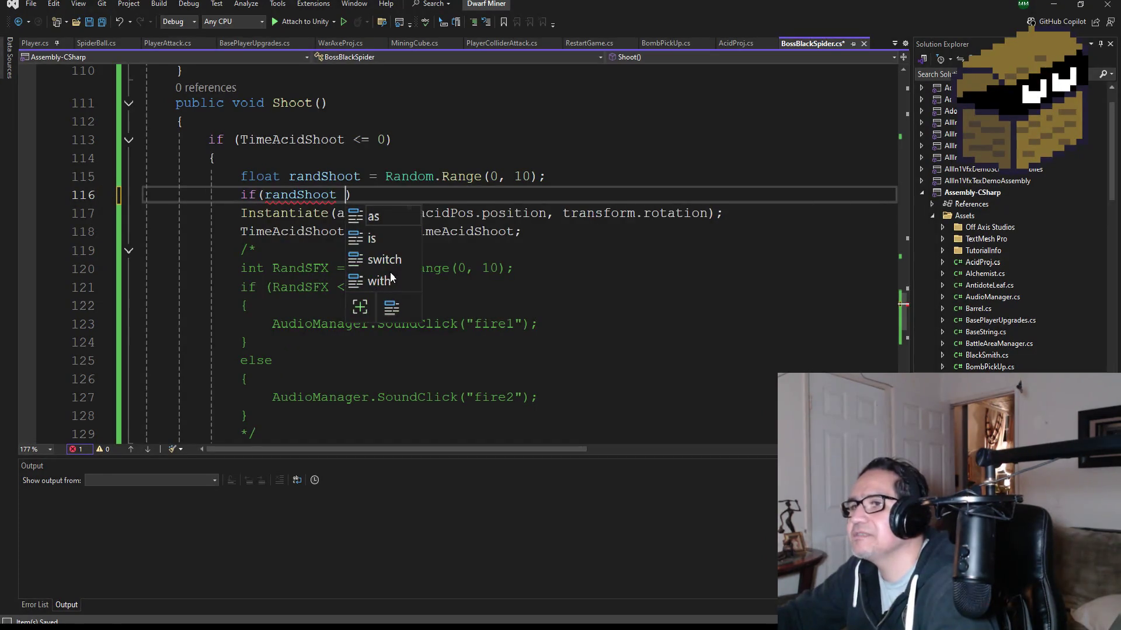
text(<= 5)
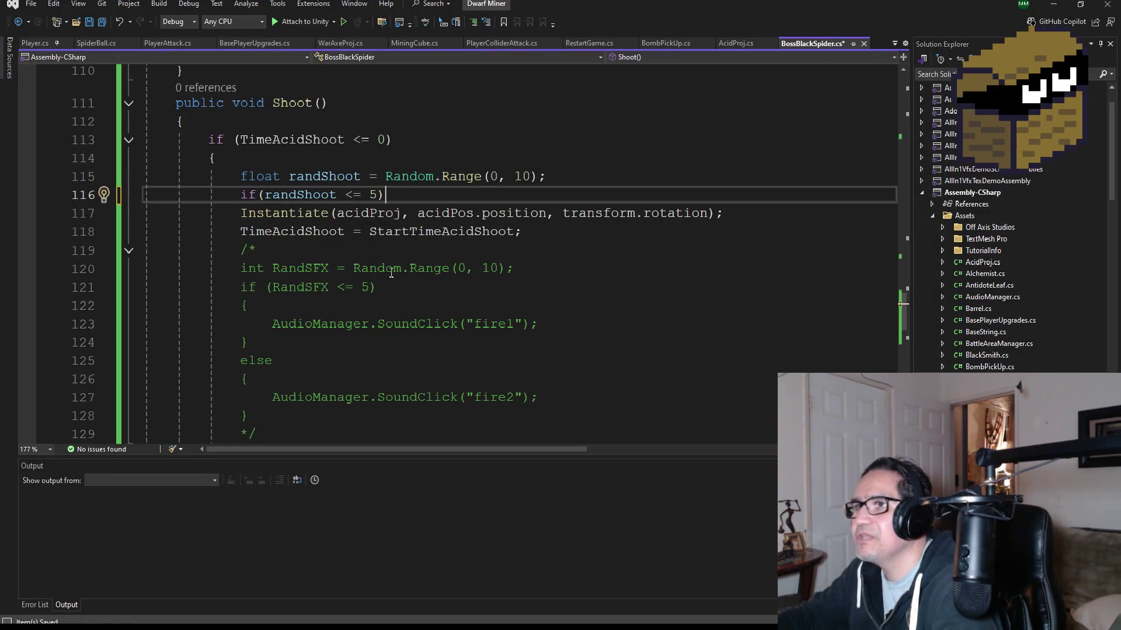
key(Return)
text({)
key(Return)
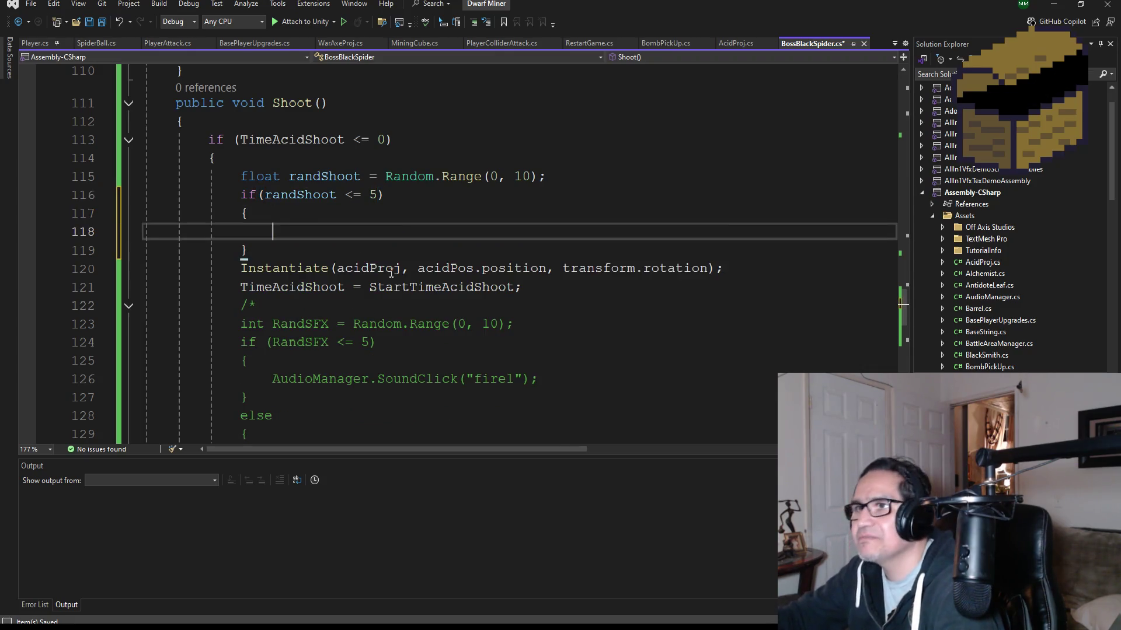
Step: Move the acidProj Instantiate line inside the new if block
drag(737, 271, 245, 269)
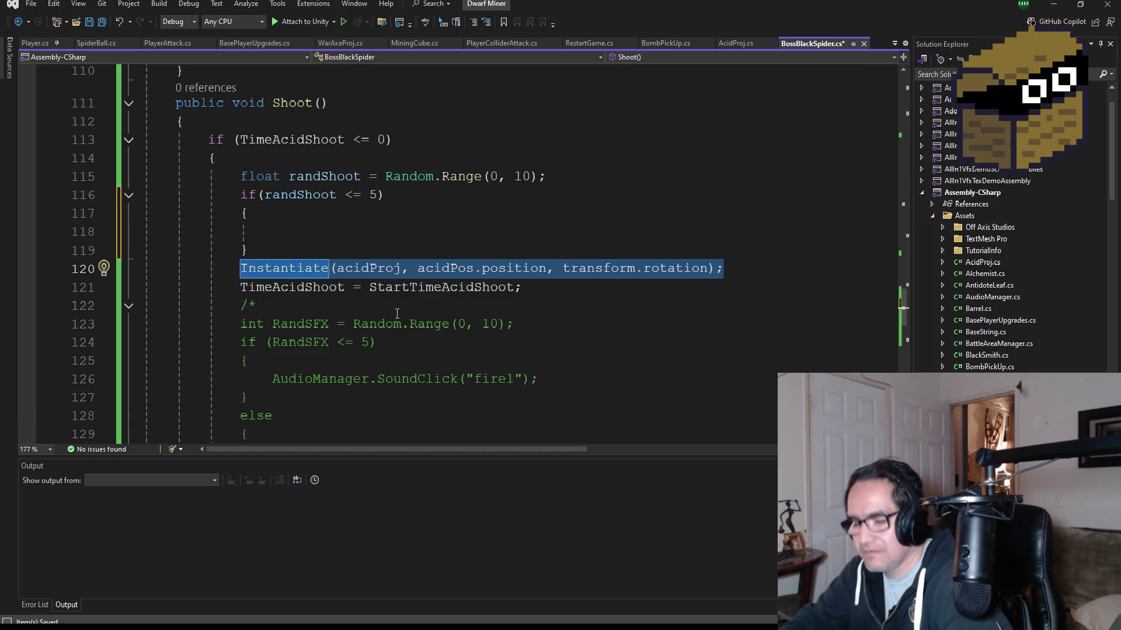
key(ctrl+x)
click(295, 230)
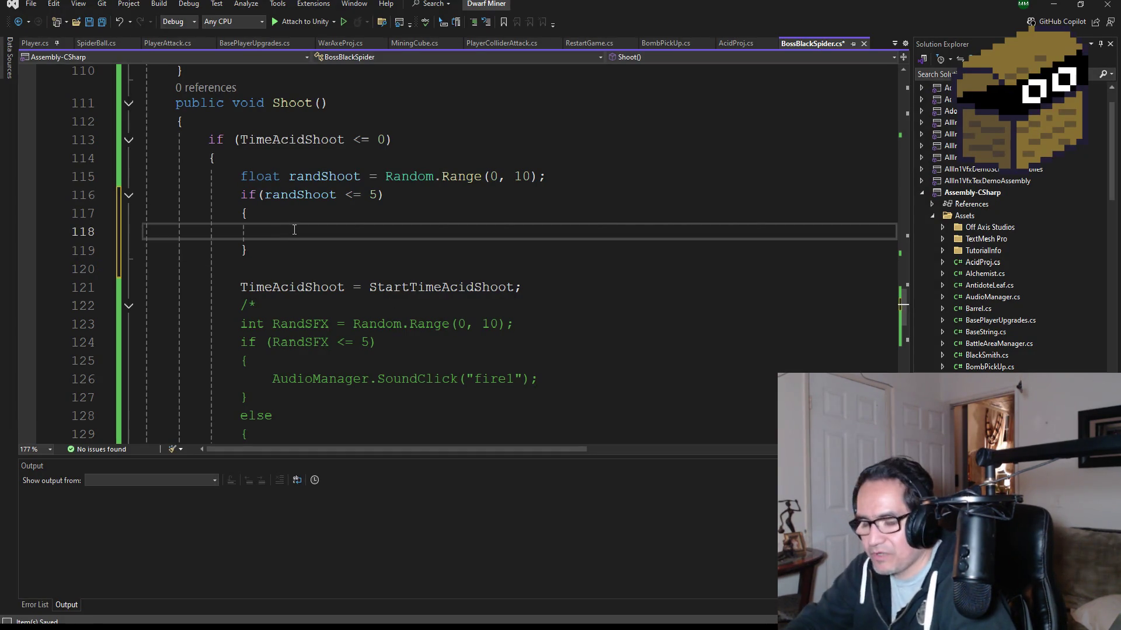
key(ctrl+v)
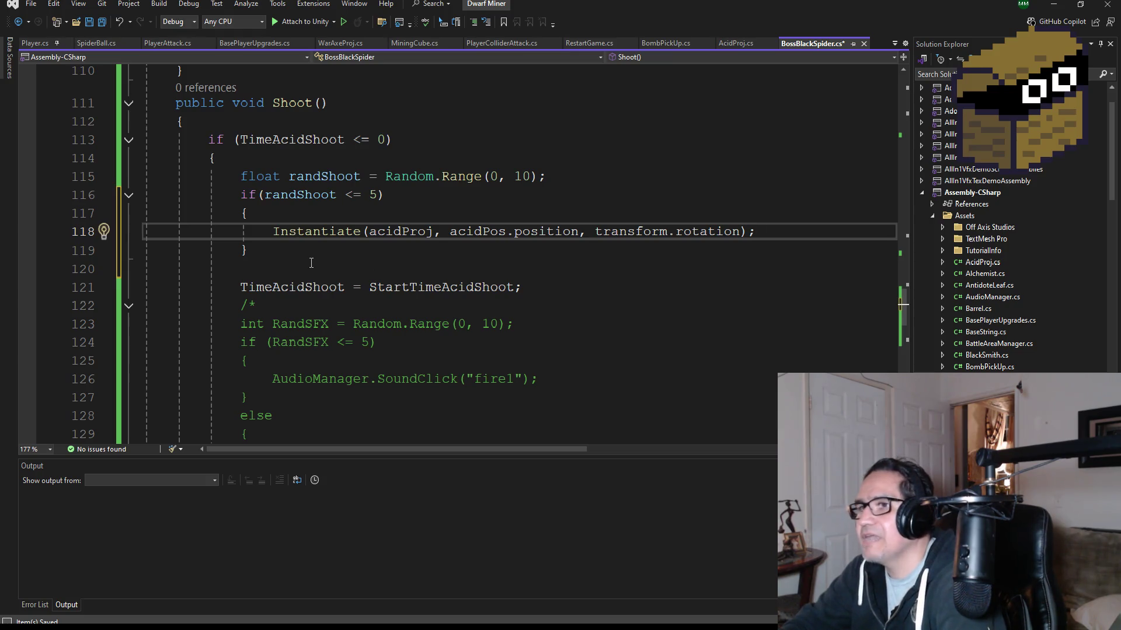
Step: Move the TimeAcidShoot = StartTimeAcidShoot reset into the if block below Instantiate
click(285, 270)
drag(522, 286, 242, 288)
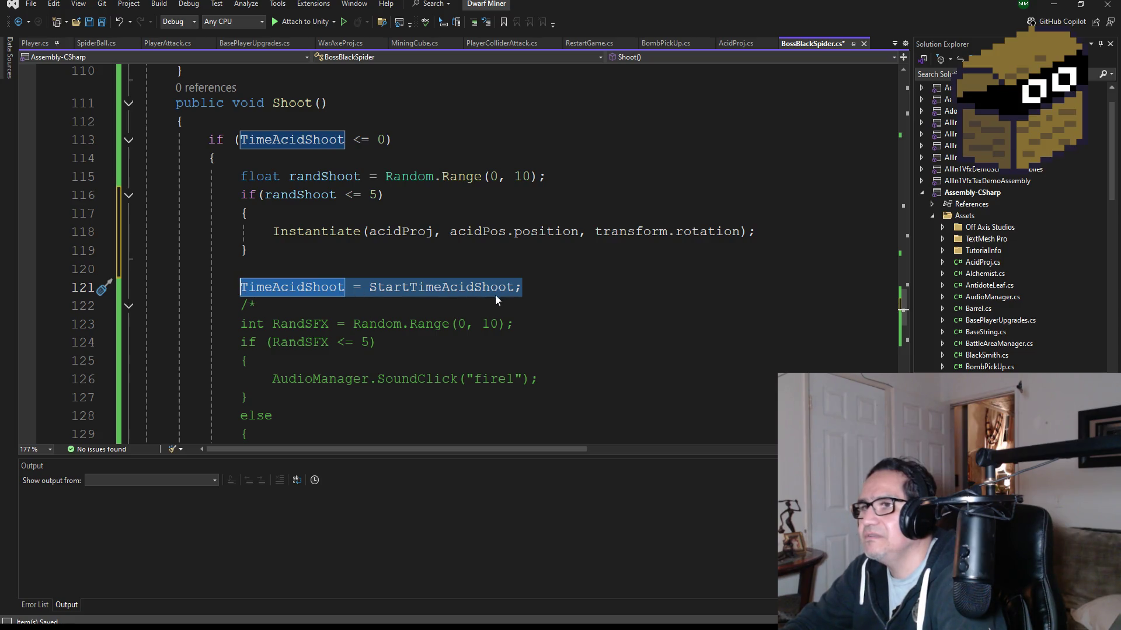
key(Delete)
click(785, 234)
key(Return)
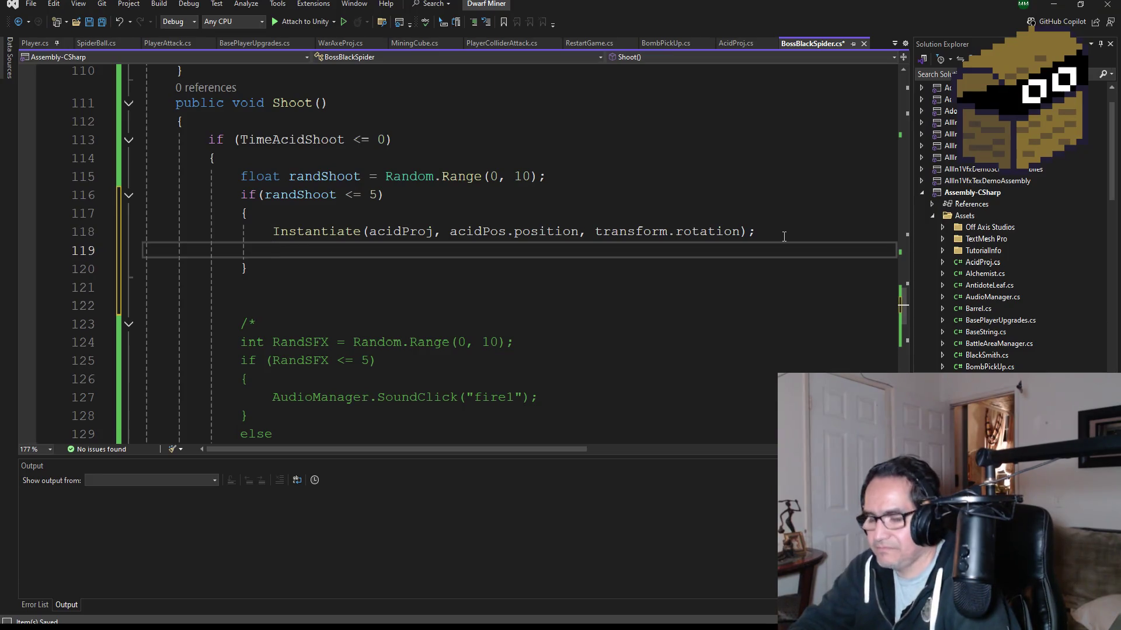
key(ctrl+v)
click(310, 274)
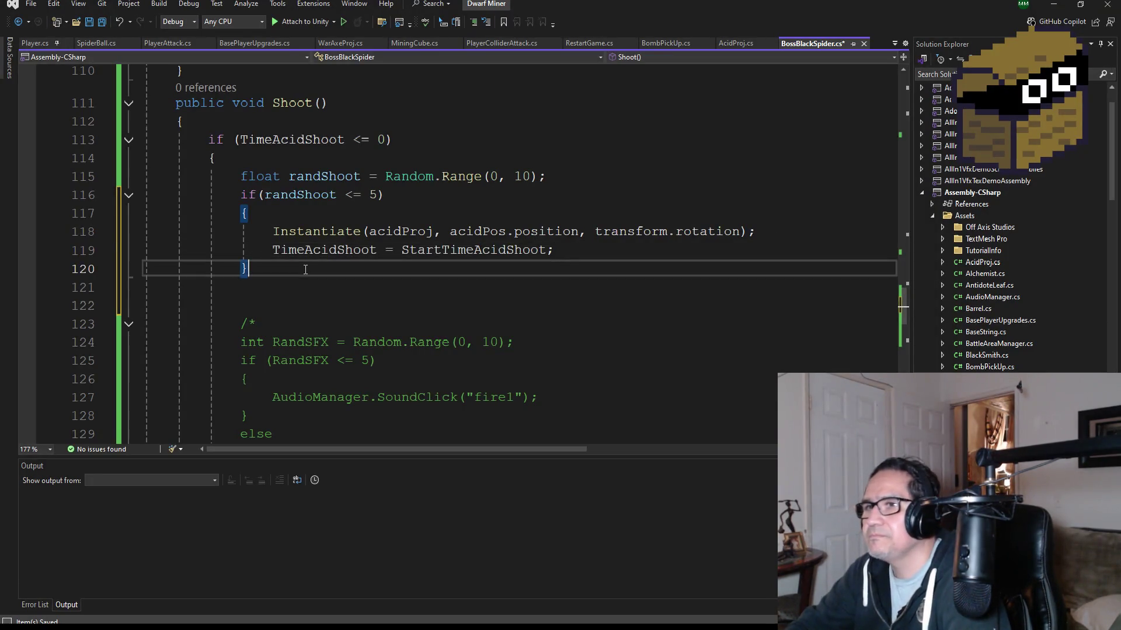
Step: Add an else branch with an empty brace block after the if block
key(Return)
text(else)
key(Return)
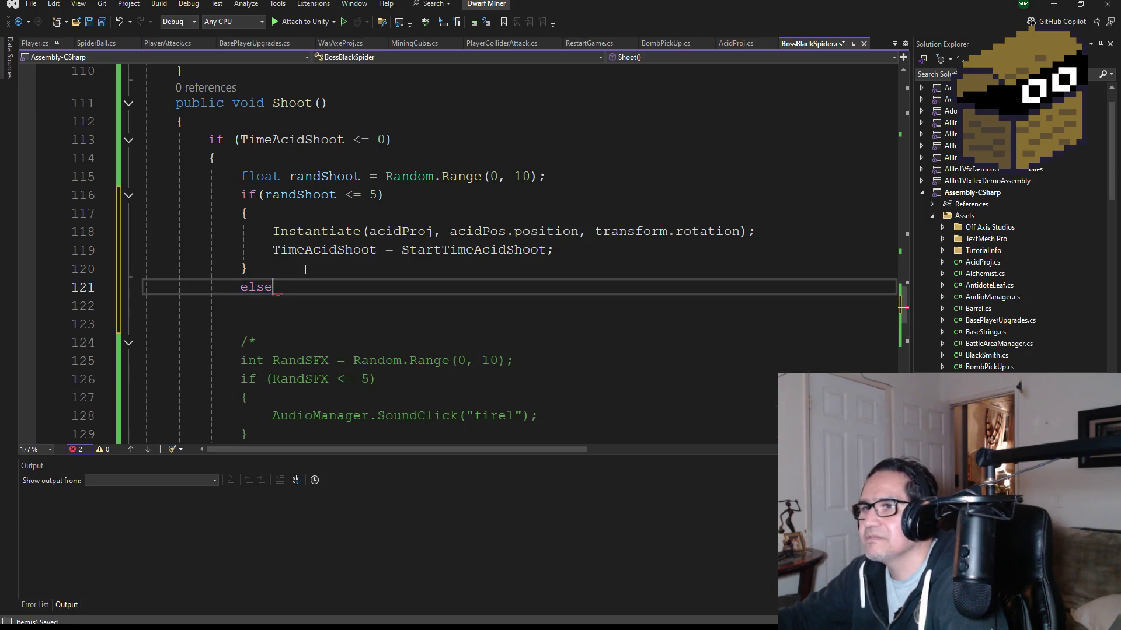
text({)
key(Return)
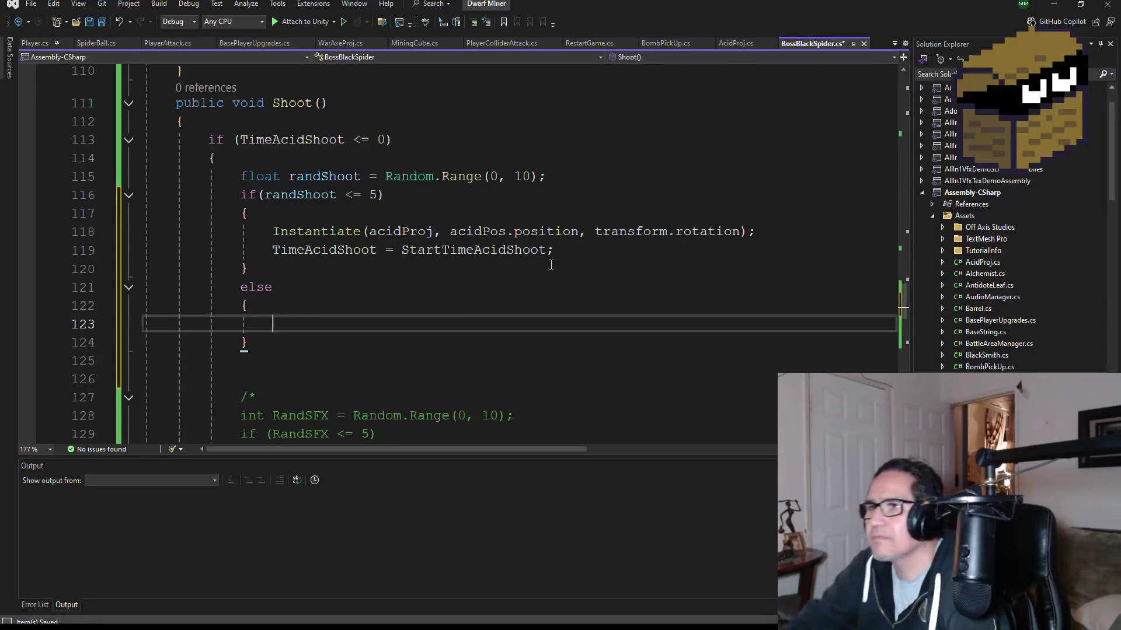
Step: Copy the Instantiate and timer reset statements from the if block into else
scroll(551, 265, up, 1)
drag(570, 301, 140, 288)
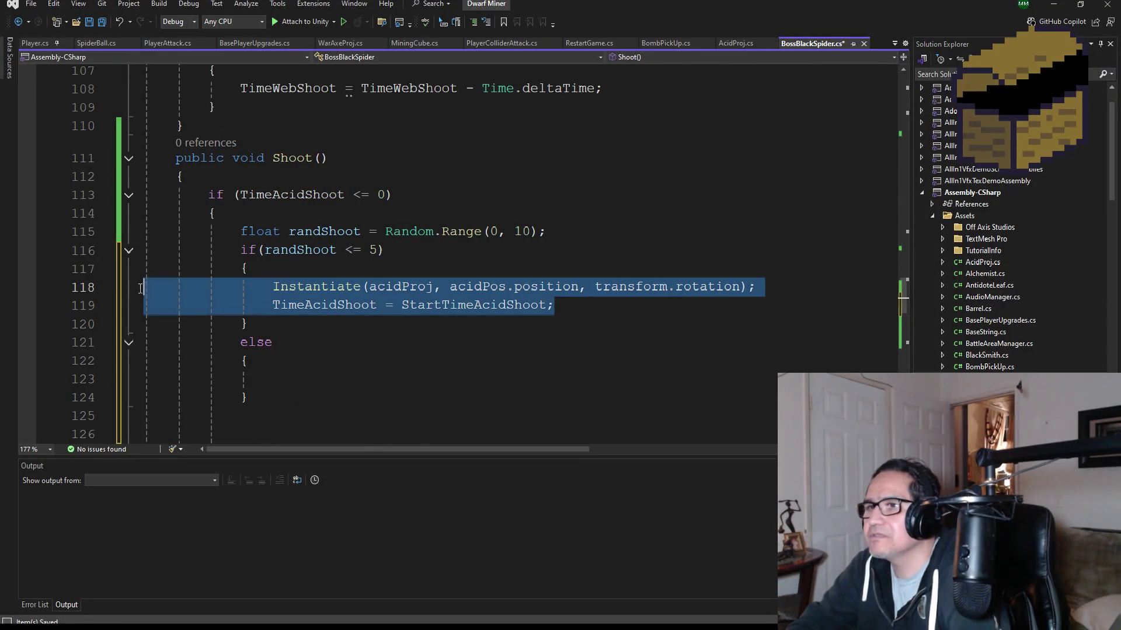
click(320, 380)
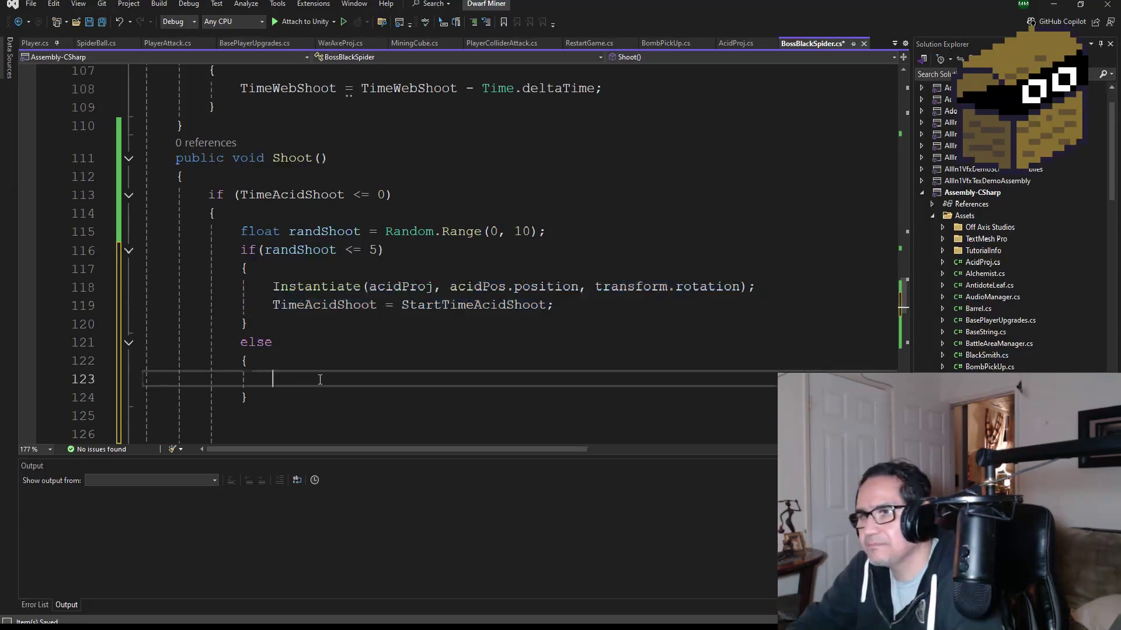
key(ctrl+v)
scroll(326, 377, down, 1)
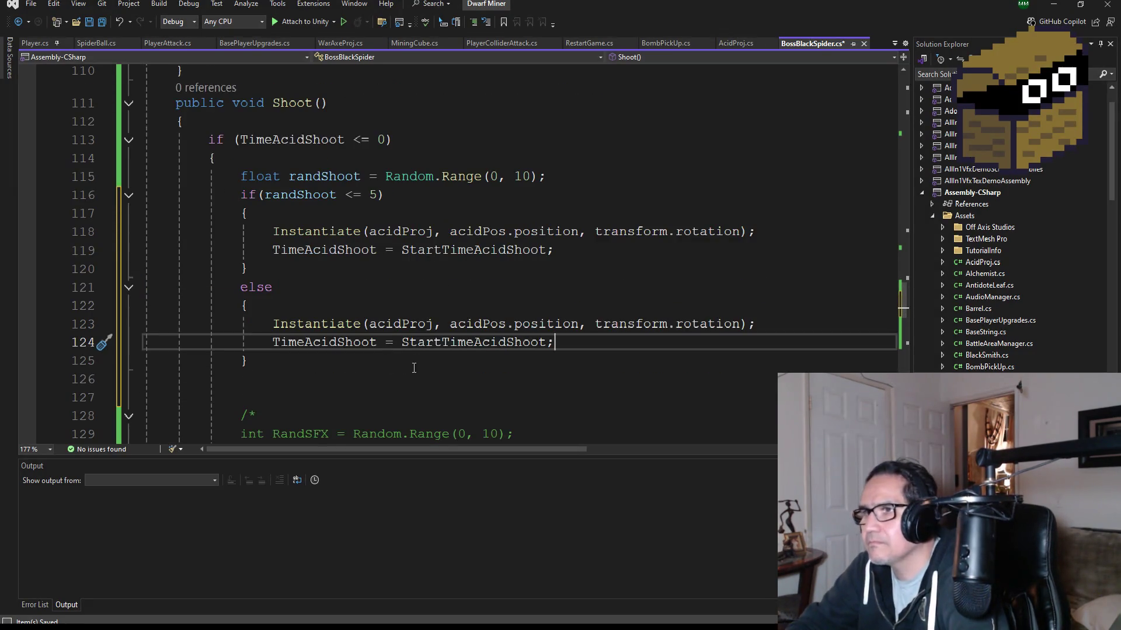
Step: Replace acidProj with spiderBallObj in the else branch's Instantiate call
double_click(401, 324)
text(pro)
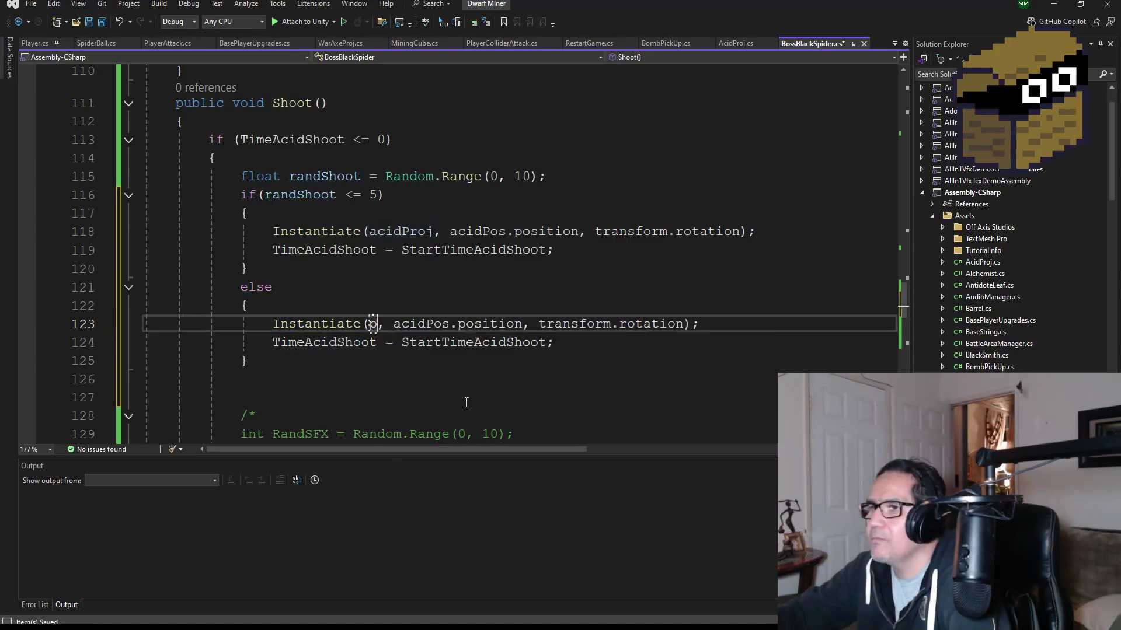
key(BackSpace)
key(BackSpace)
key(BackSpace)
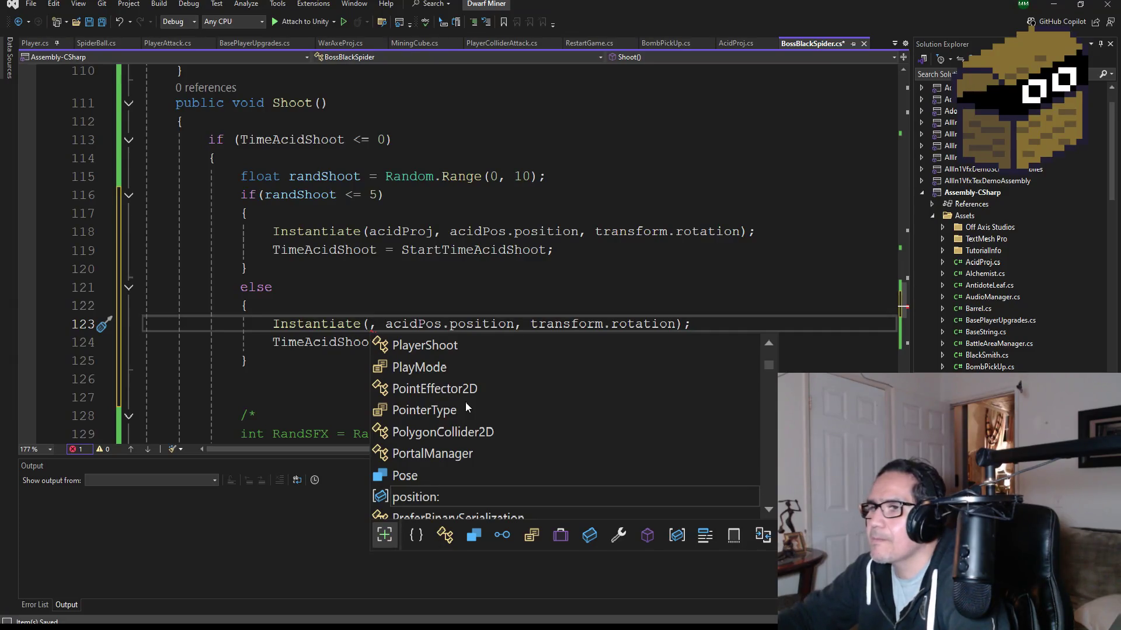
scroll(513, 387, up, 3)
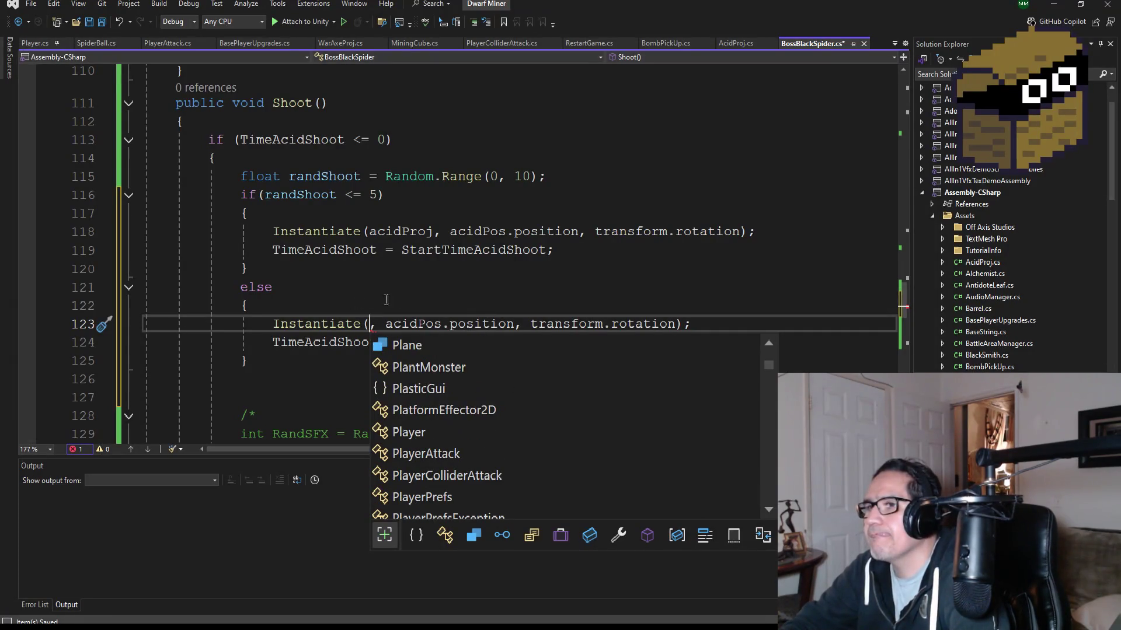
text(spoider)
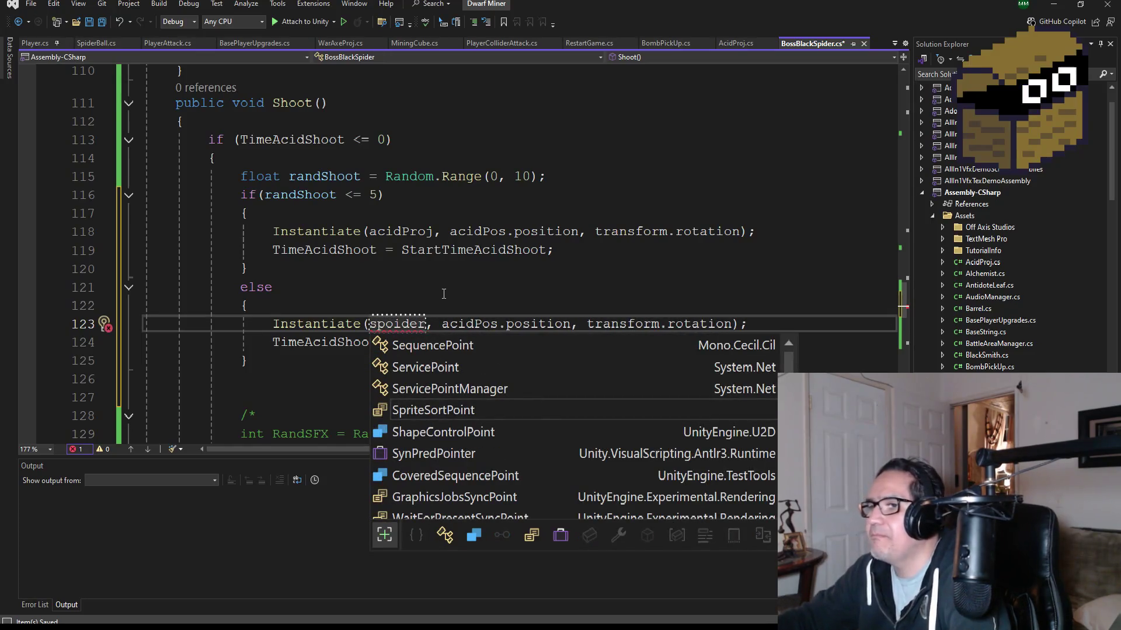
key(BackSpace)
key(BackSpace)
key(BackSpace)
text(i)
key(Tab)
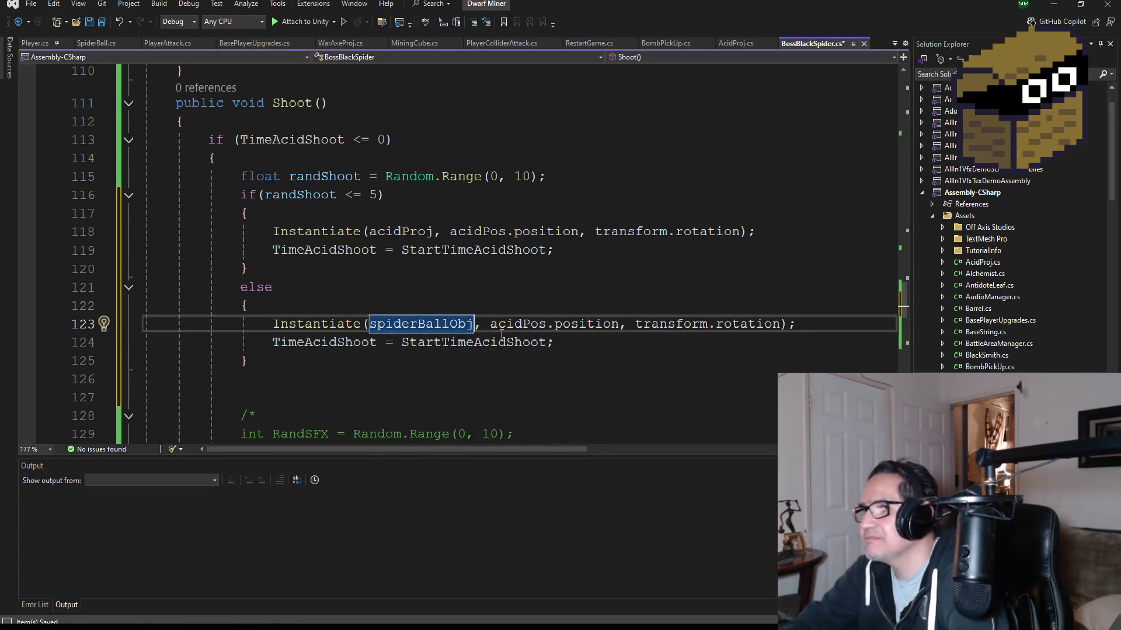
Step: Save BossBlackSpider.cs and check the else block
click(570, 349)
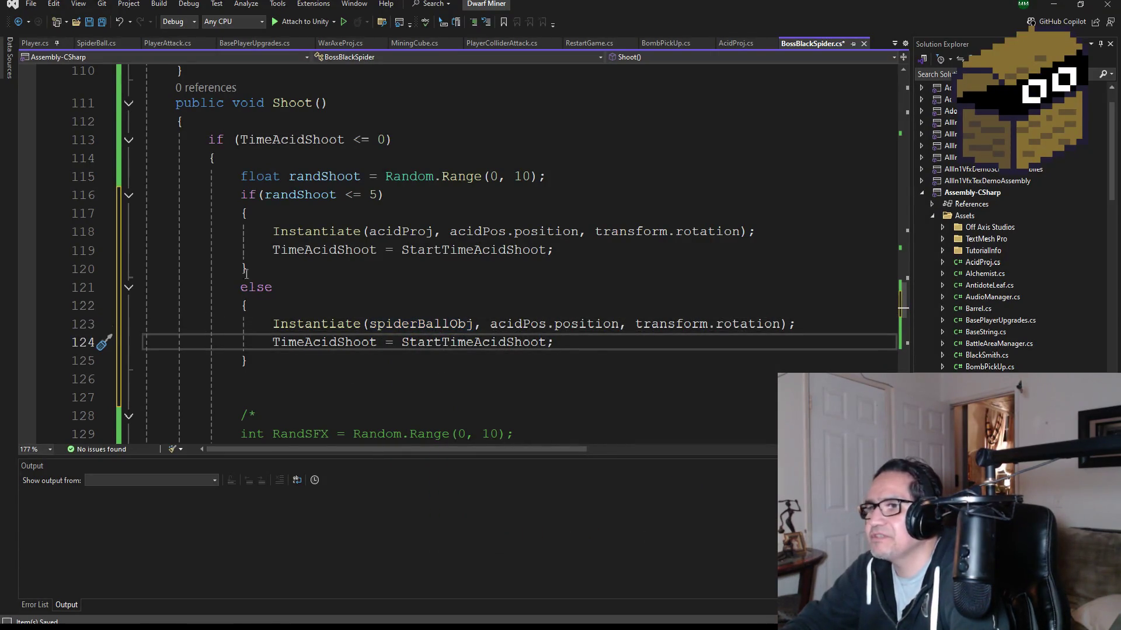
click(104, 26)
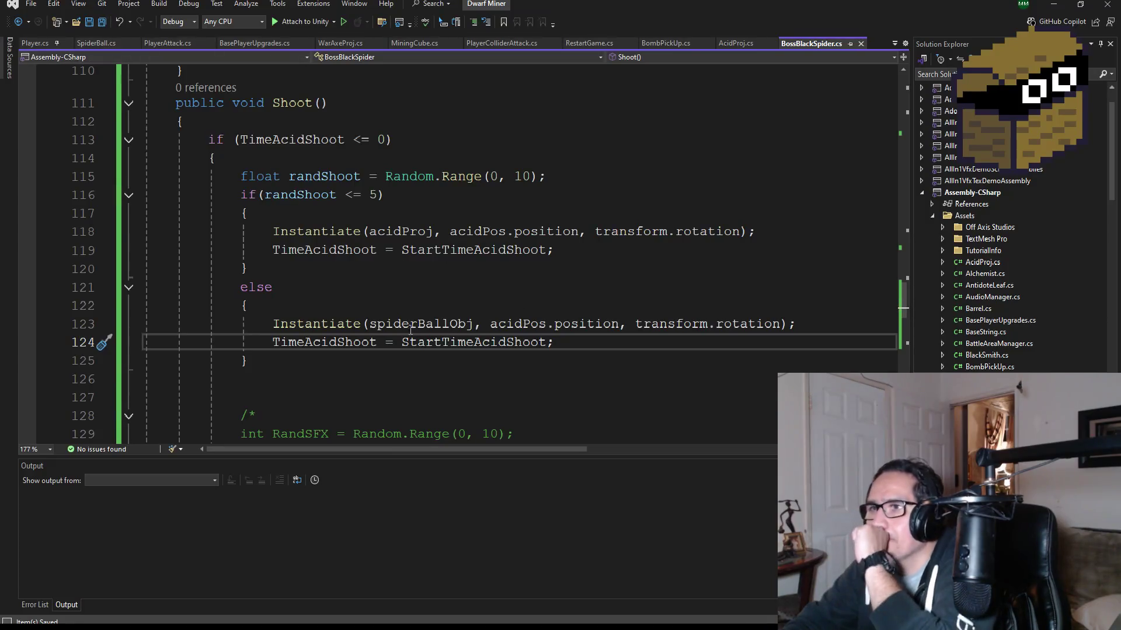
click(291, 367)
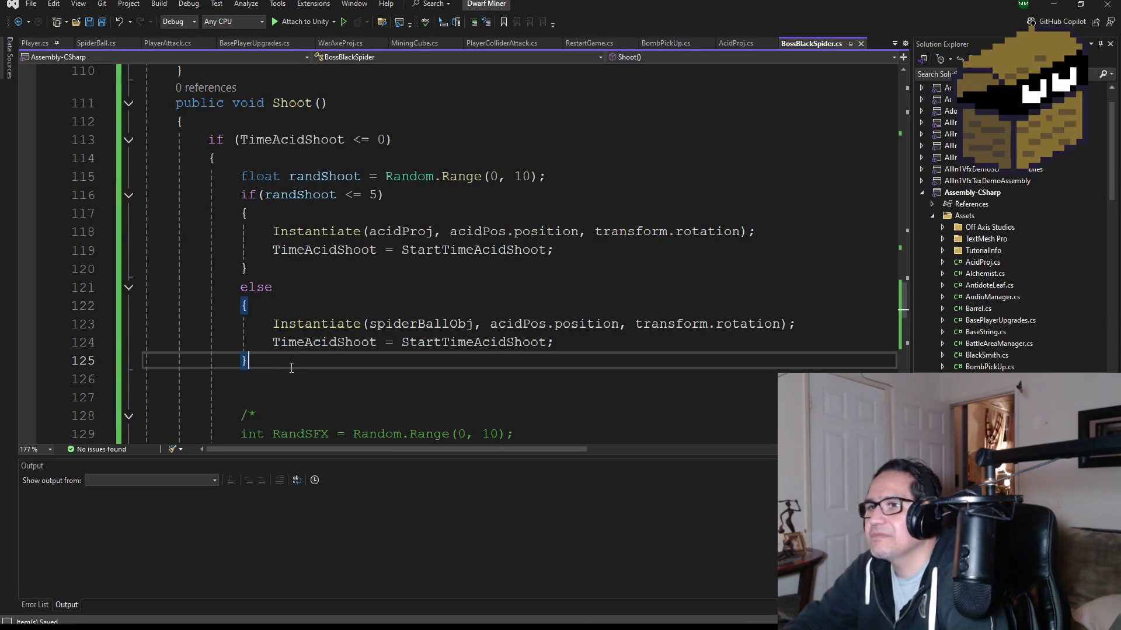
scroll(315, 375, down, 3)
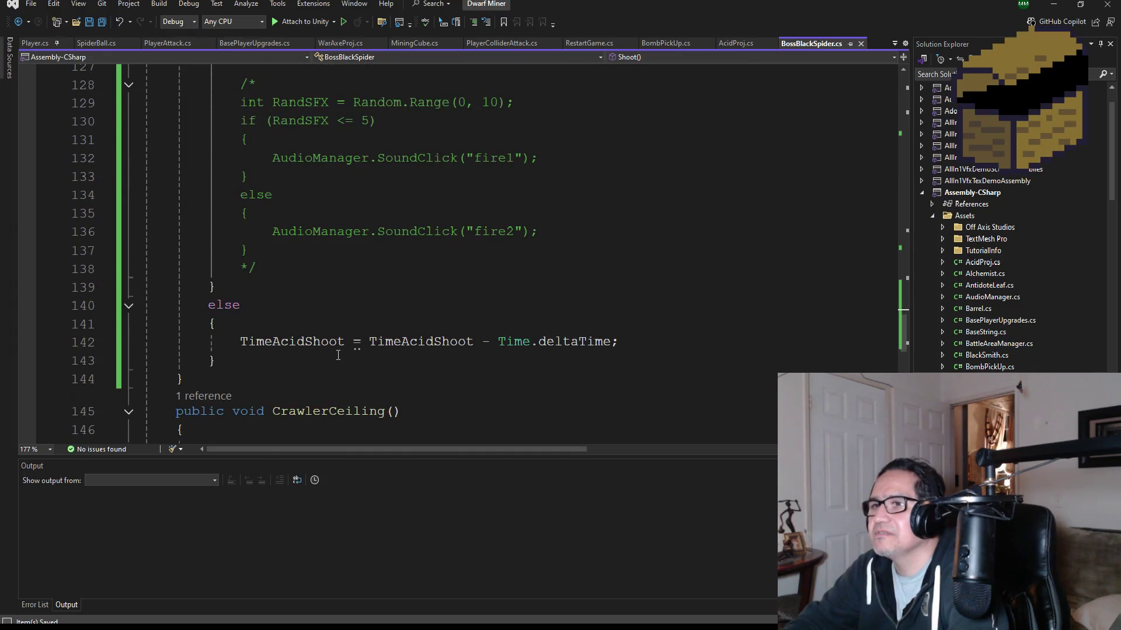
Step: Delete the else-if WebShoot block on lines 56–59 in Update
scroll(368, 353, up, 7)
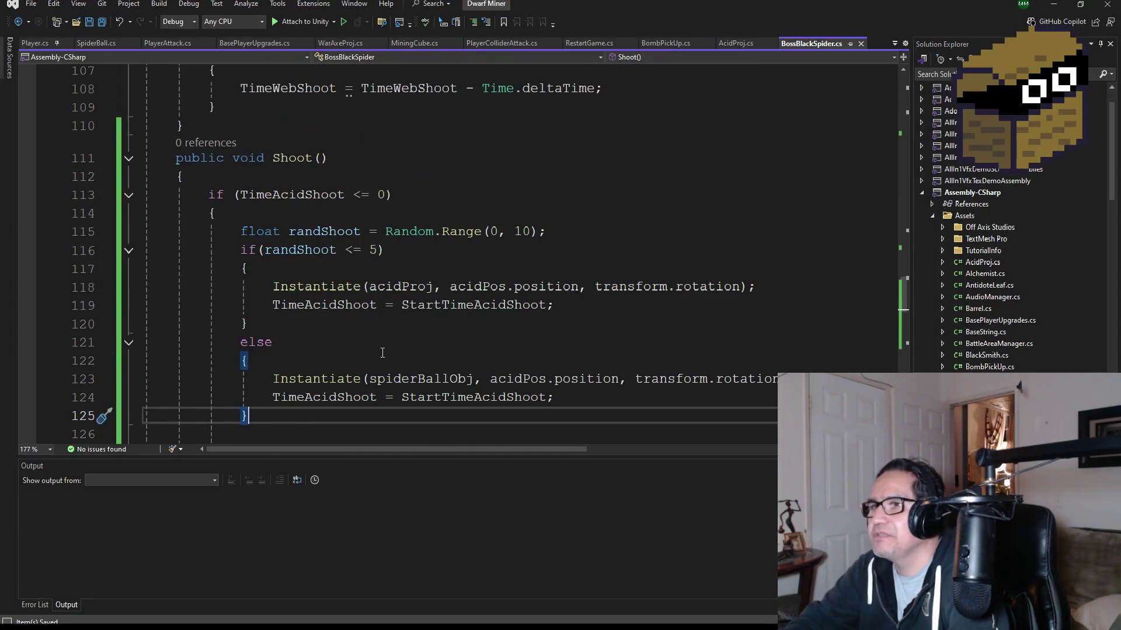
scroll(393, 356, up, 19)
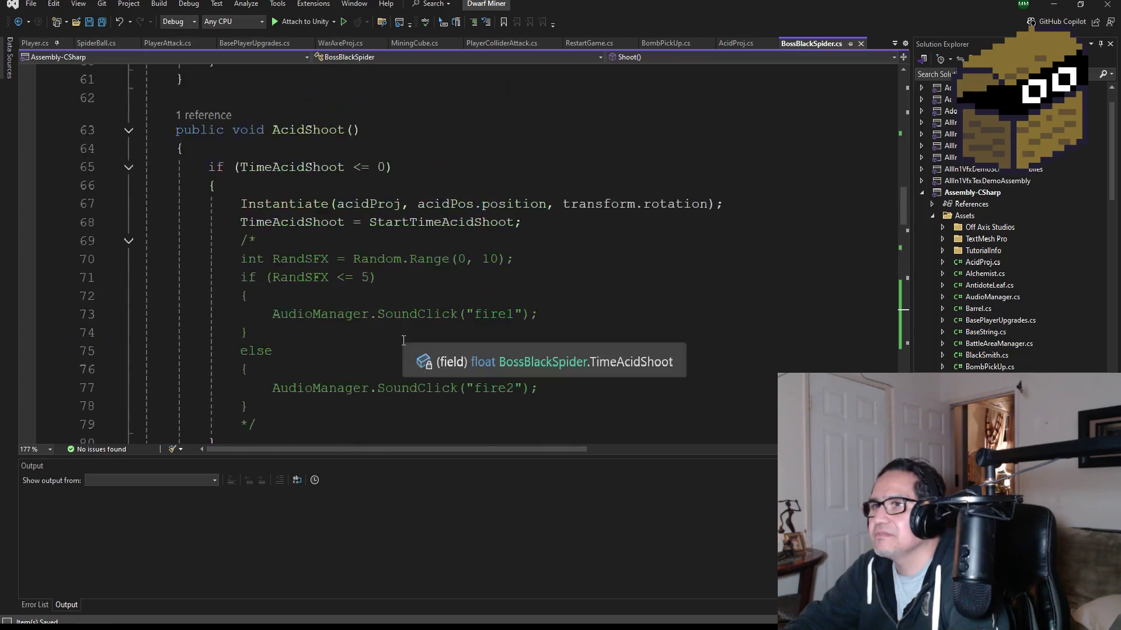
scroll(410, 338, up, 10)
scroll(424, 345, down, 2)
scroll(417, 356, down, 6)
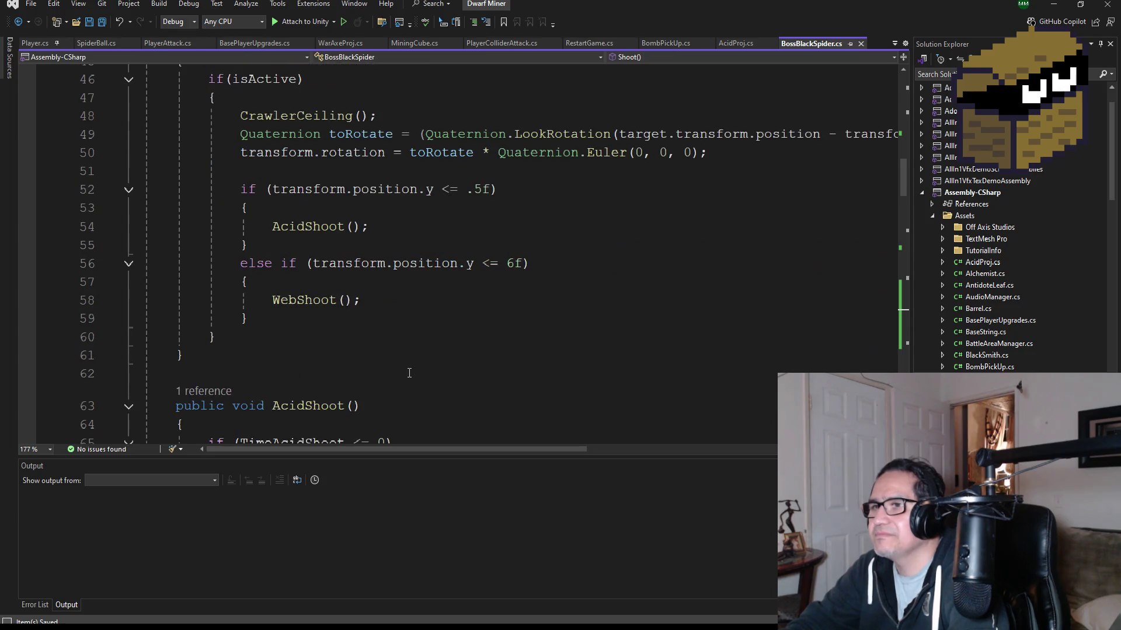
click(386, 299)
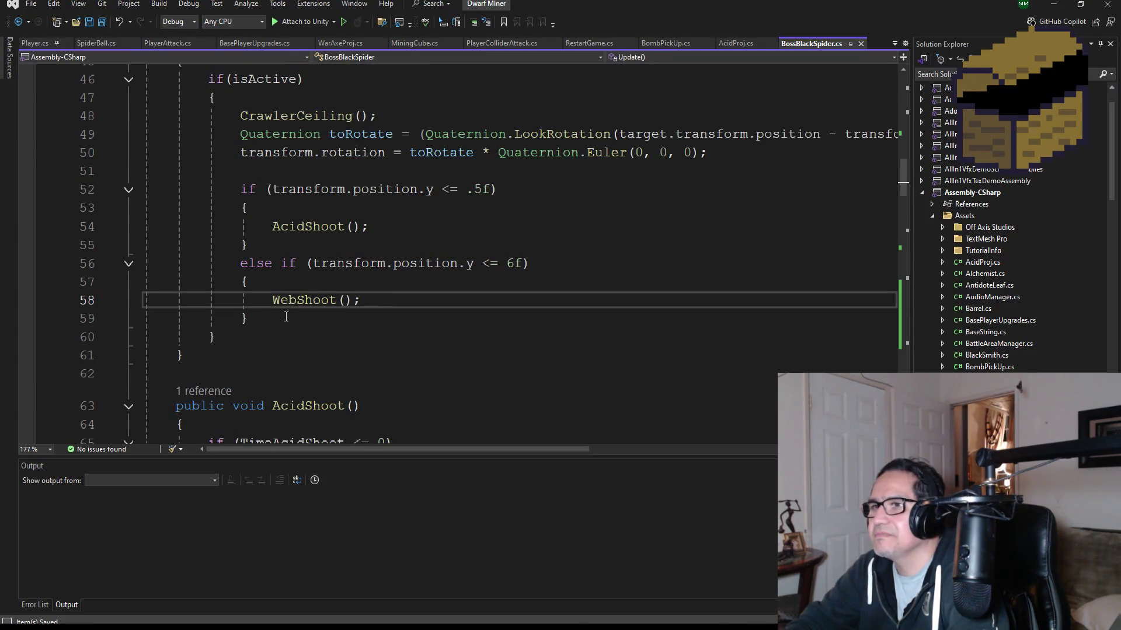
mouse_move(287, 315)
mouse_down()
mouse_move(141, 285)
mouse_move(104, 265)
mouse_up()
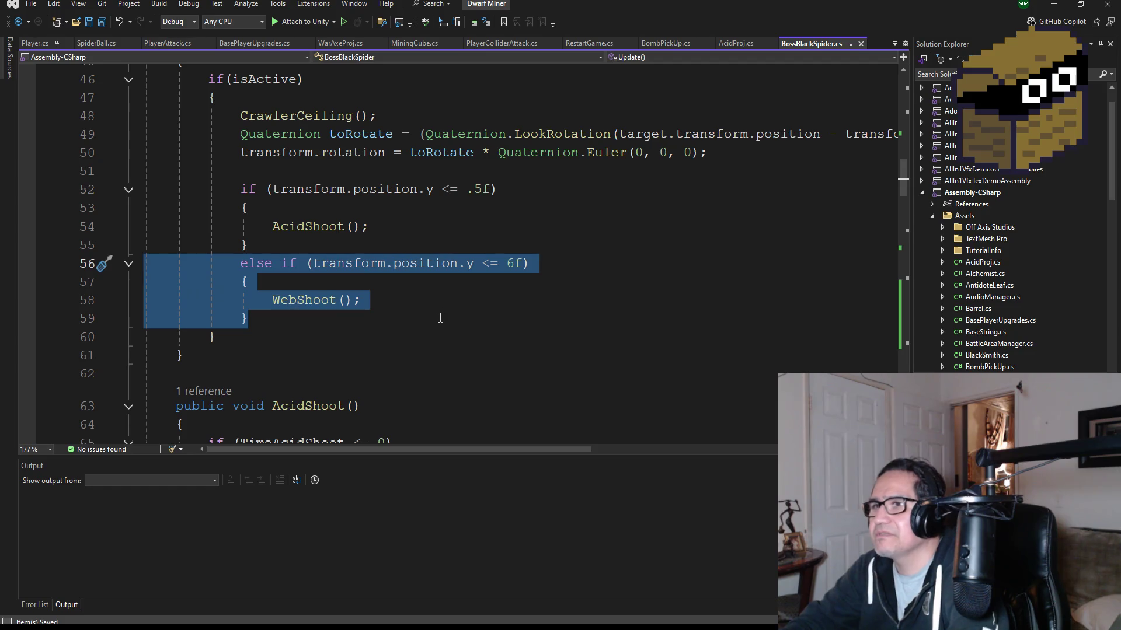
key(Delete)
Step: Change the AcidShoot() call on line 54 to Shoot()
key(Up)
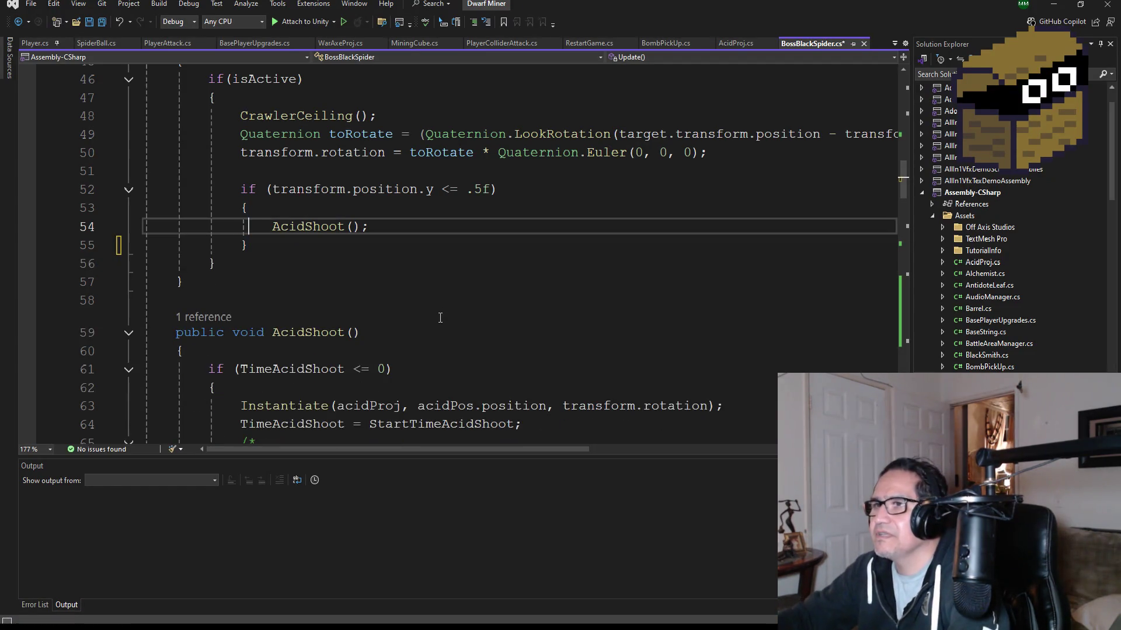
double_click(309, 227)
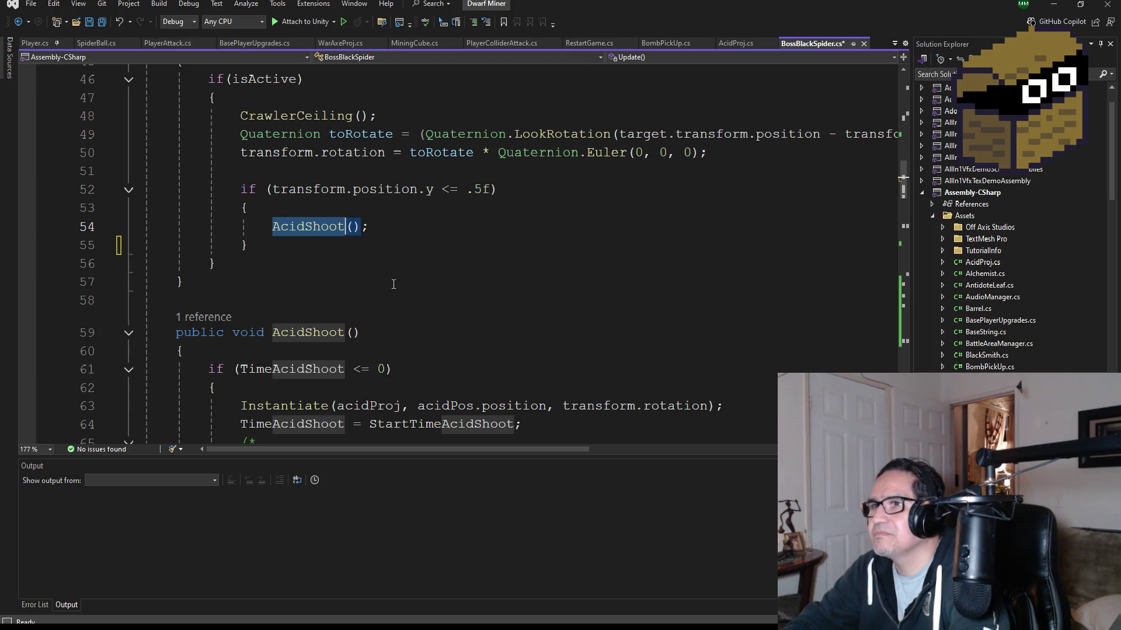
text(sho)
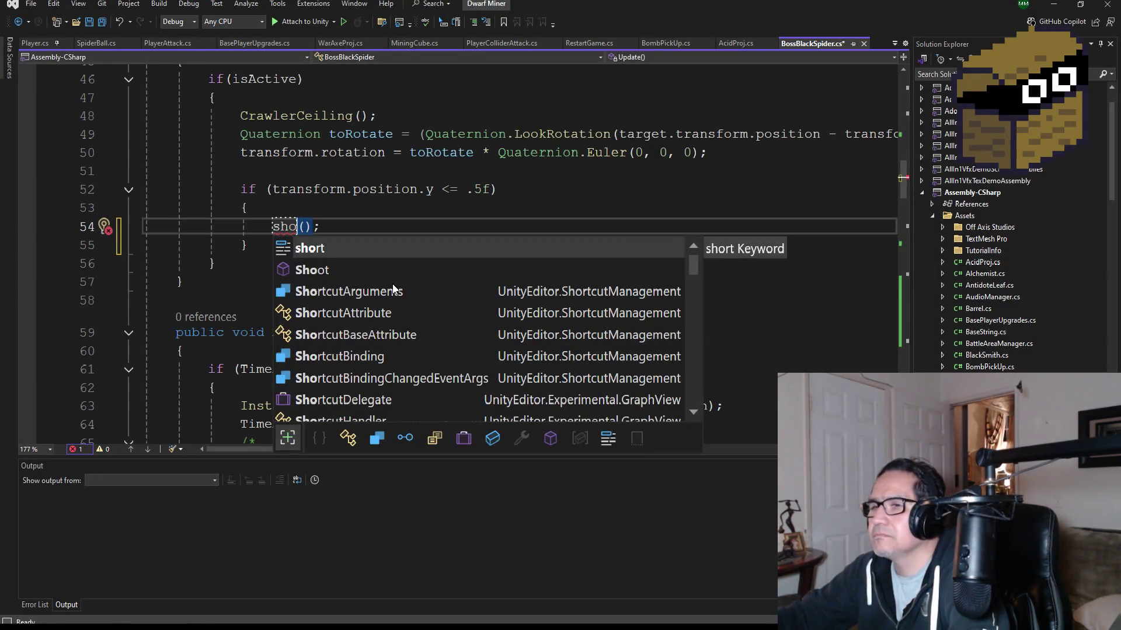
key(Down)
key(Tab)
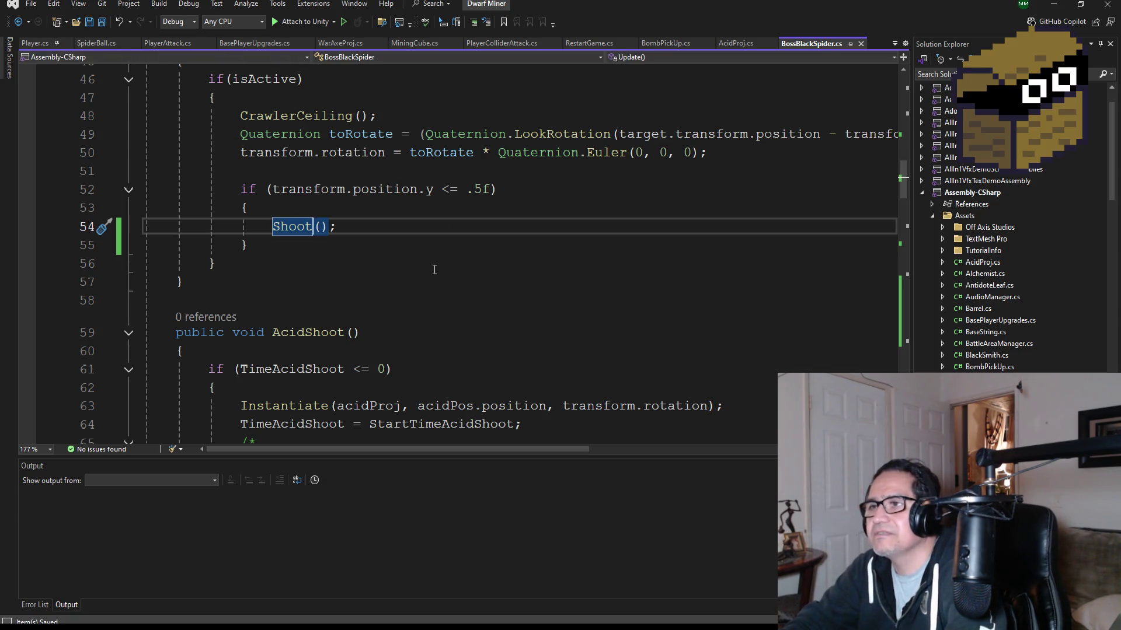
Step: Review the Shoot() method, then minimize Visual Studio to return to Unity
scroll(435, 269, down, 2)
scroll(477, 269, down, 2)
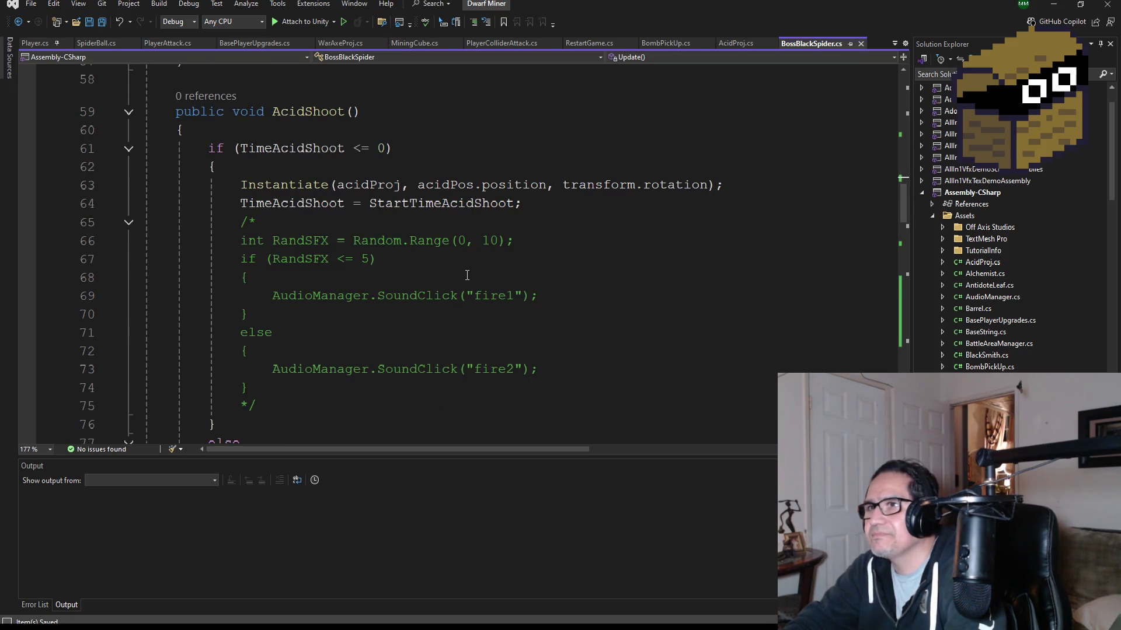
scroll(473, 277, down, 9)
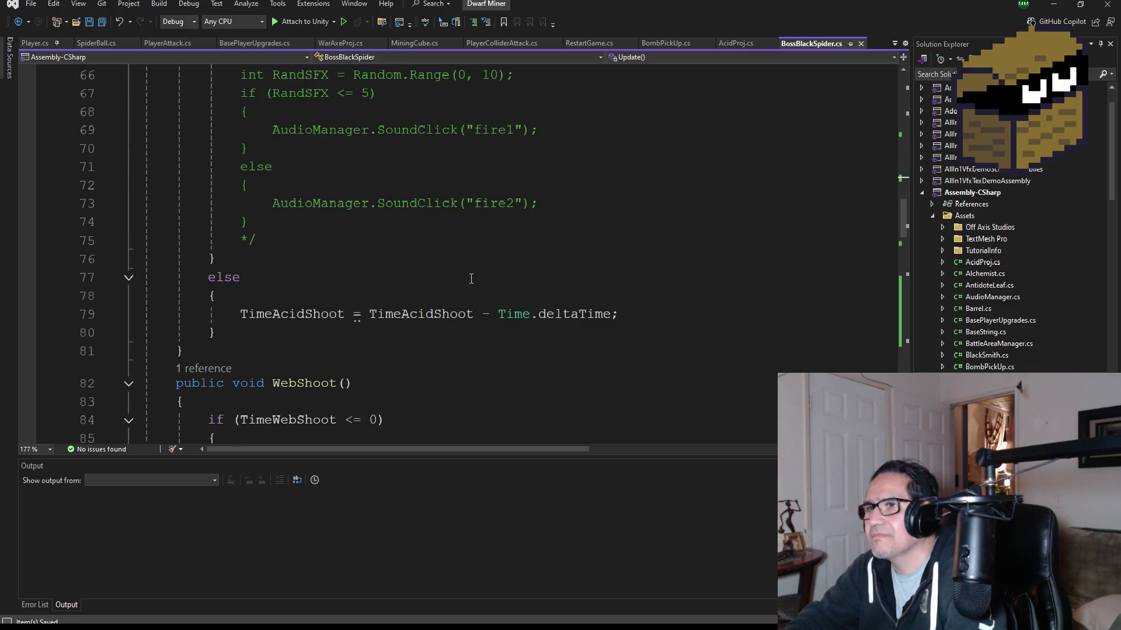
scroll(483, 283, down, 9)
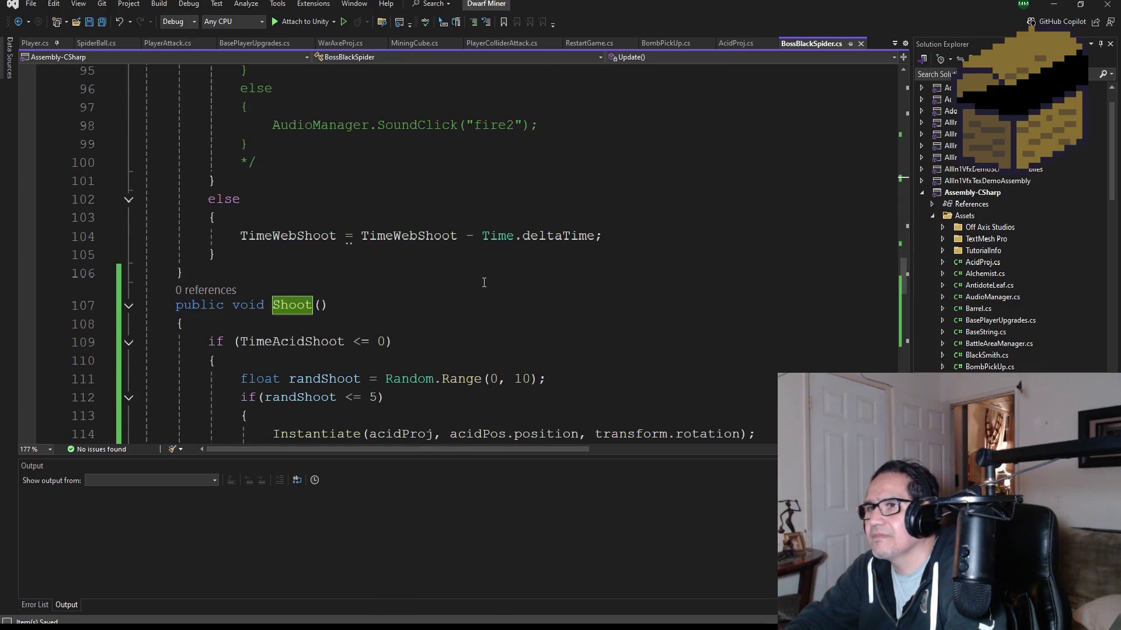
scroll(489, 283, down, 6)
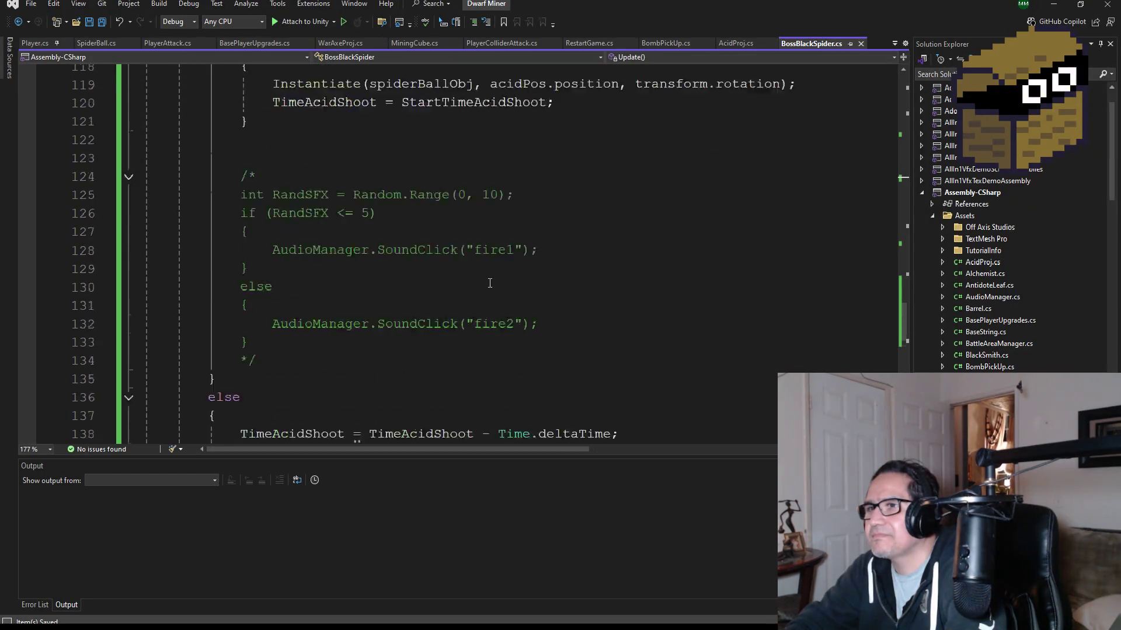
scroll(490, 282, down, 8)
scroll(493, 276, up, 11)
scroll(470, 257, up, 20)
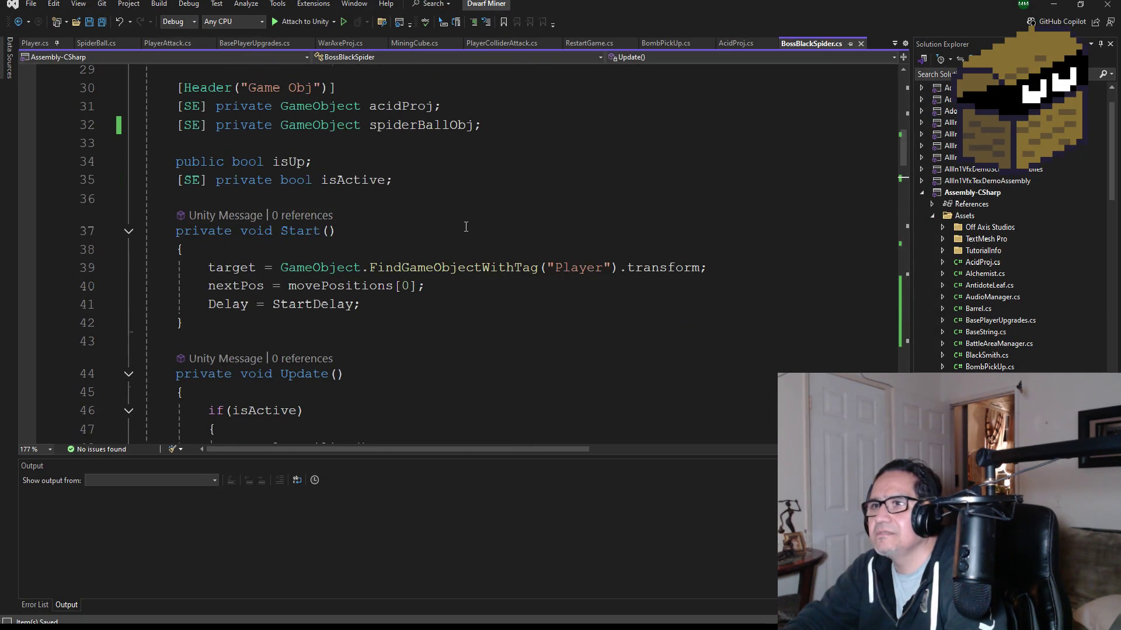
scroll(466, 228, up, 9)
click(1064, 5)
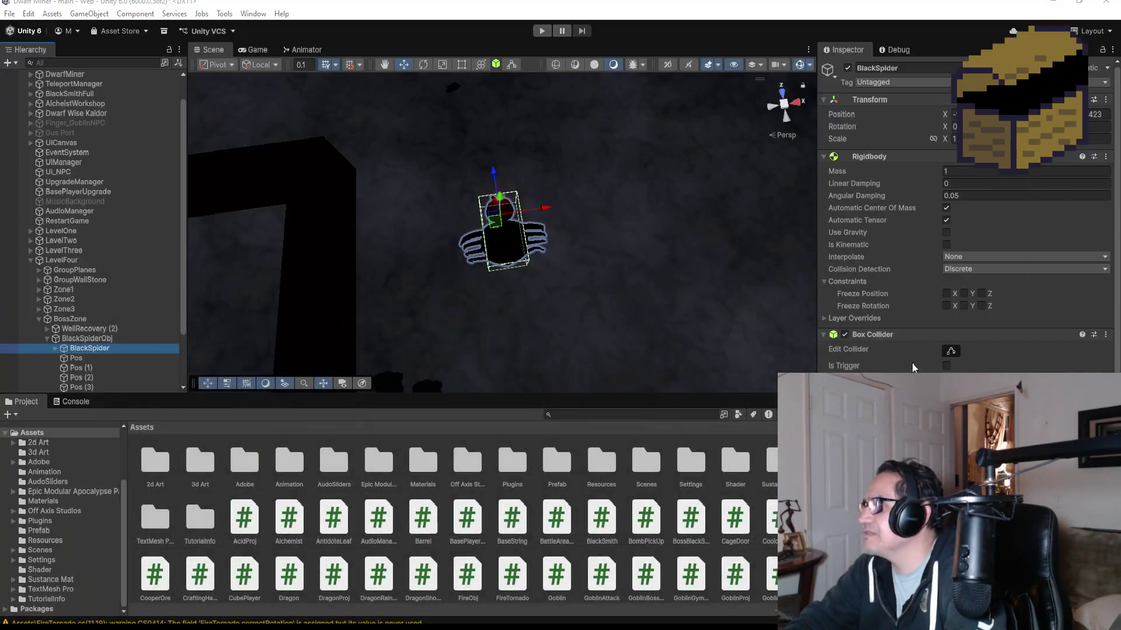
Step: Open the Prefab assets folder and expand LevelFour > BossZone > BlackSpiderObj in the Hierarchy
scroll(963, 234, down, 5)
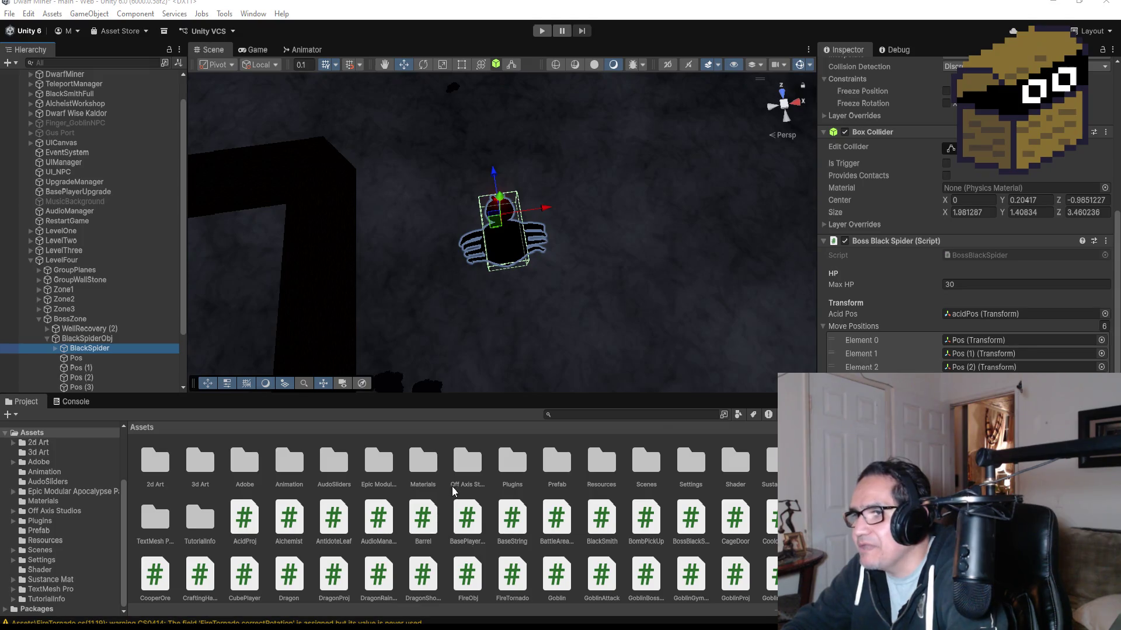
double_click(550, 466)
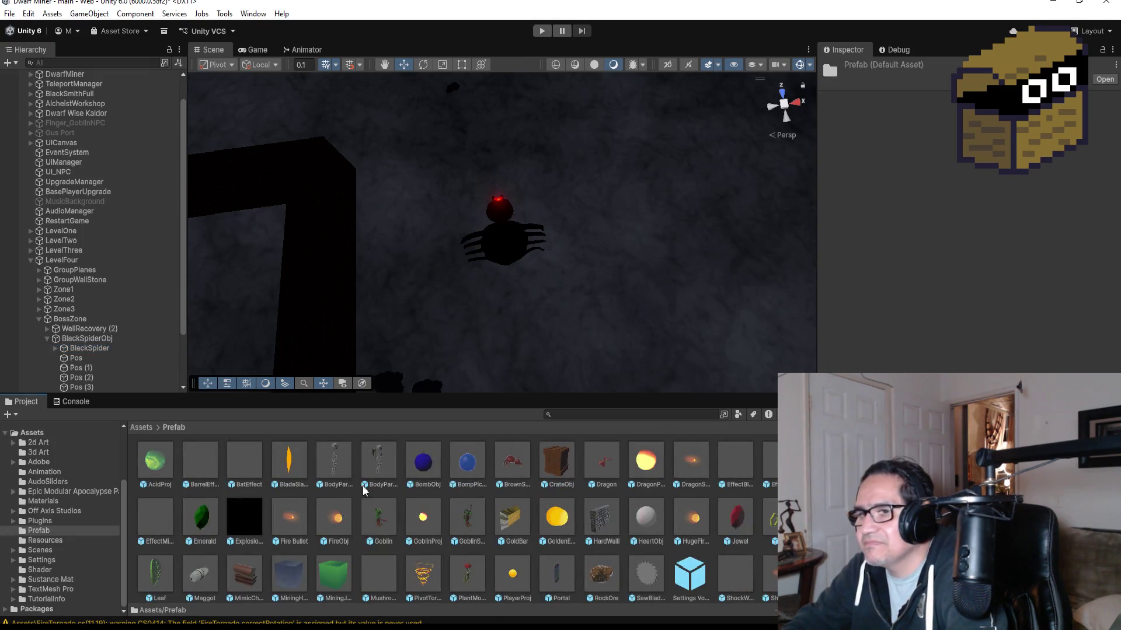
click(37, 319)
click(31, 290)
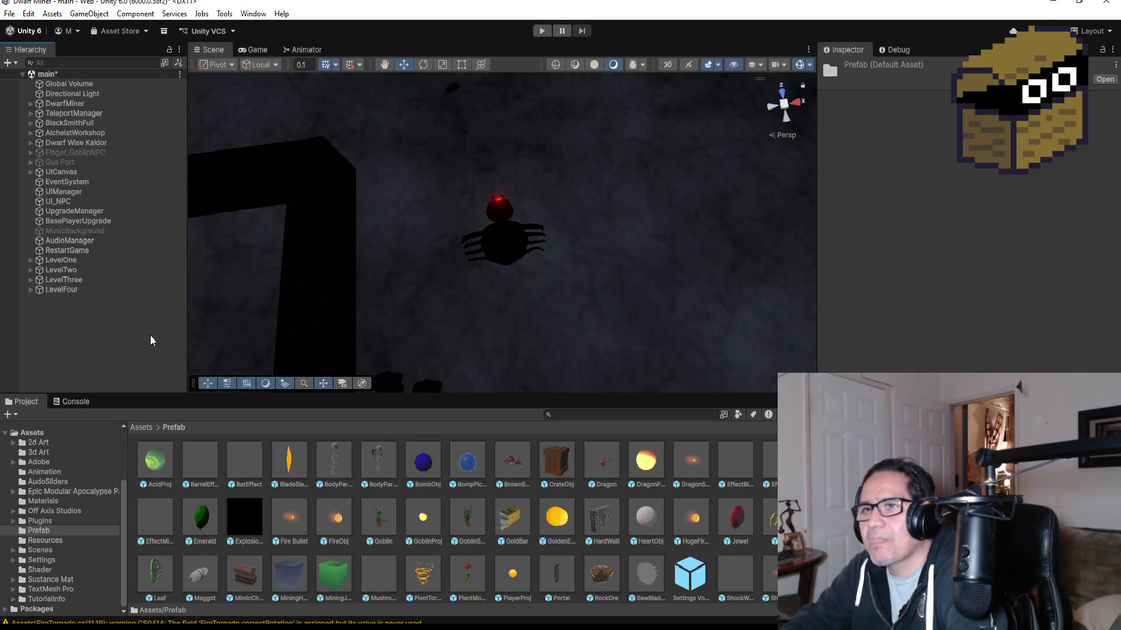
click(39, 290)
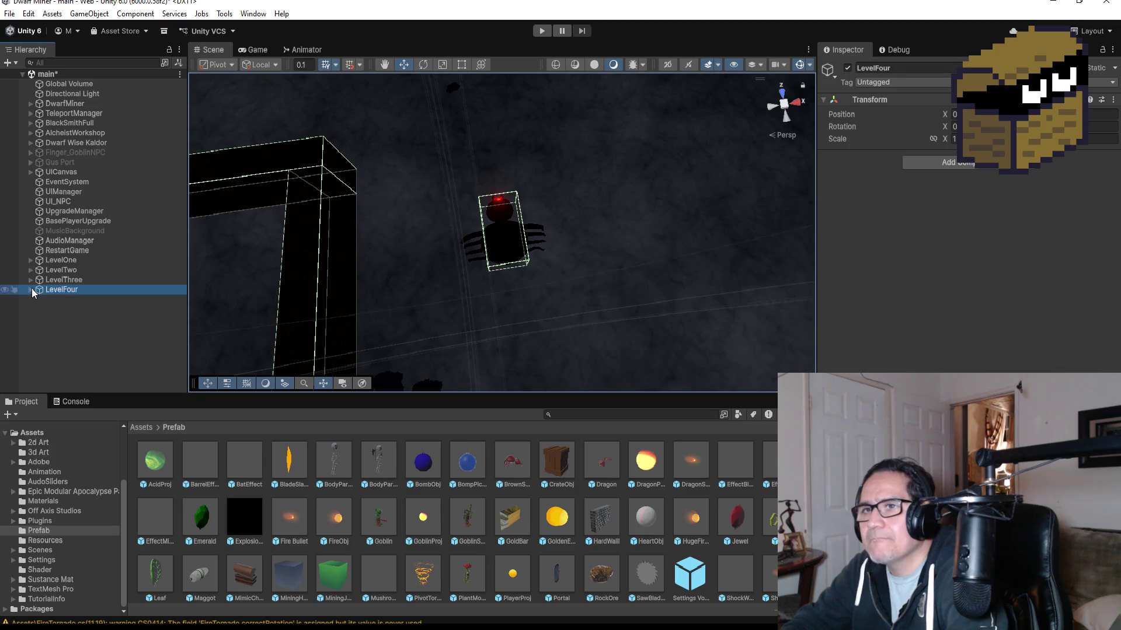
click(31, 290)
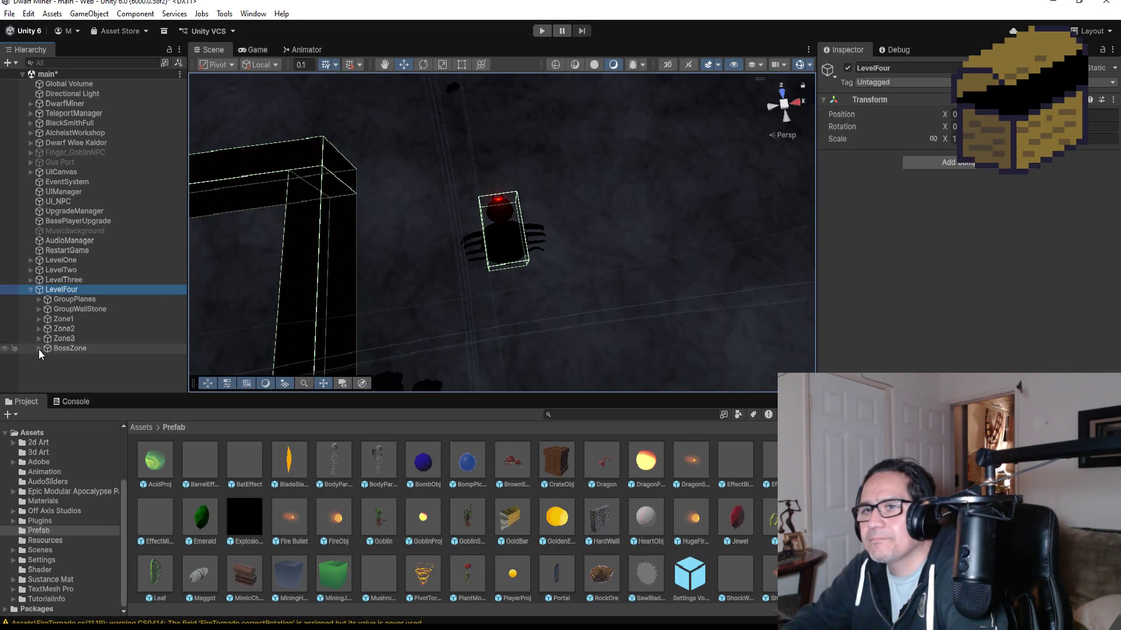
click(38, 349)
click(46, 367)
scroll(93, 292, down, 3)
Step: Select BlackSpider and inspect its Boss Black Spider script: Max HP 30, Acid Pos, six move positions
click(102, 280)
scroll(671, 517, down, 2)
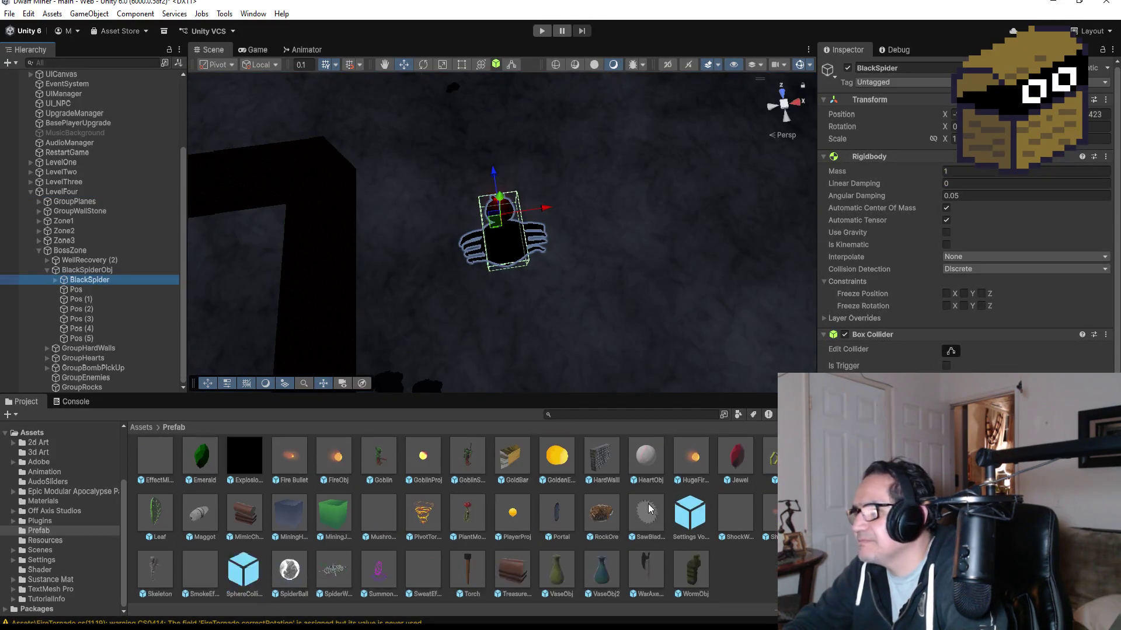
scroll(440, 482, up, 2)
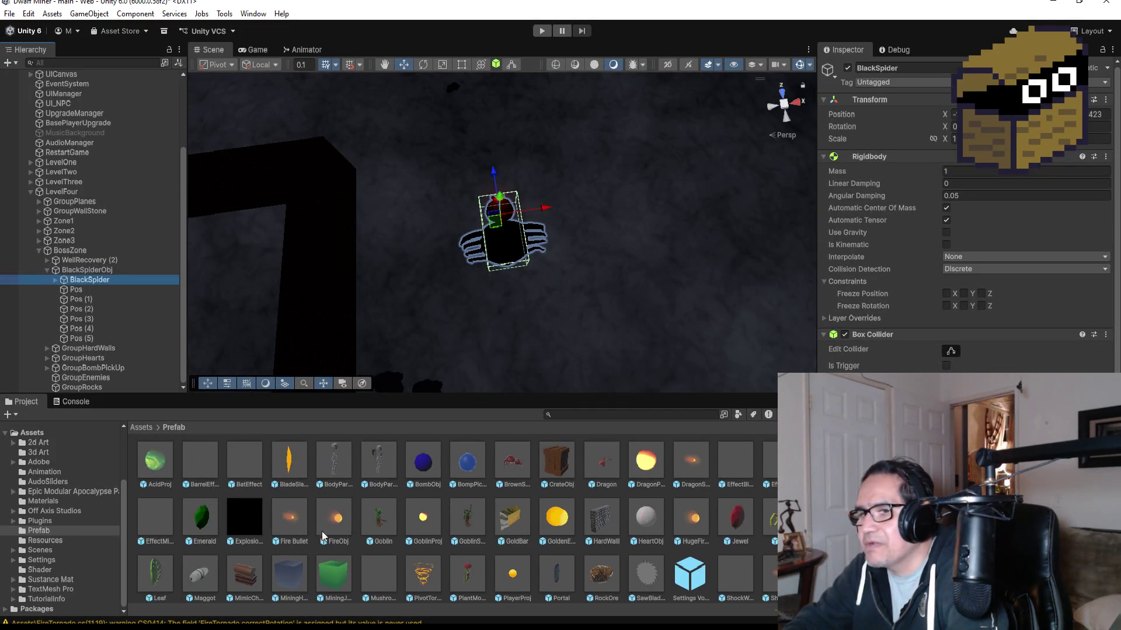
scroll(680, 514, down, 2)
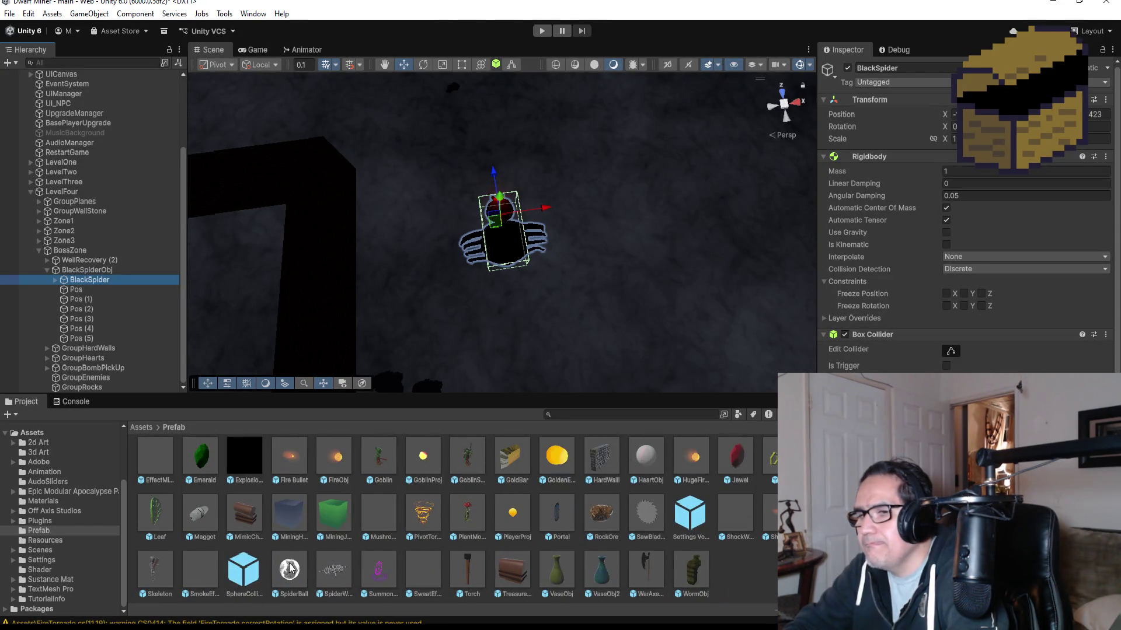
scroll(966, 221, down, 5)
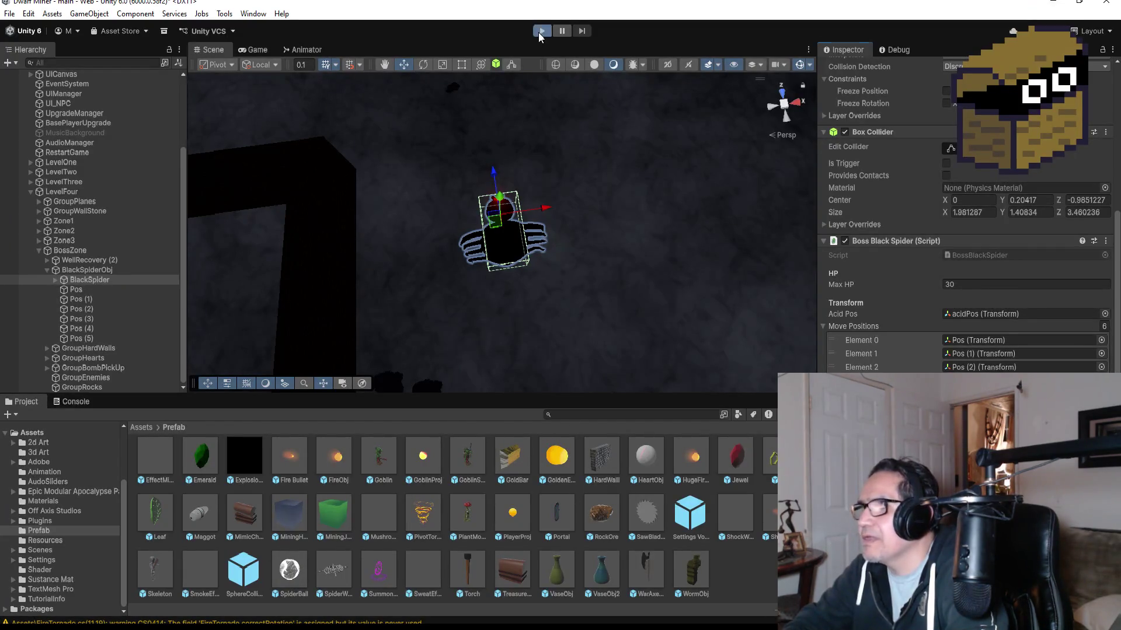
click(541, 32)
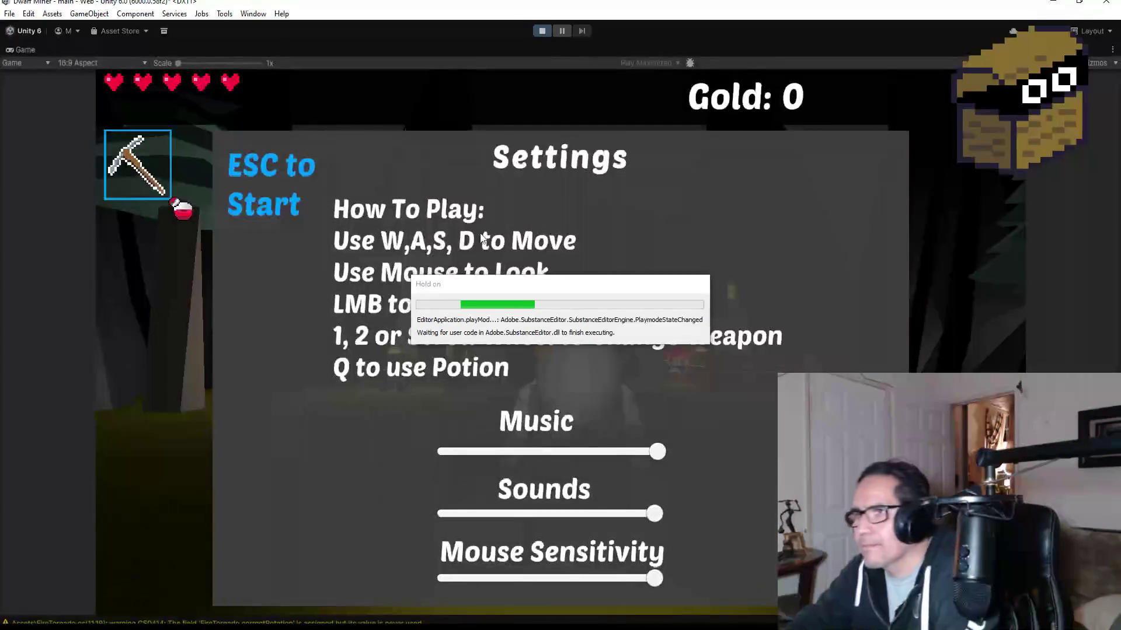
key(Escape)
key(Escape)
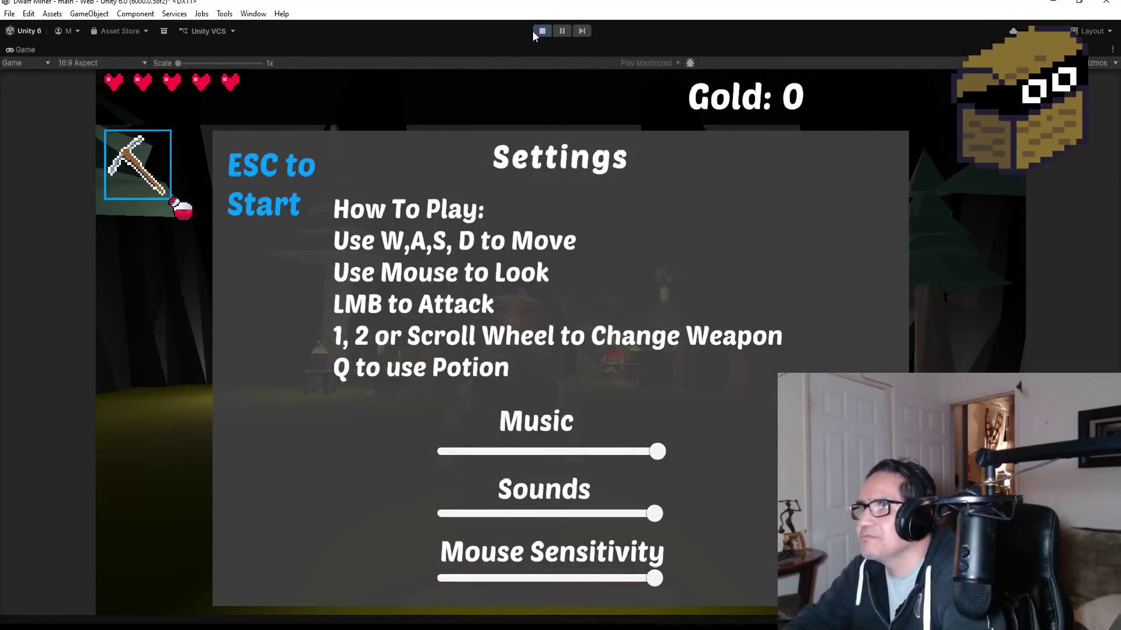
click(541, 32)
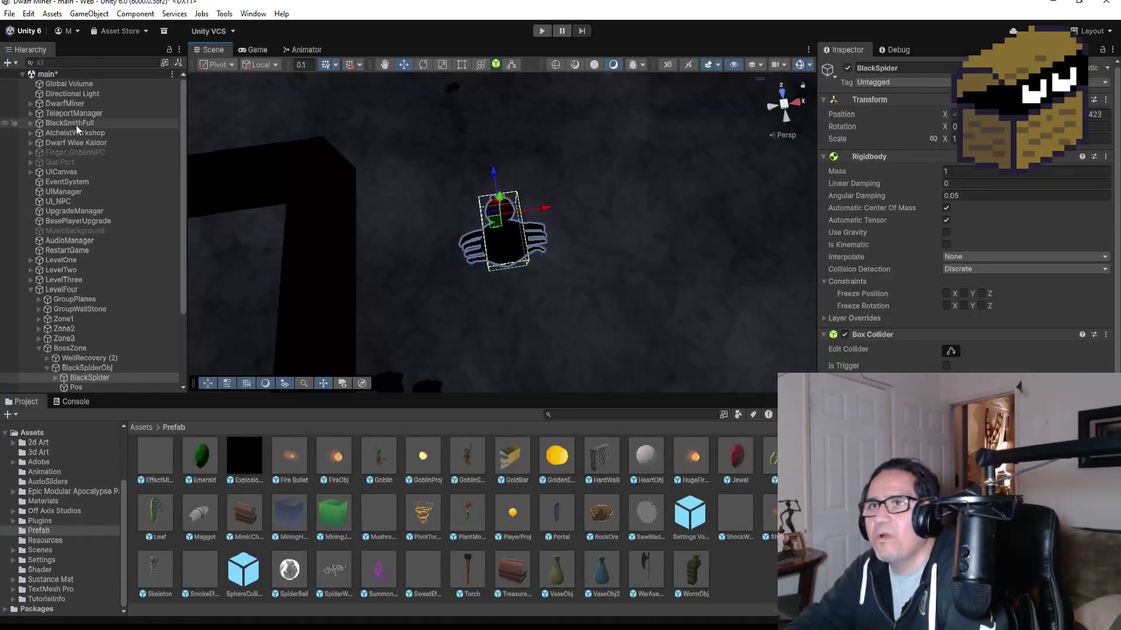
click(63, 104)
Step: Change DwarfMiner's Pp zone from Zone 1 to Zone 4 and enter Play mode
scroll(963, 234, down, 15)
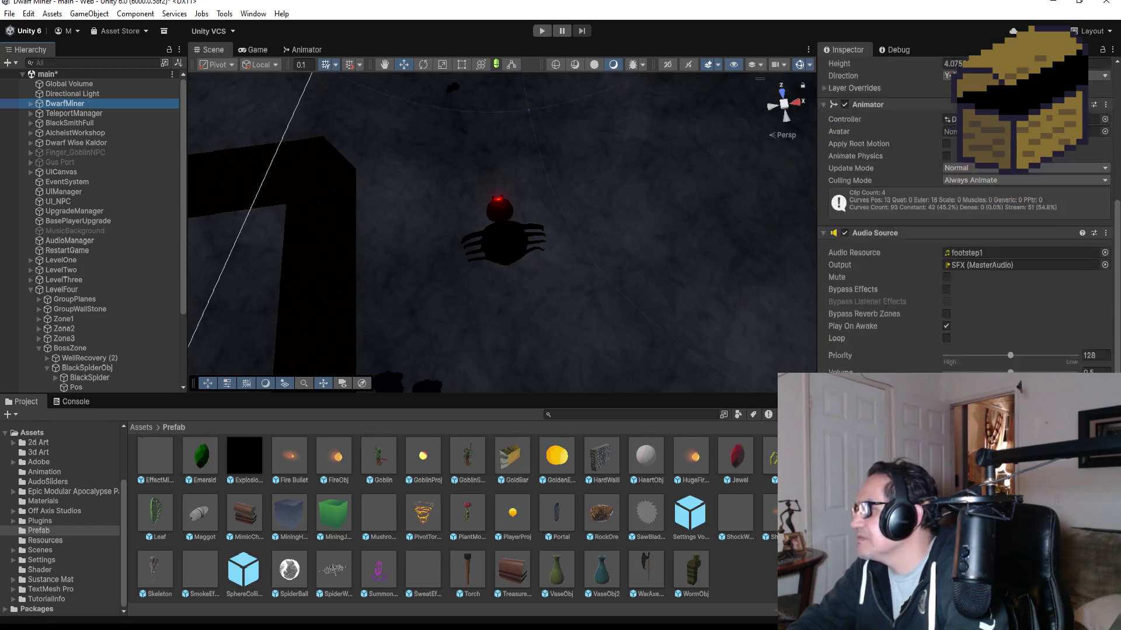
click(985, 198)
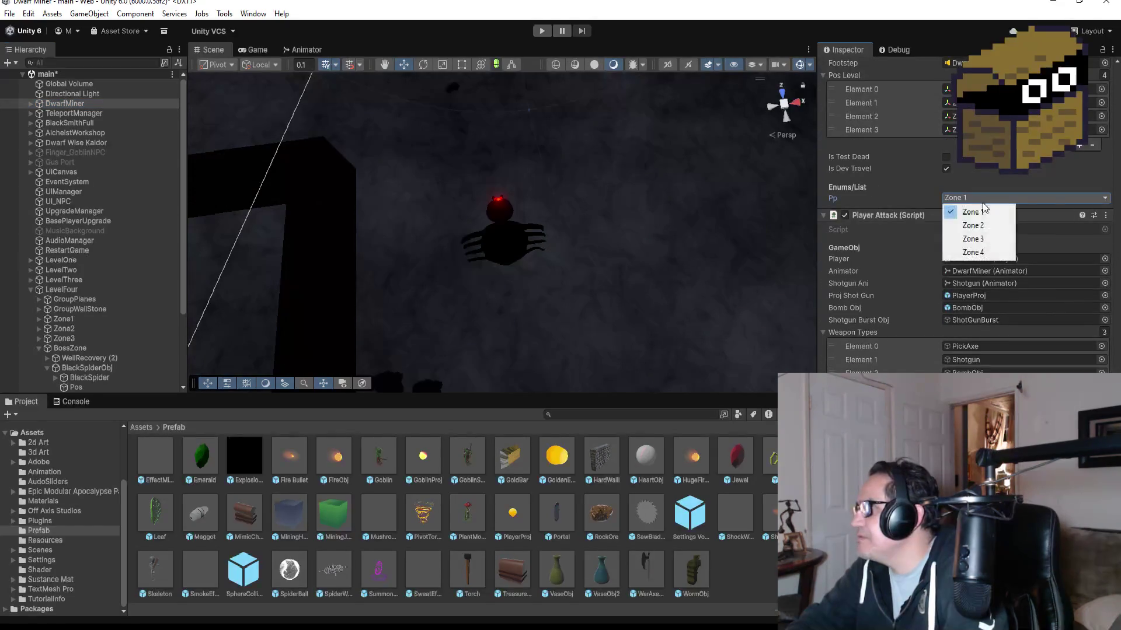
click(976, 252)
click(542, 31)
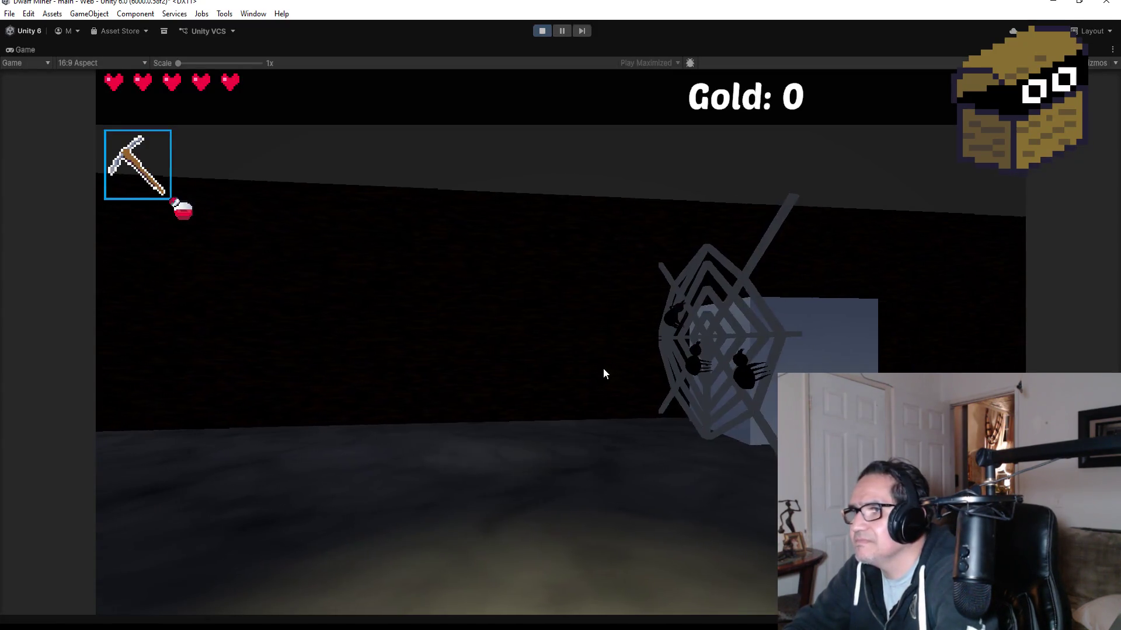
click(604, 373)
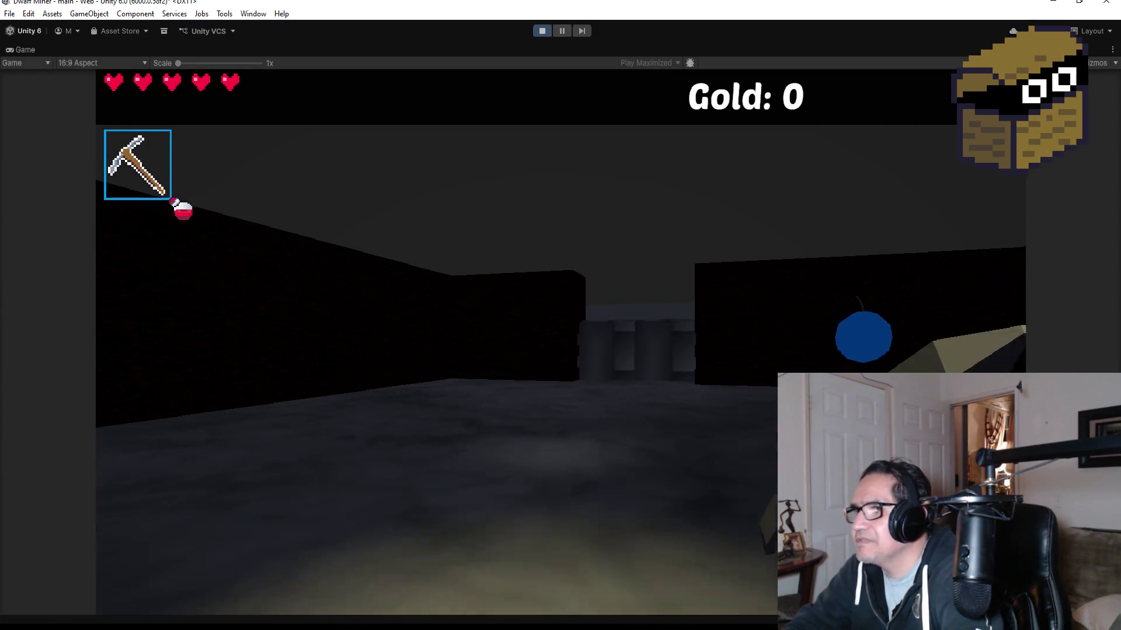
Step: Switch items, collect the two red gems, drop bombs, and reach the webbed room's tombstone
key(2)
key(w)
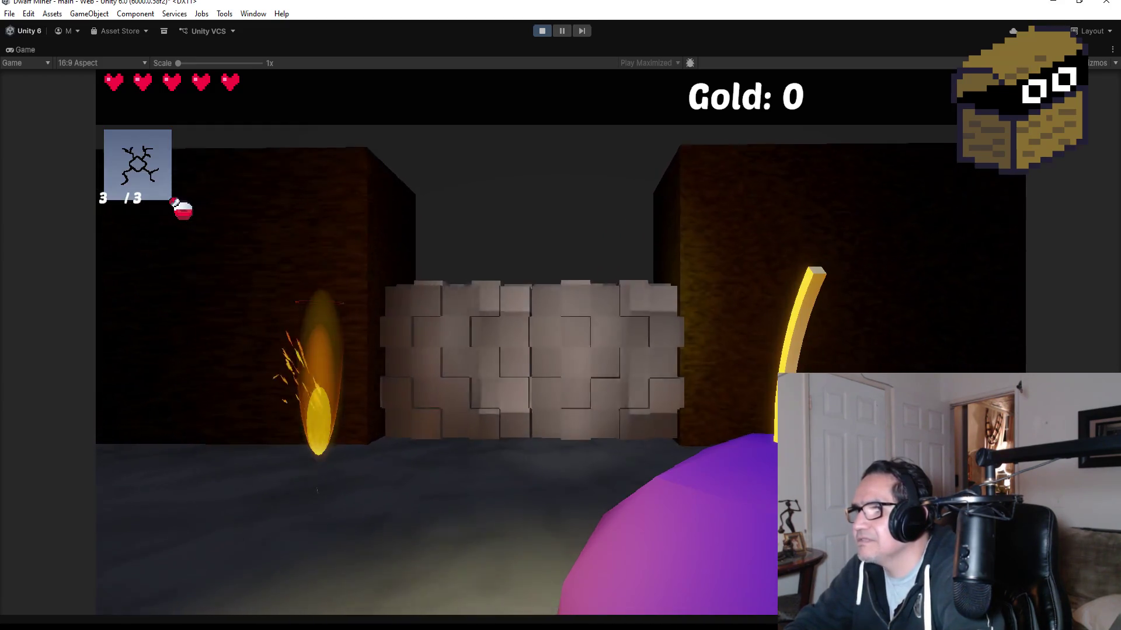
key(s)
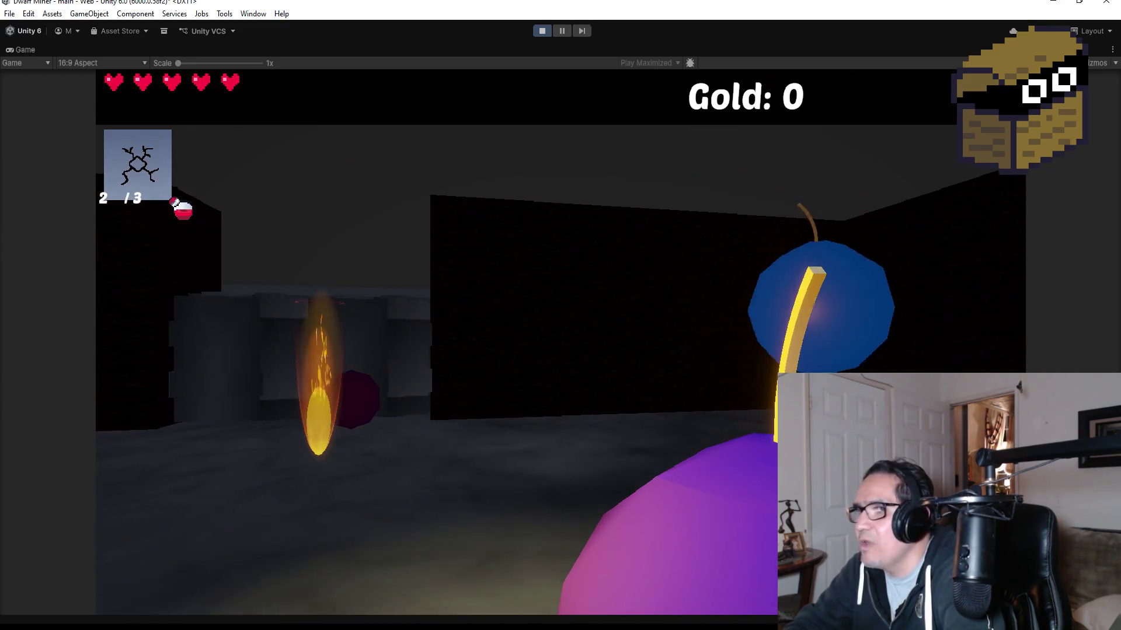
key(w)
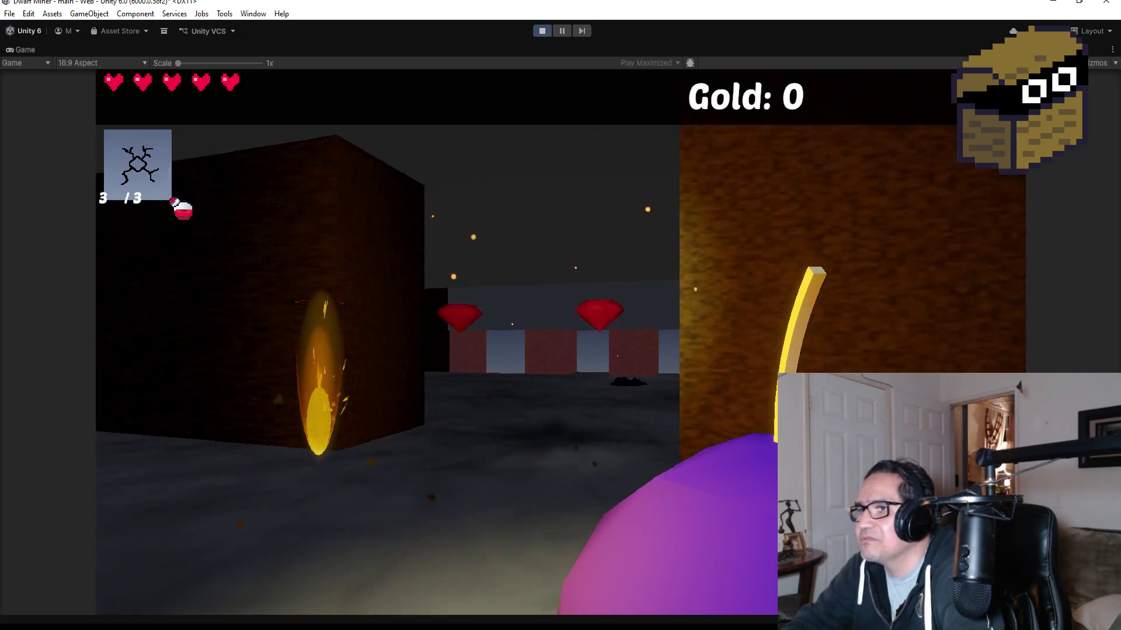
key(w)
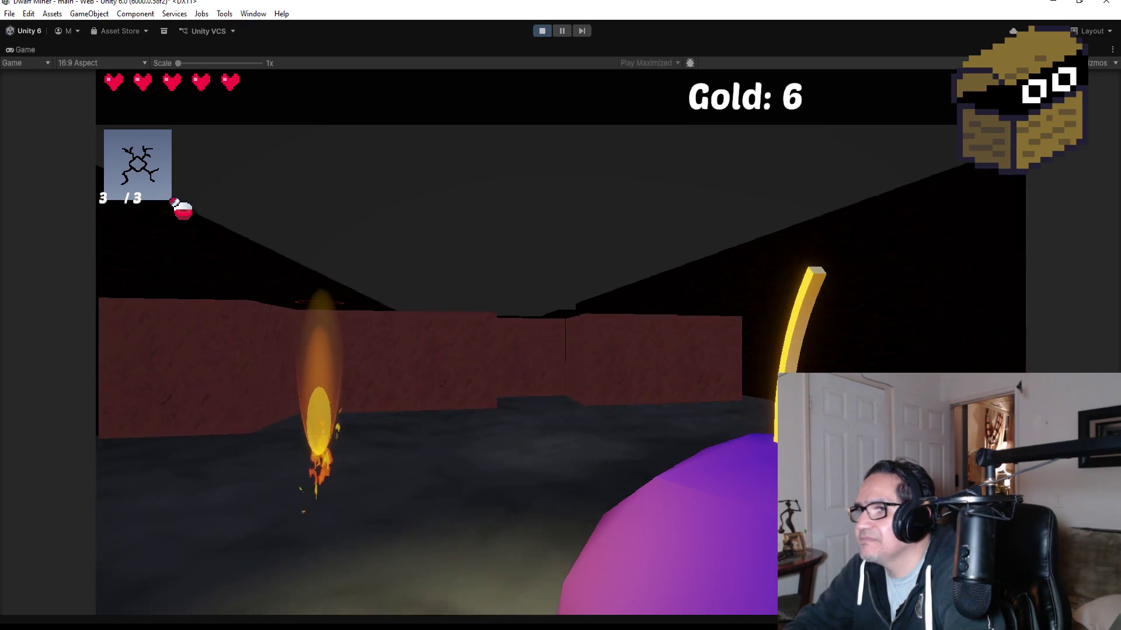
key(e)
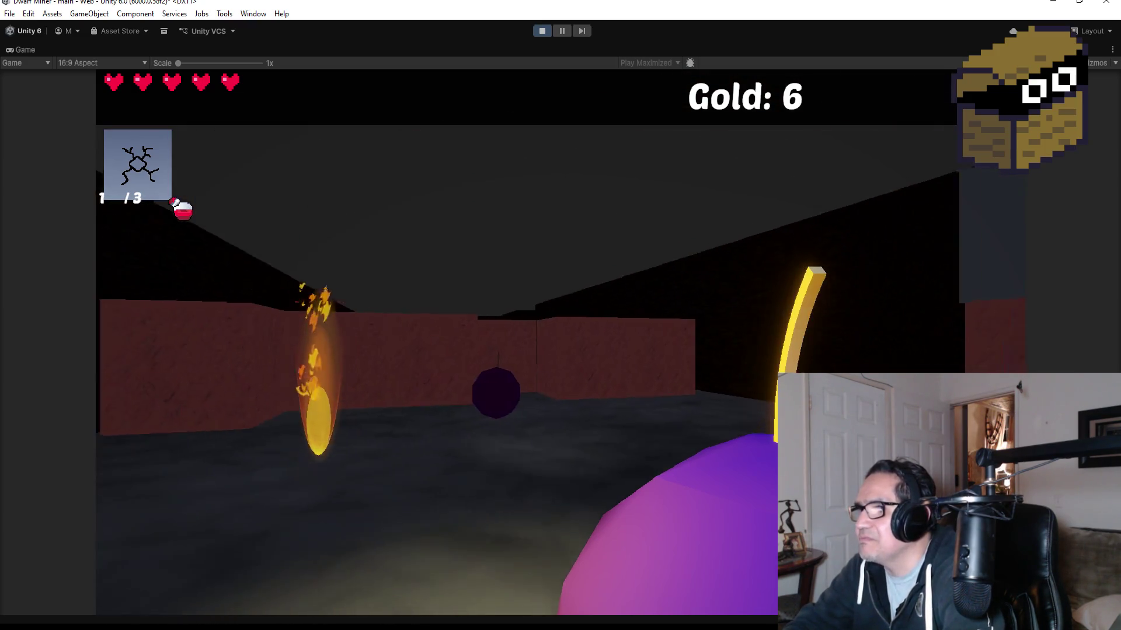
key(e)
scroll(437, 351, down, 1)
scroll(436, 350, down, 1)
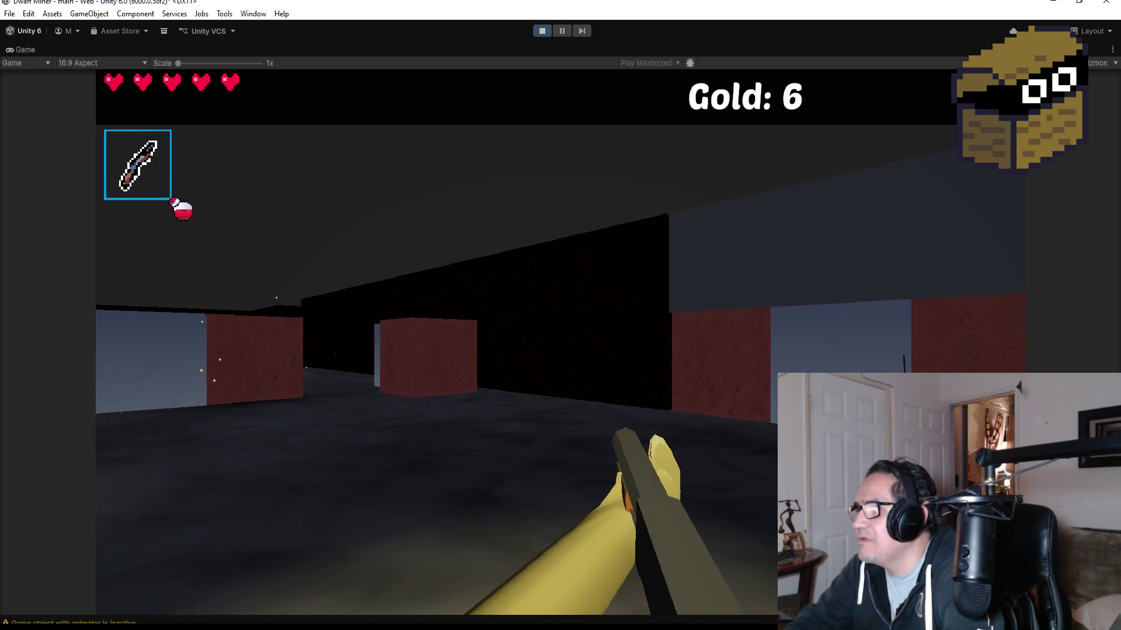
key(w)
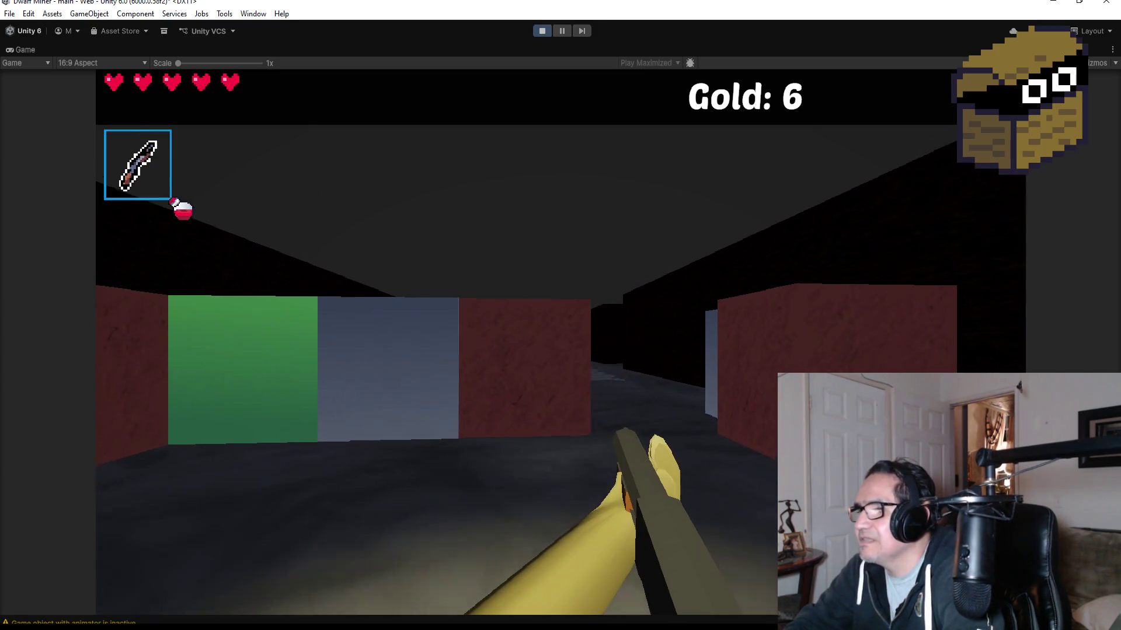
key(w)
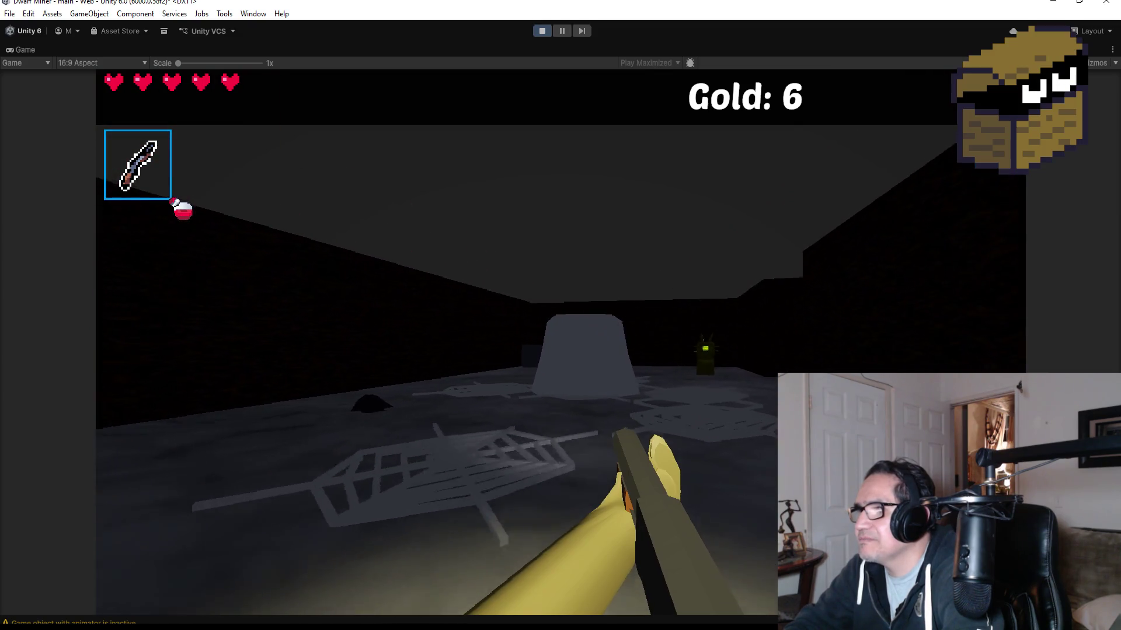
key(w)
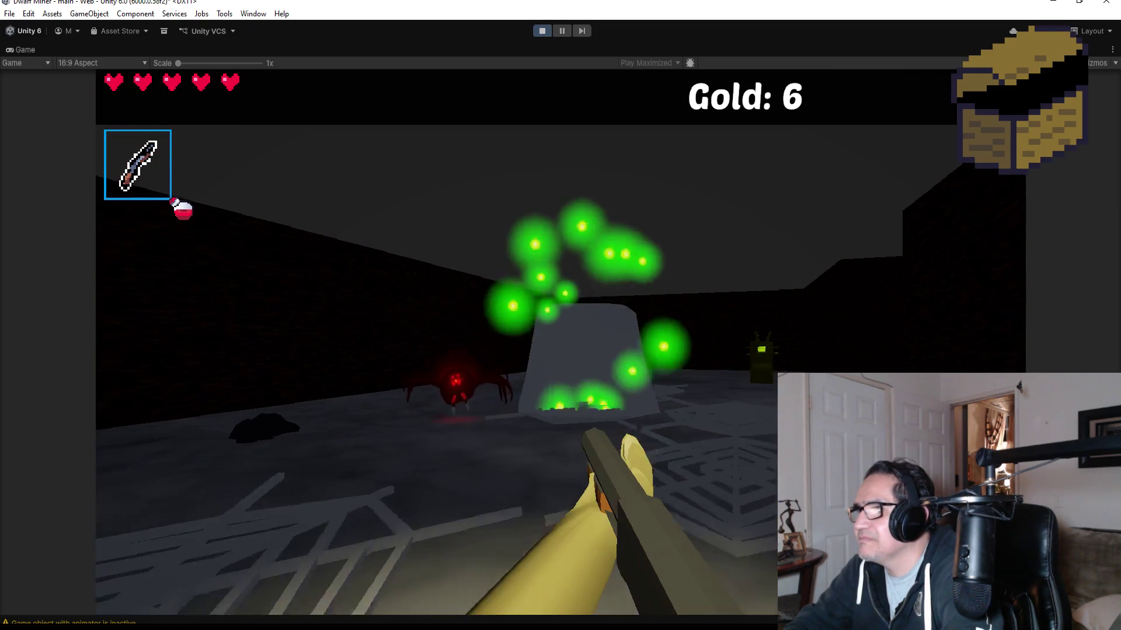
key(w)
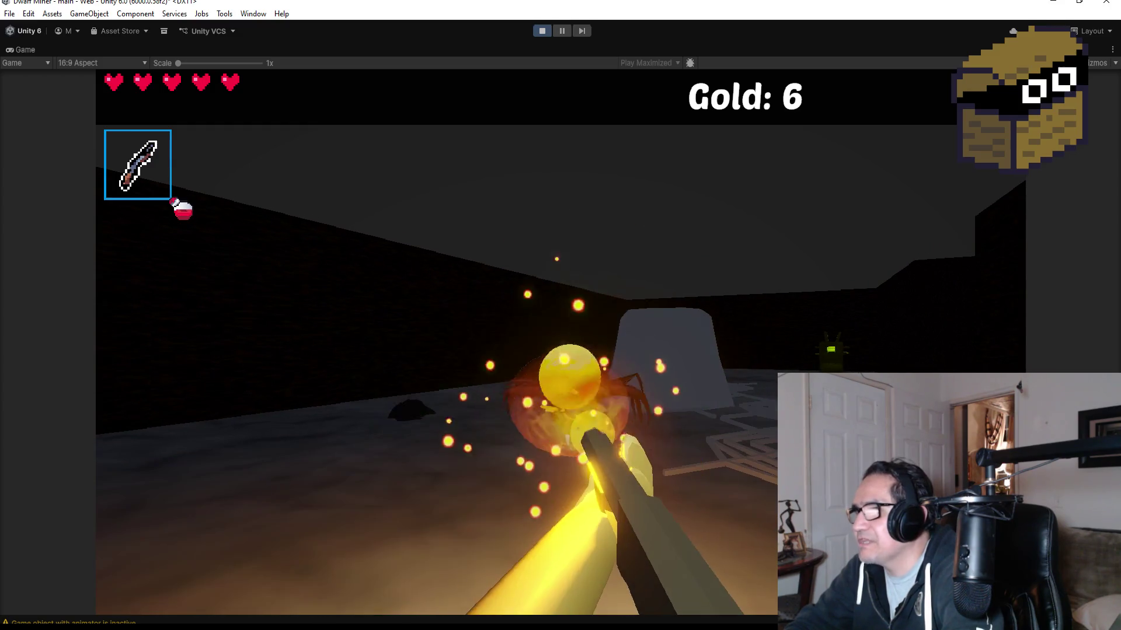
Step: Shoot fireballs at the spider by the tombstone and the enemies across the room
click(560, 315)
click(560, 315)
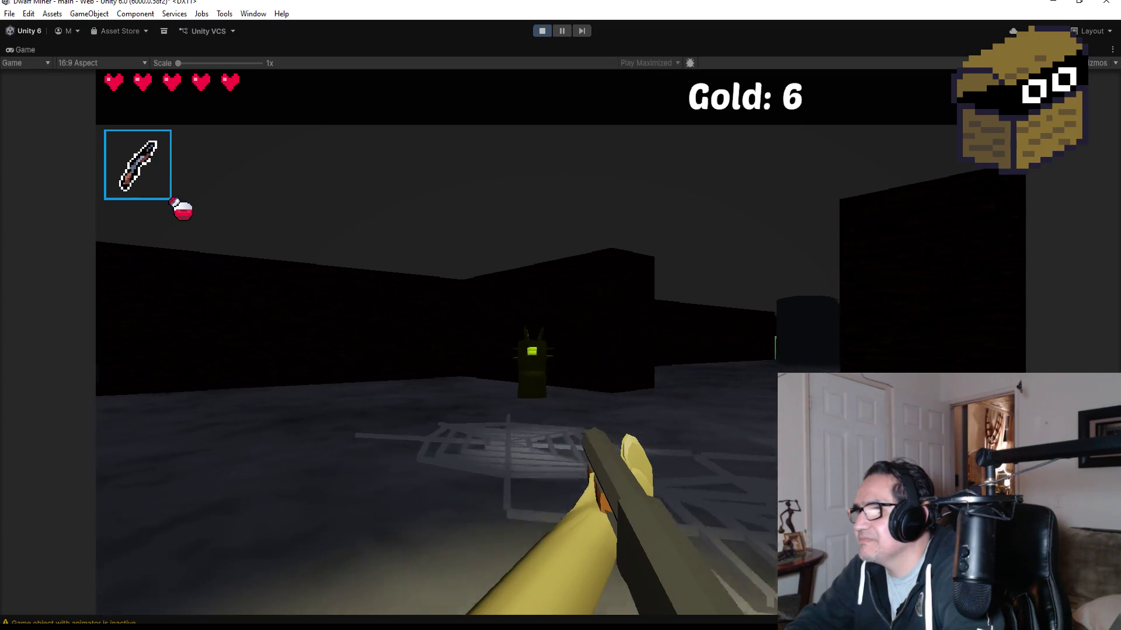
click(561, 315)
click(560, 315)
click(561, 315)
click(560, 315)
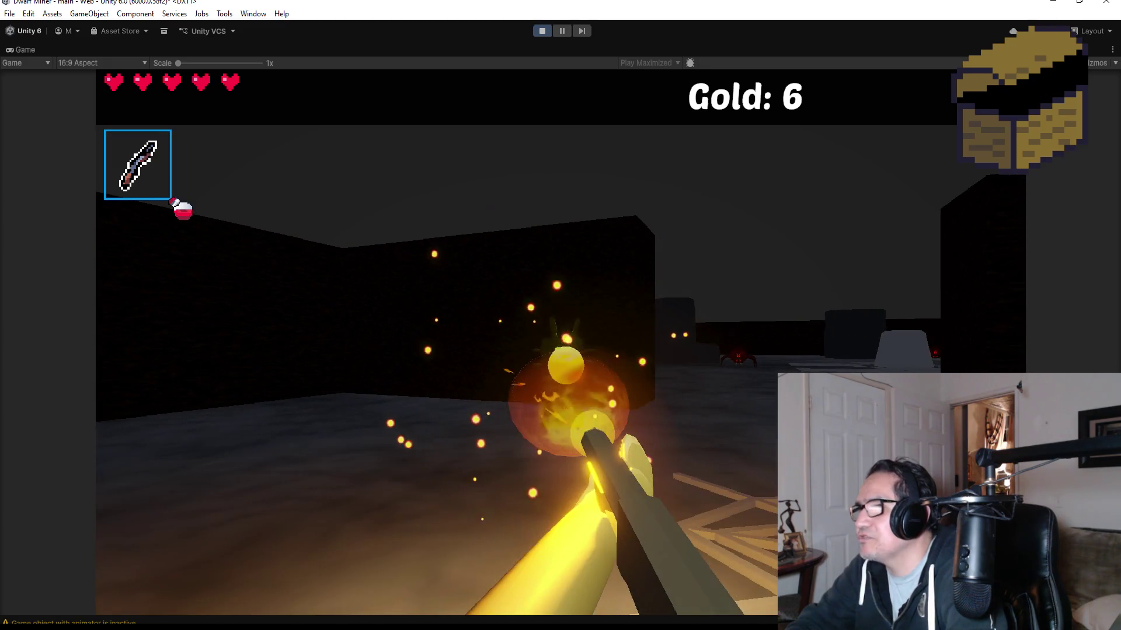
click(560, 315)
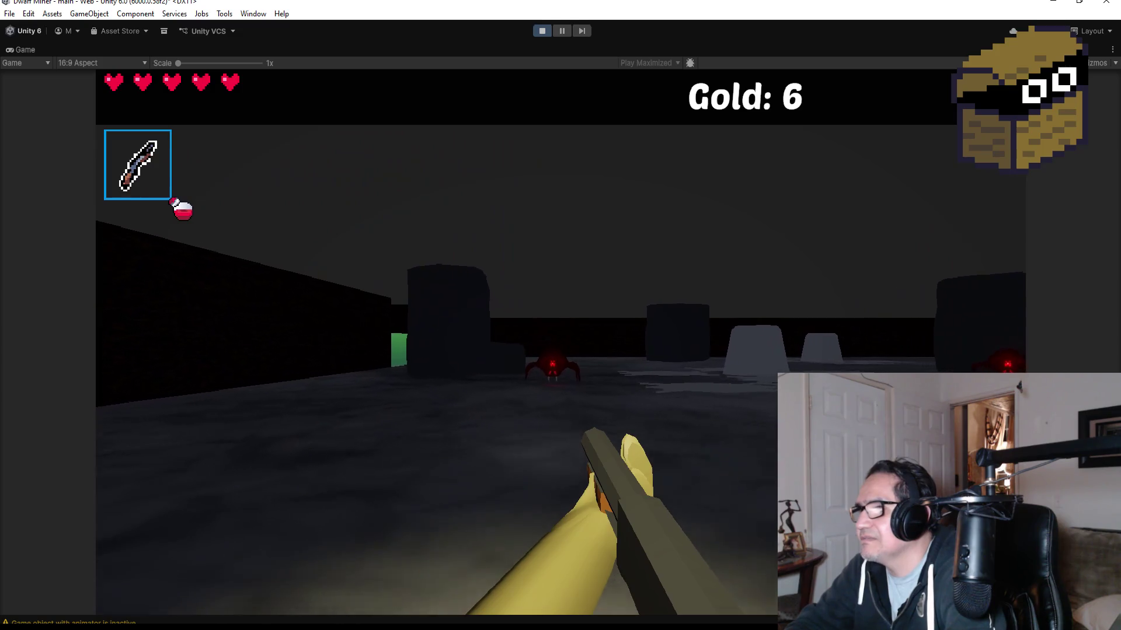
click(561, 315)
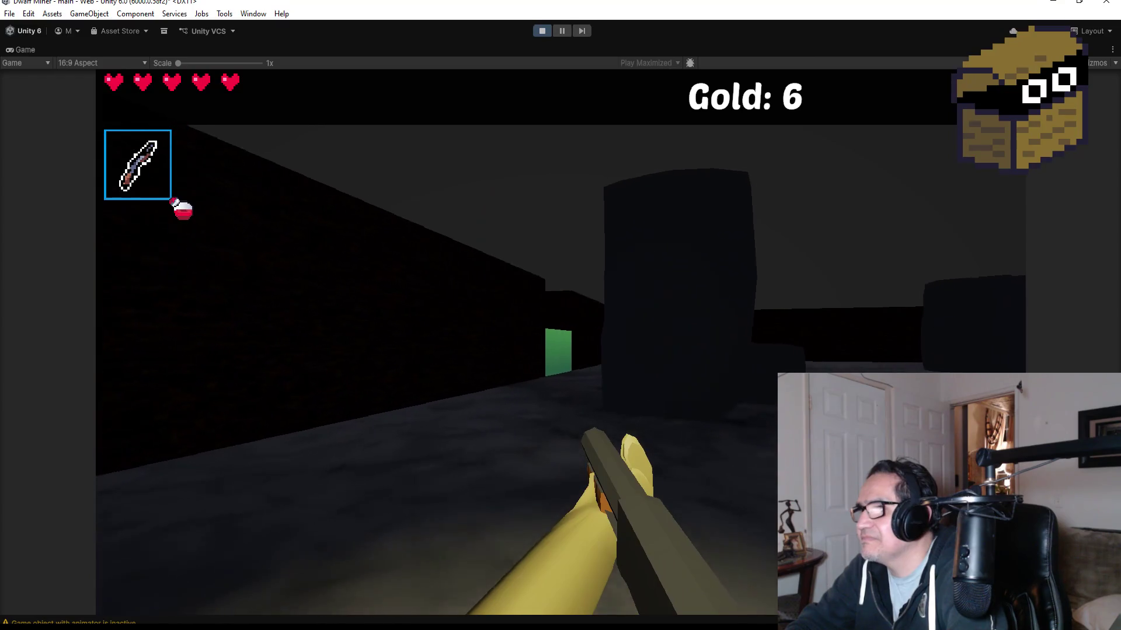
Step: Bomb the green wall, then destroy the green enemy and two skeletons in the passage
key(w)
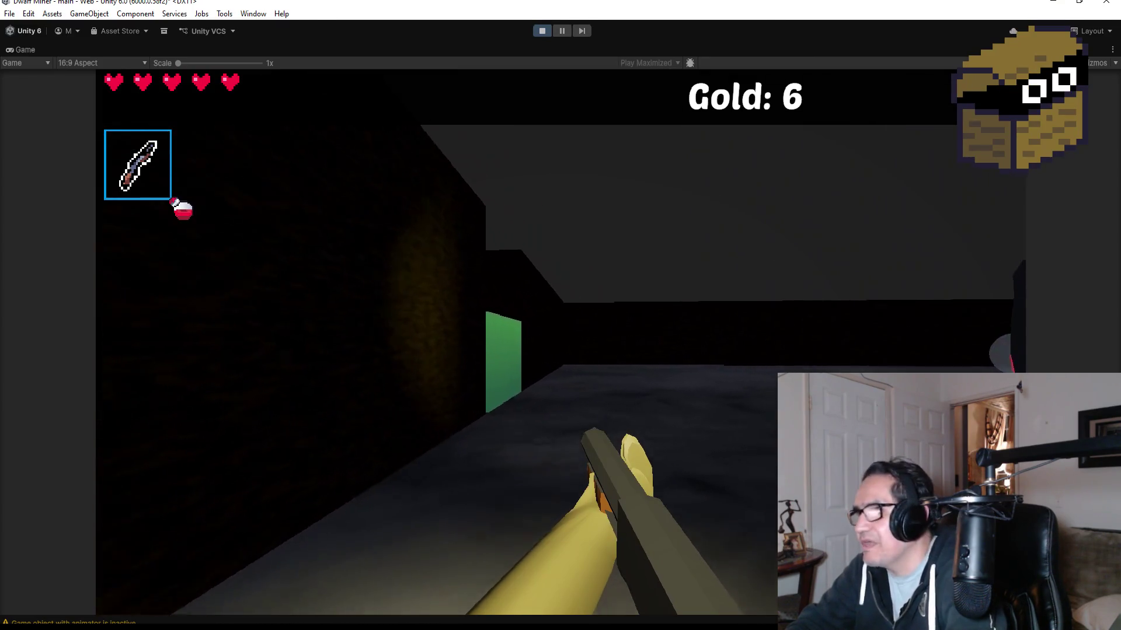
scroll(560, 316, down, 1)
click(561, 315)
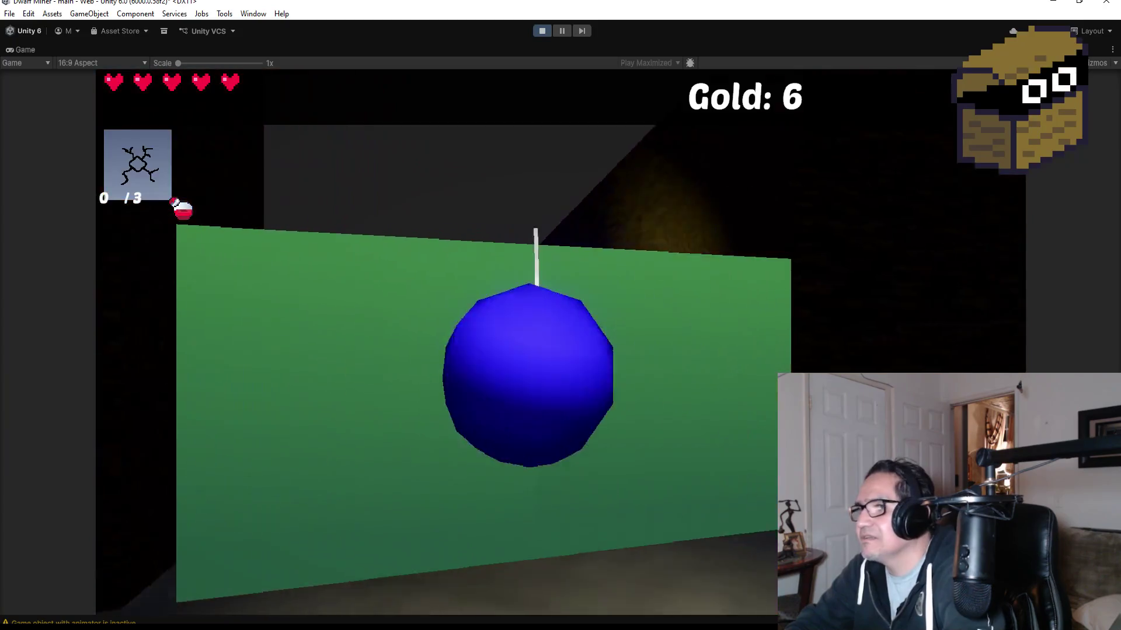
scroll(561, 316, down, 1)
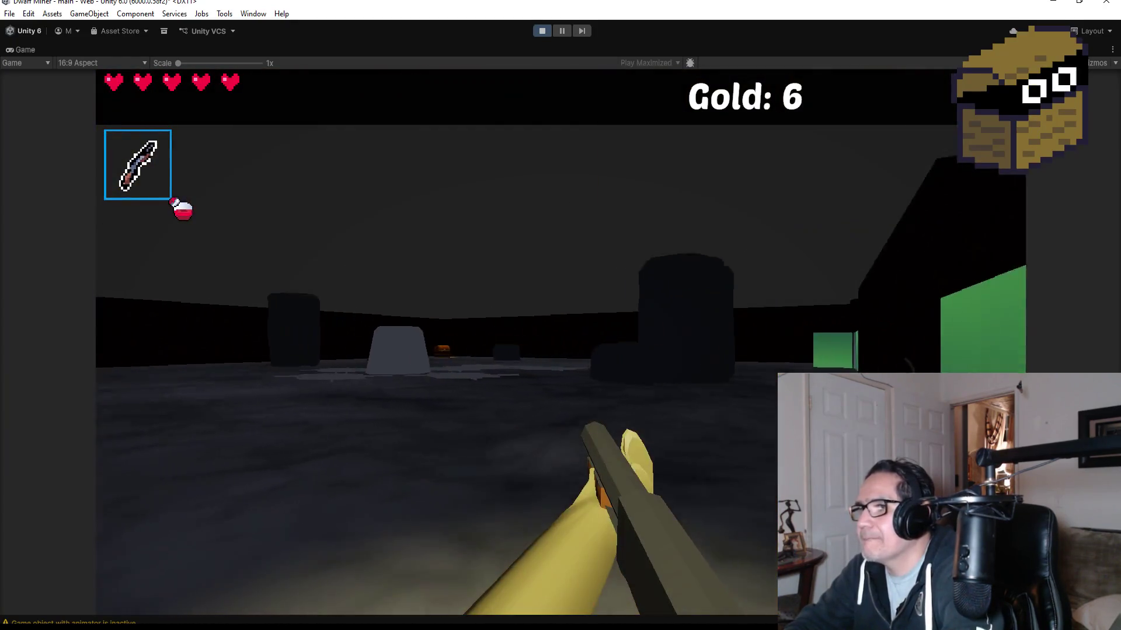
key(w)
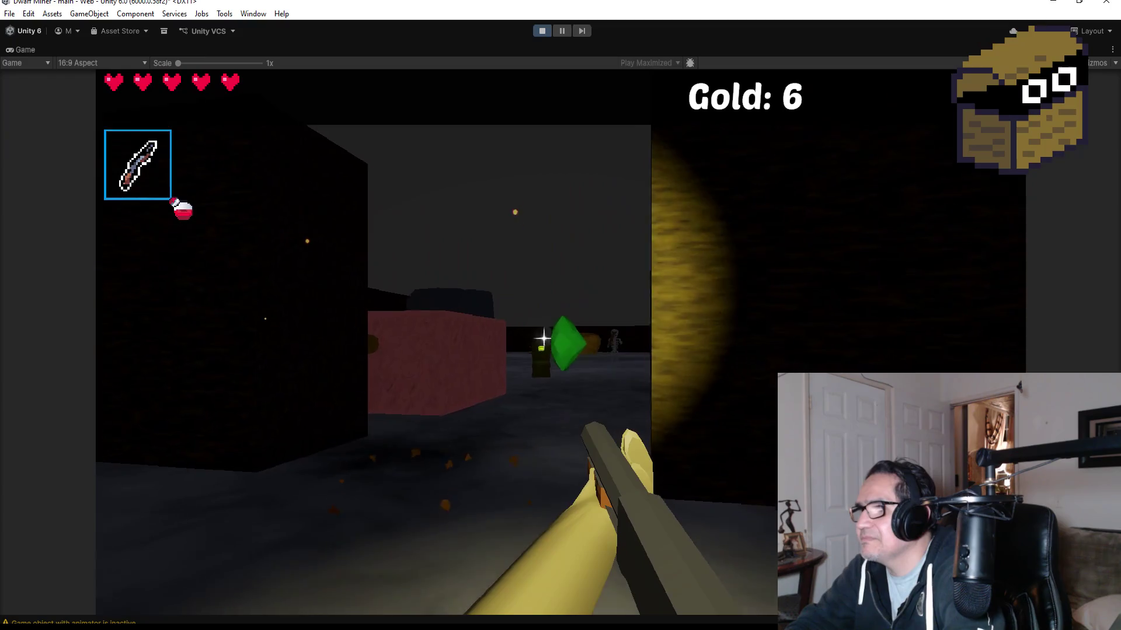
key(w)
click(560, 315)
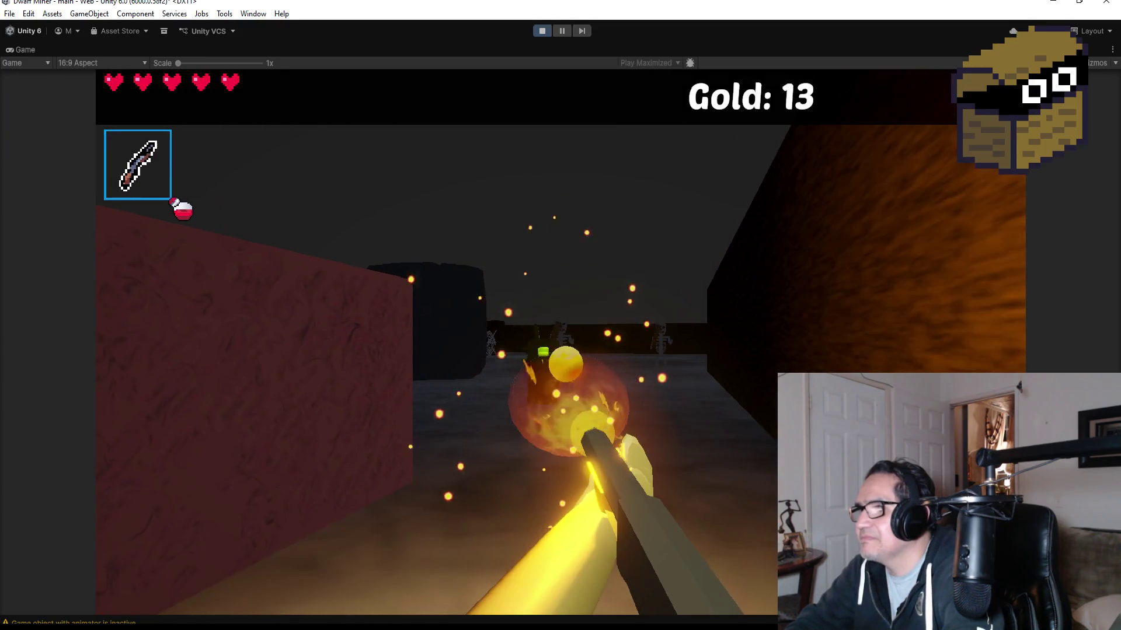
click(560, 315)
click(560, 316)
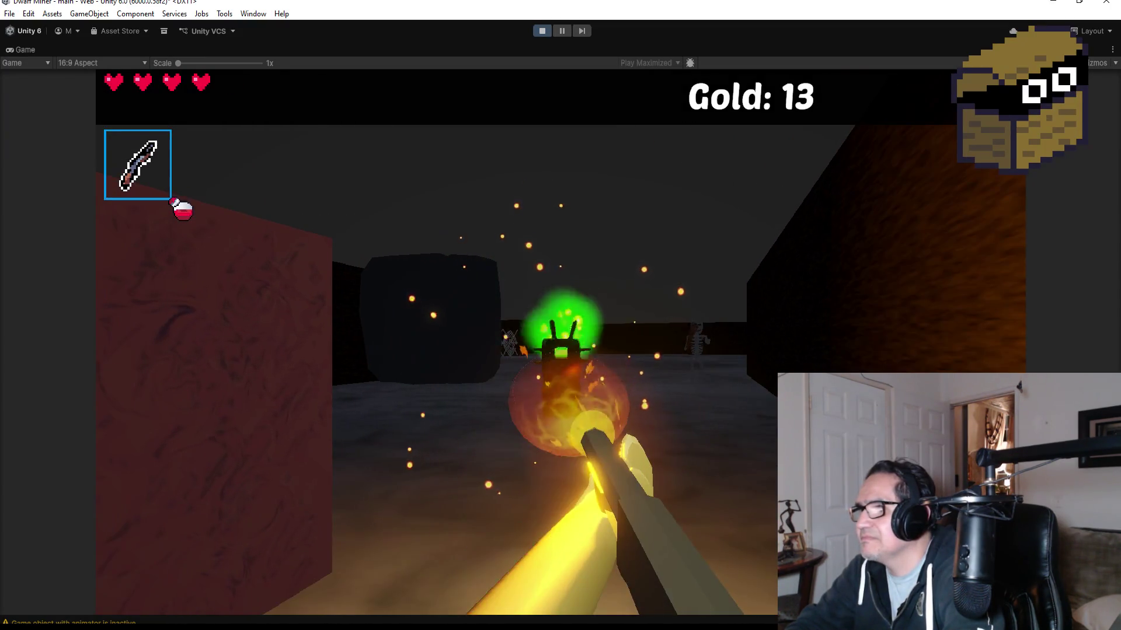
click(561, 315)
key(w)
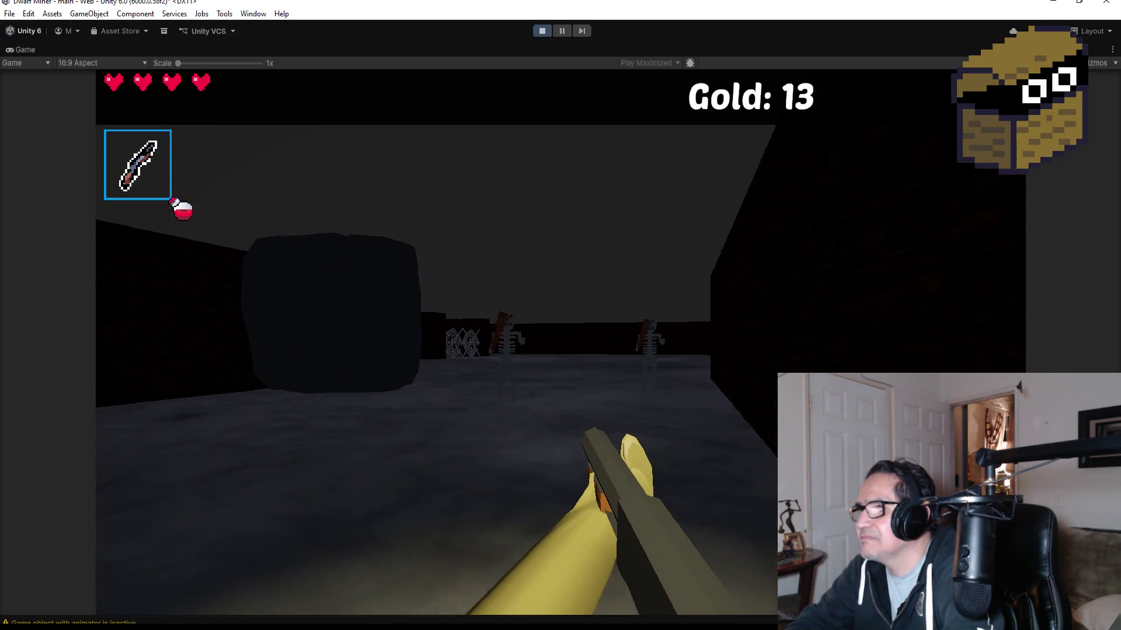
click(560, 315)
click(560, 315)
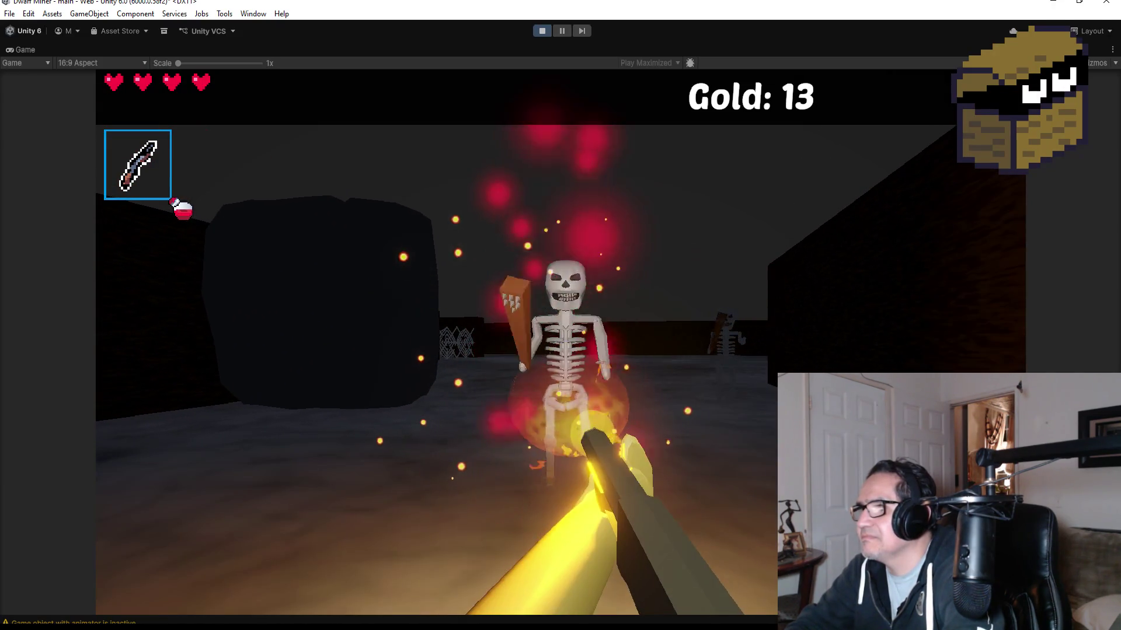
click(560, 315)
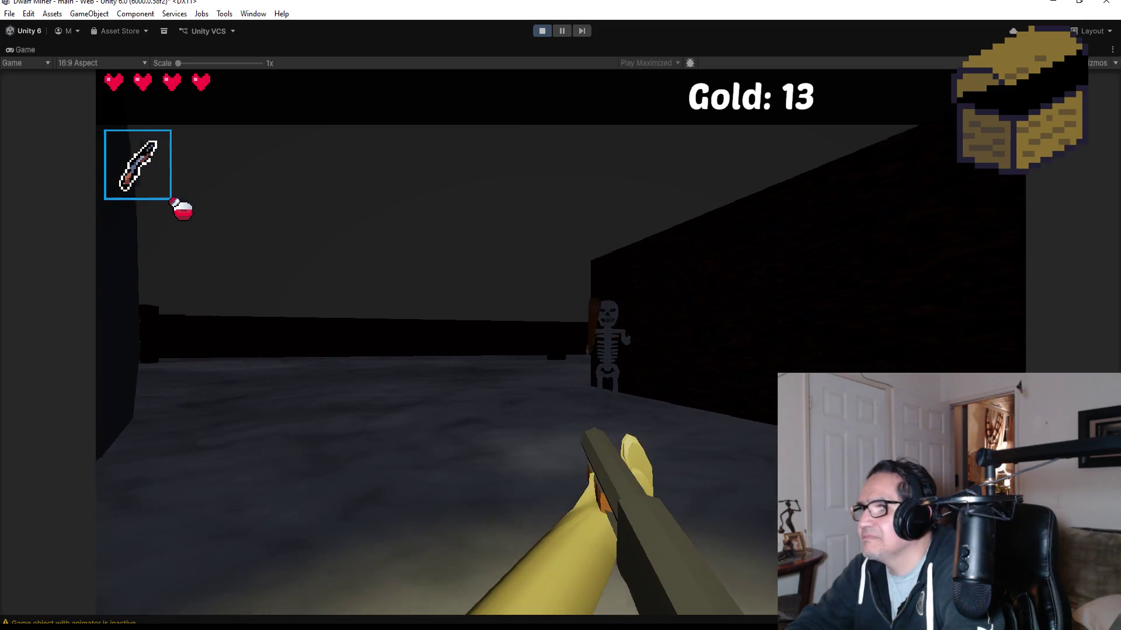
click(561, 315)
click(560, 316)
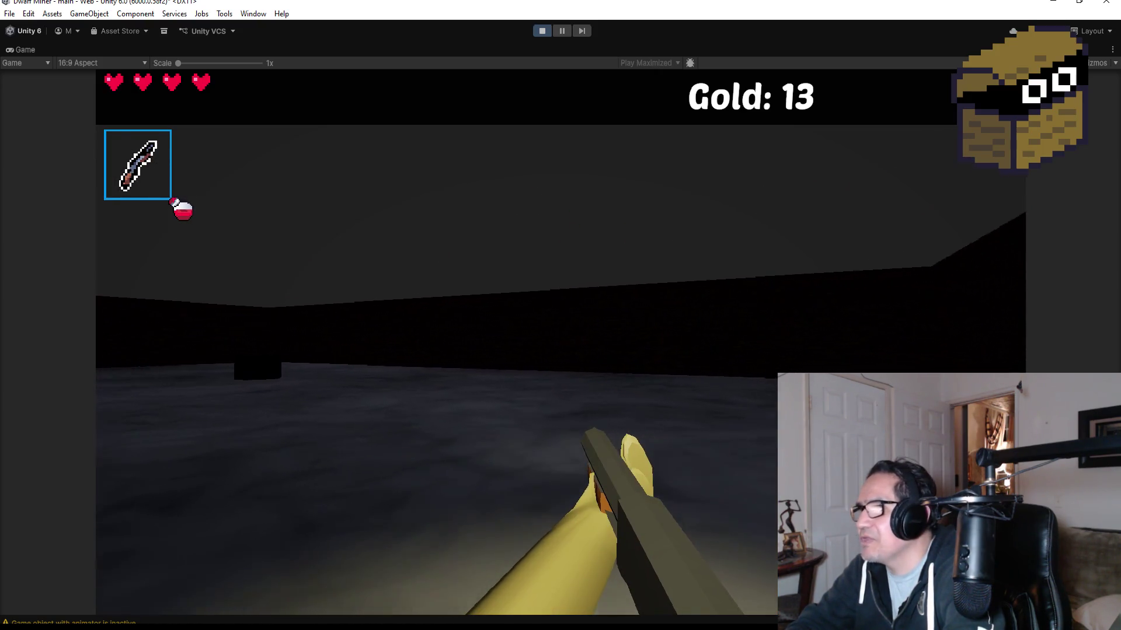
Step: Walk past the cobwebbed blocks and heart orb through the web into the boss chamber
key(w)
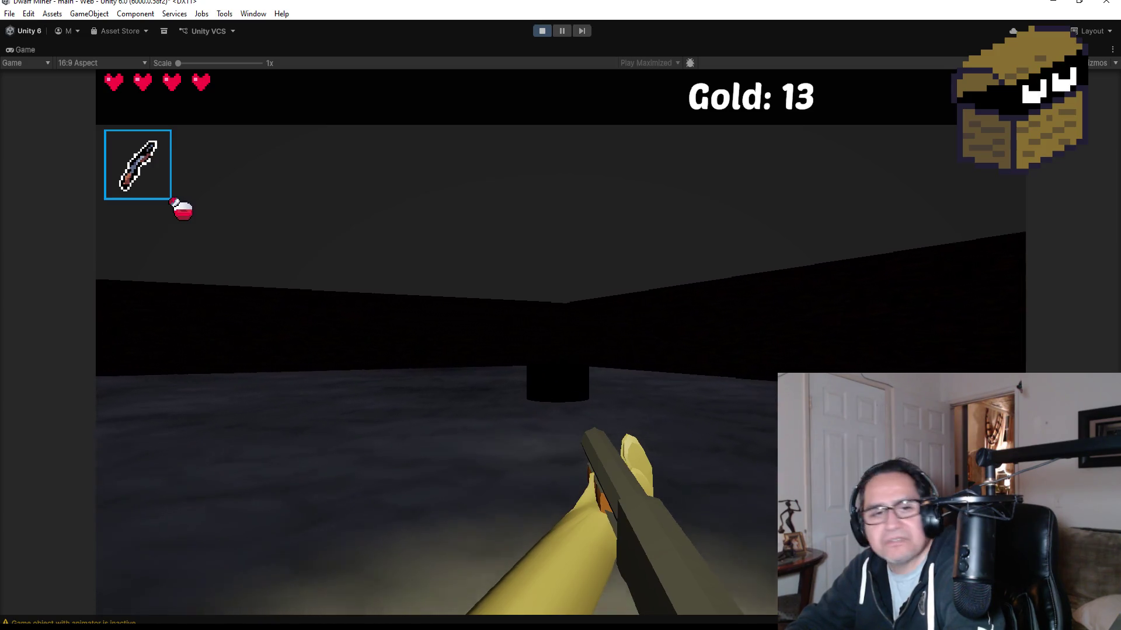
key(w)
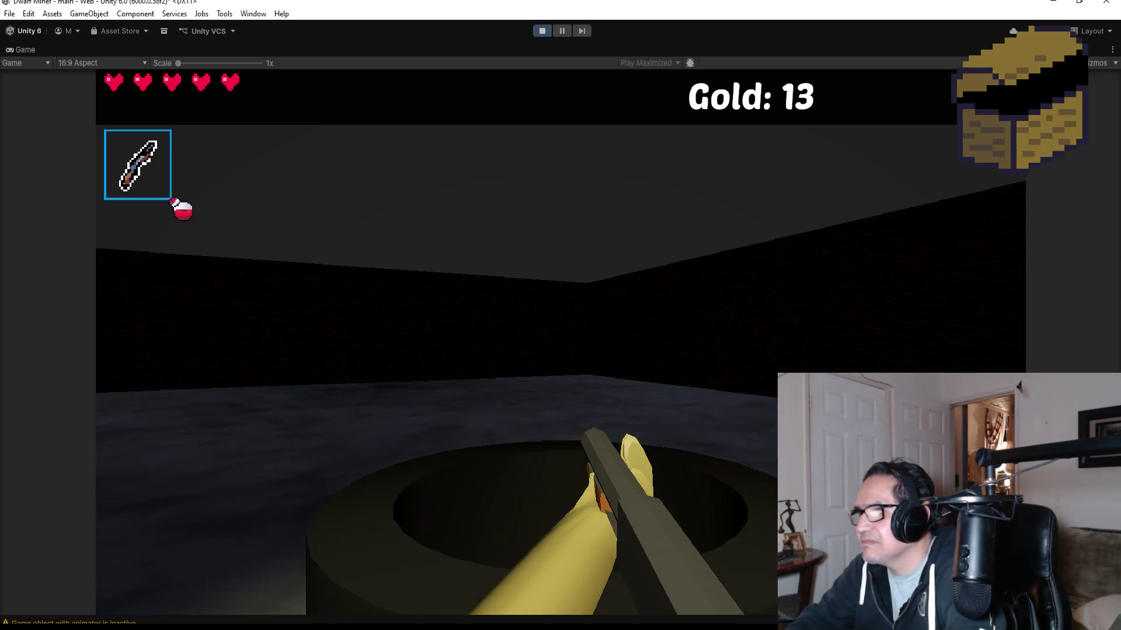
key(w)
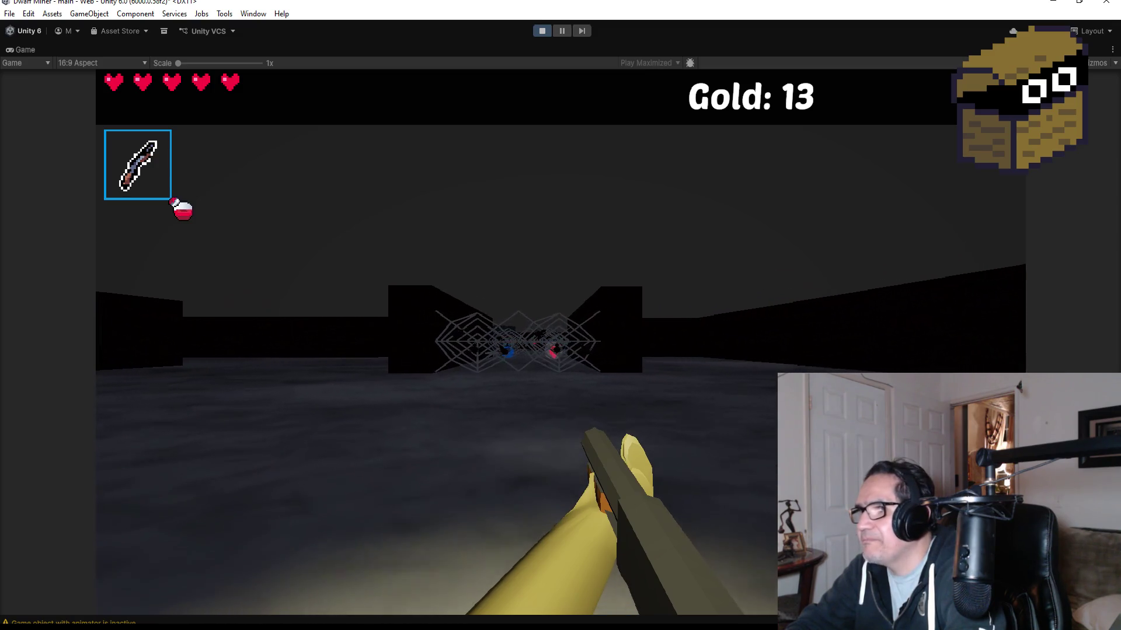
key(w)
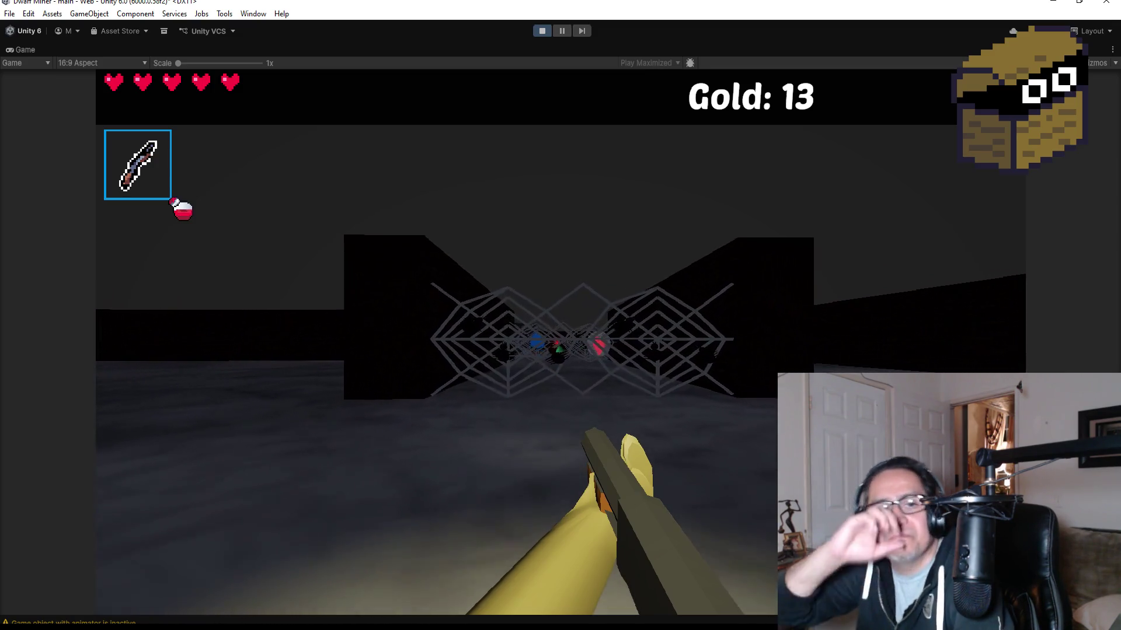
key(w)
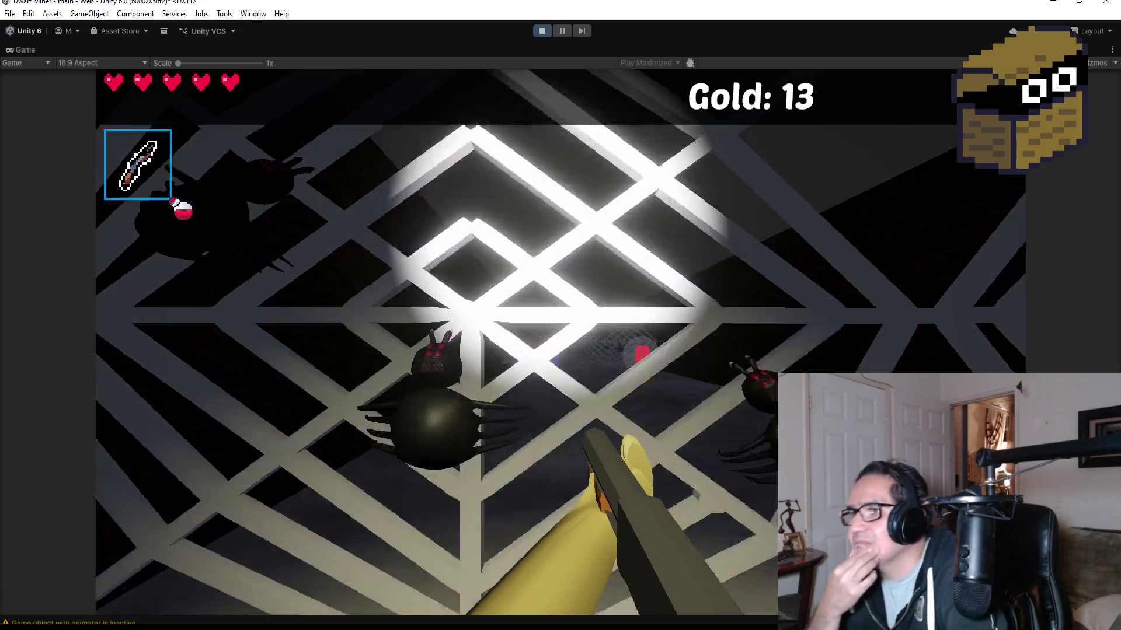
key(w)
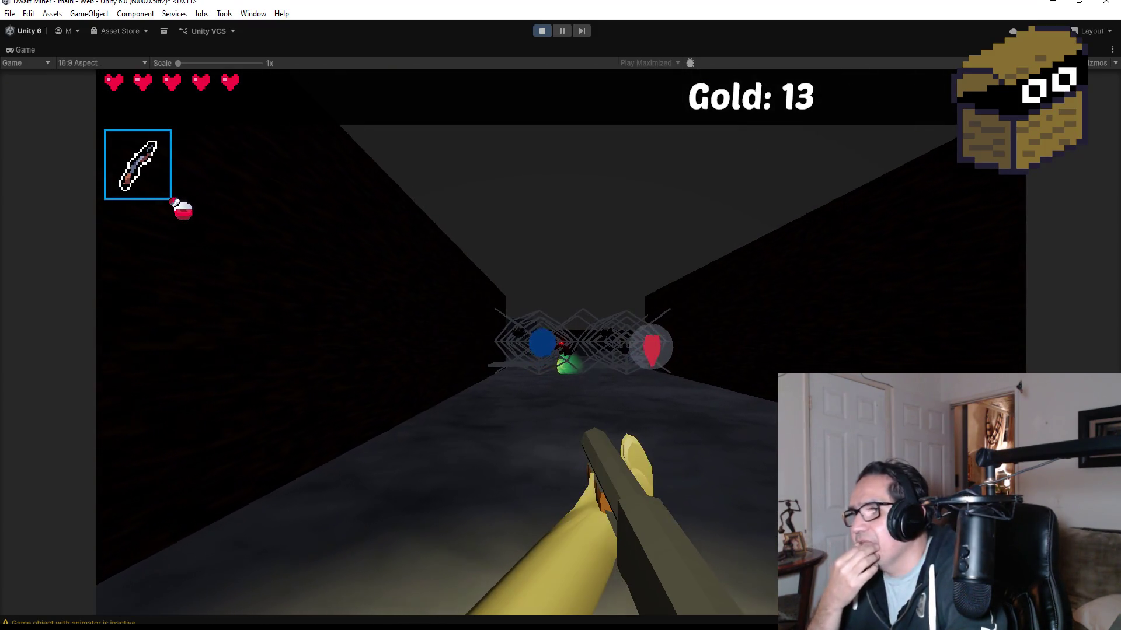
key(w)
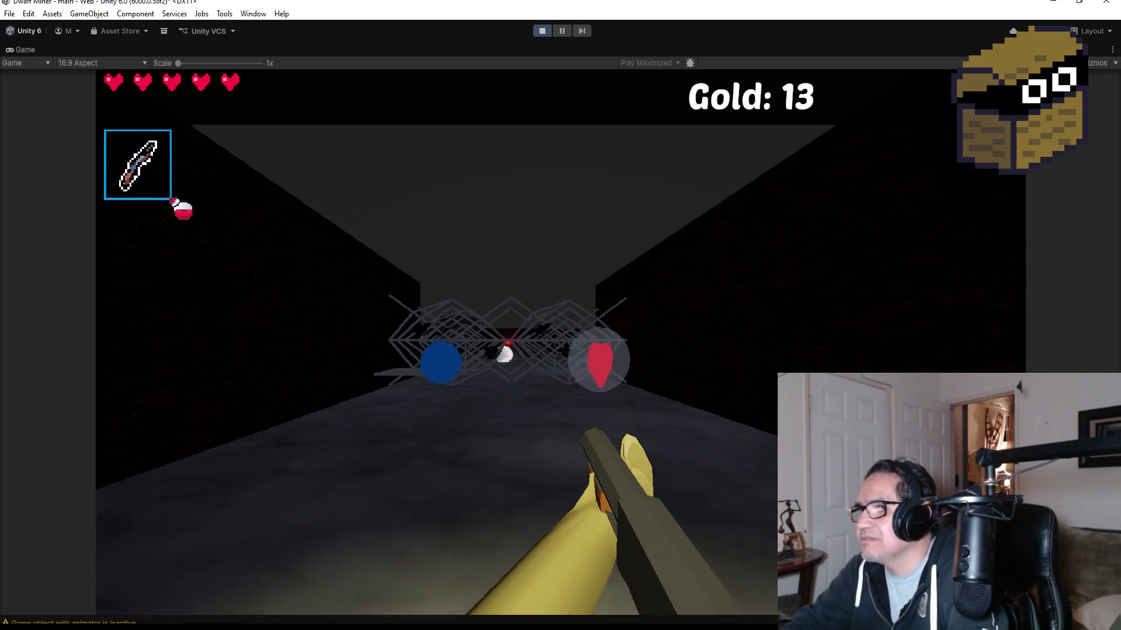
key(w)
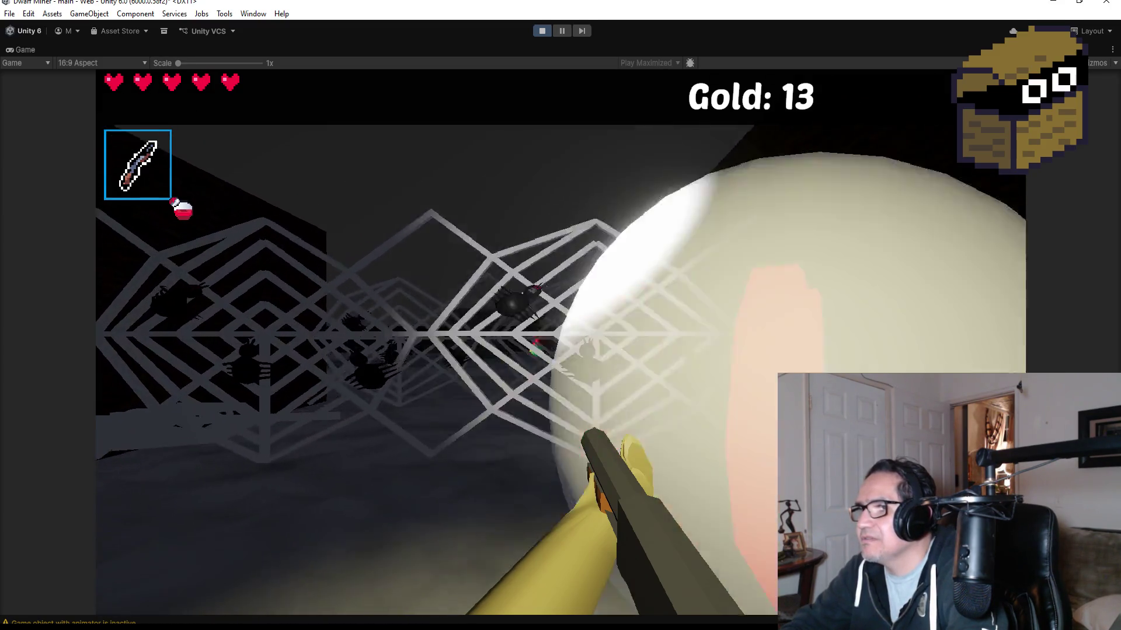
key(w)
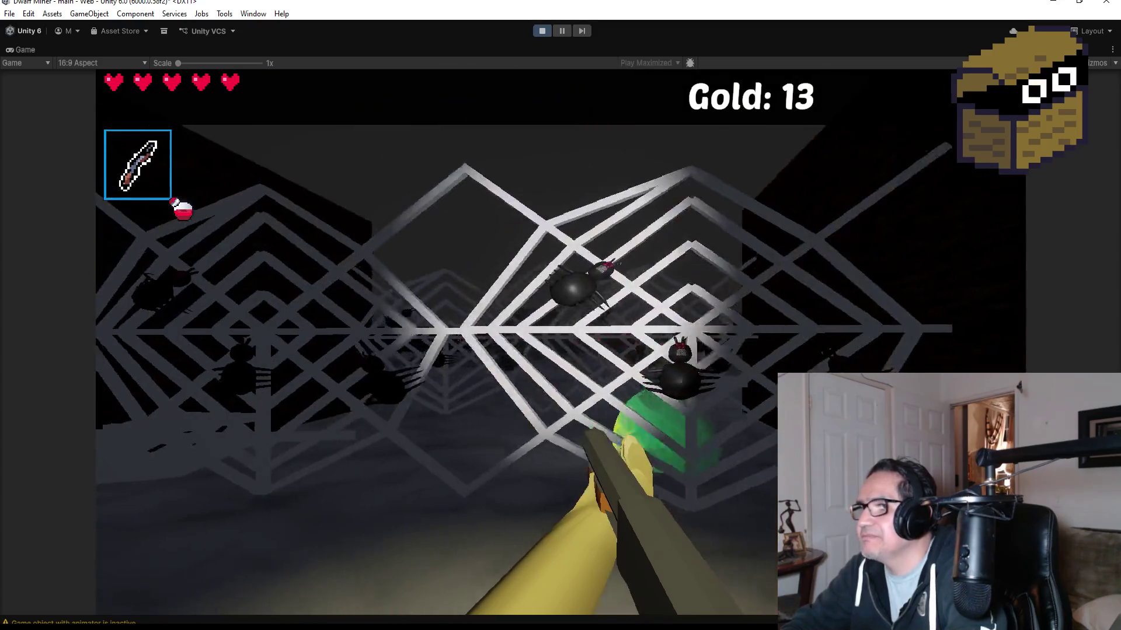
key(w)
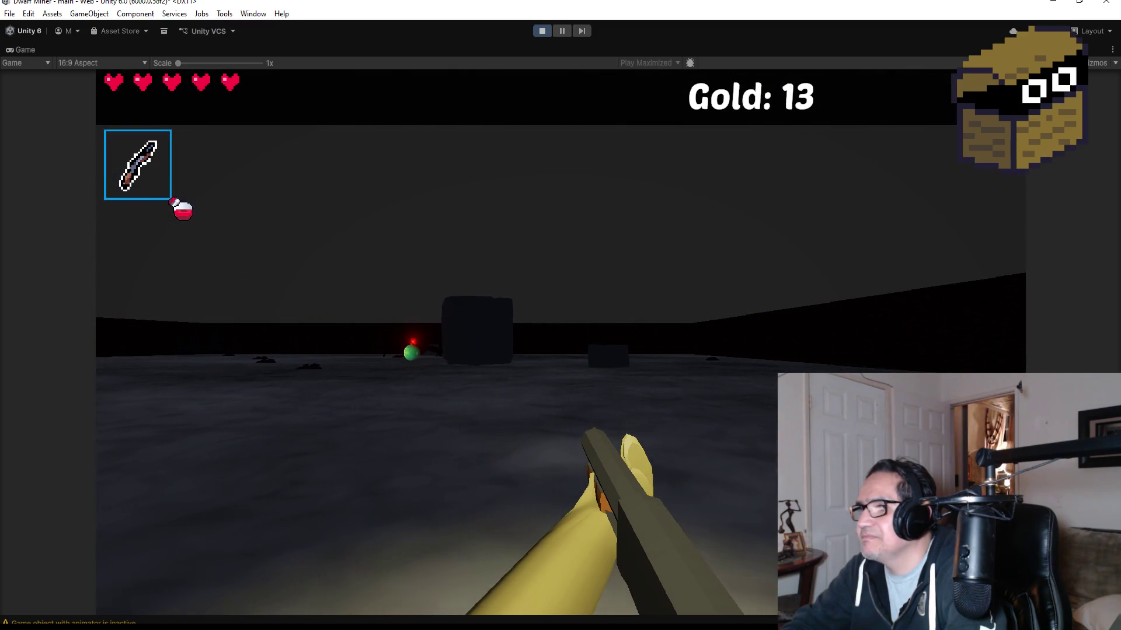
key(w)
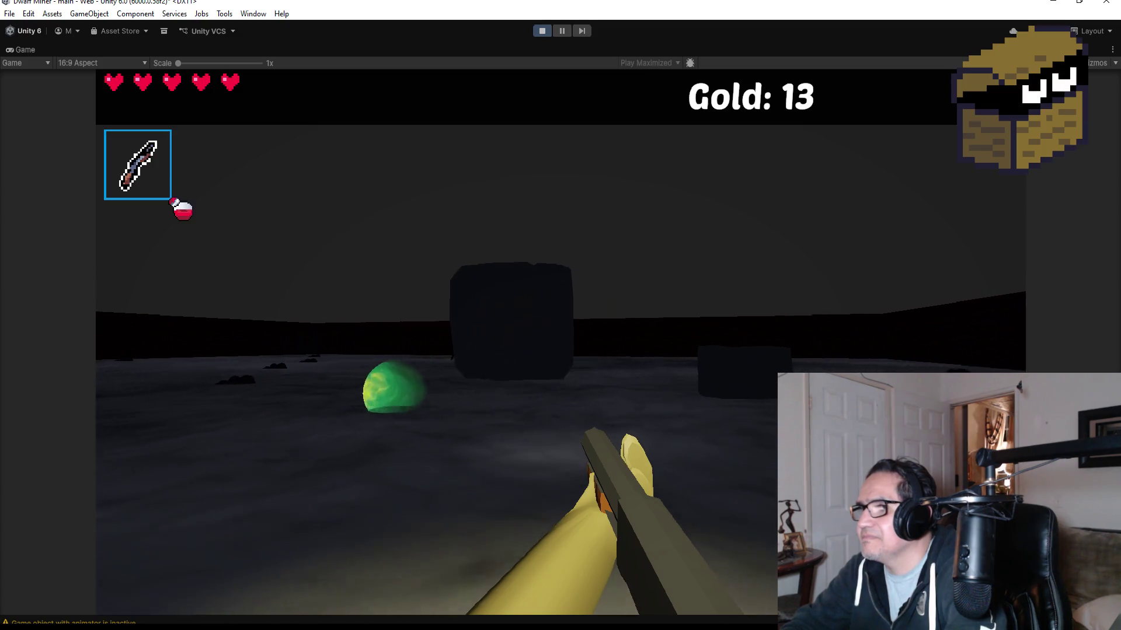
Step: Approach the red-eyed spider boss and shoot it while circling around it
key(w)
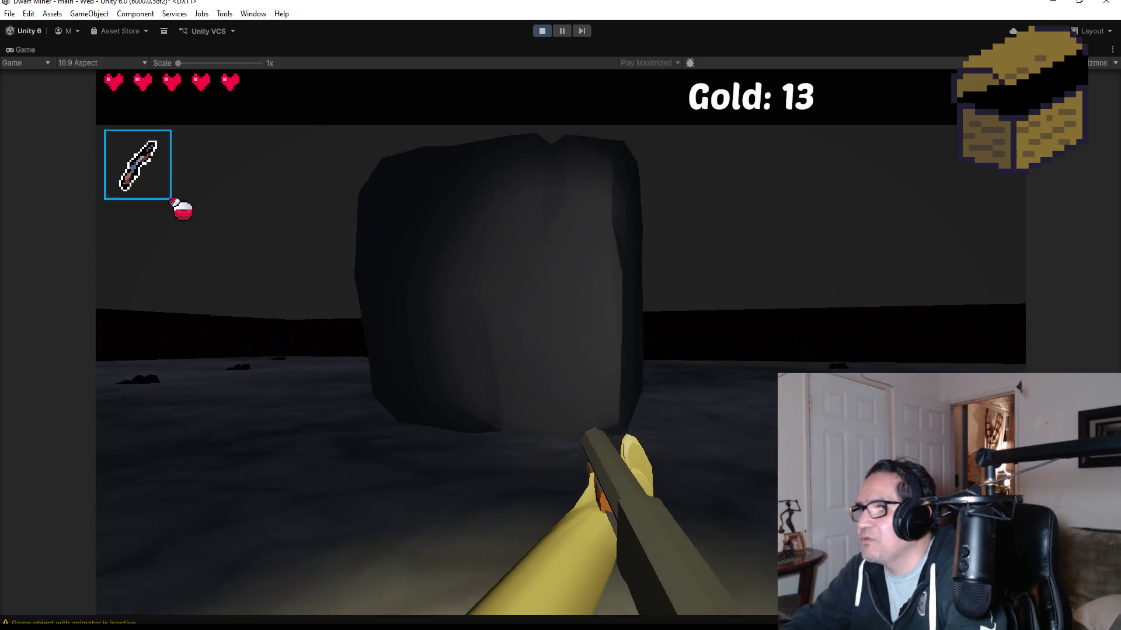
key(a)
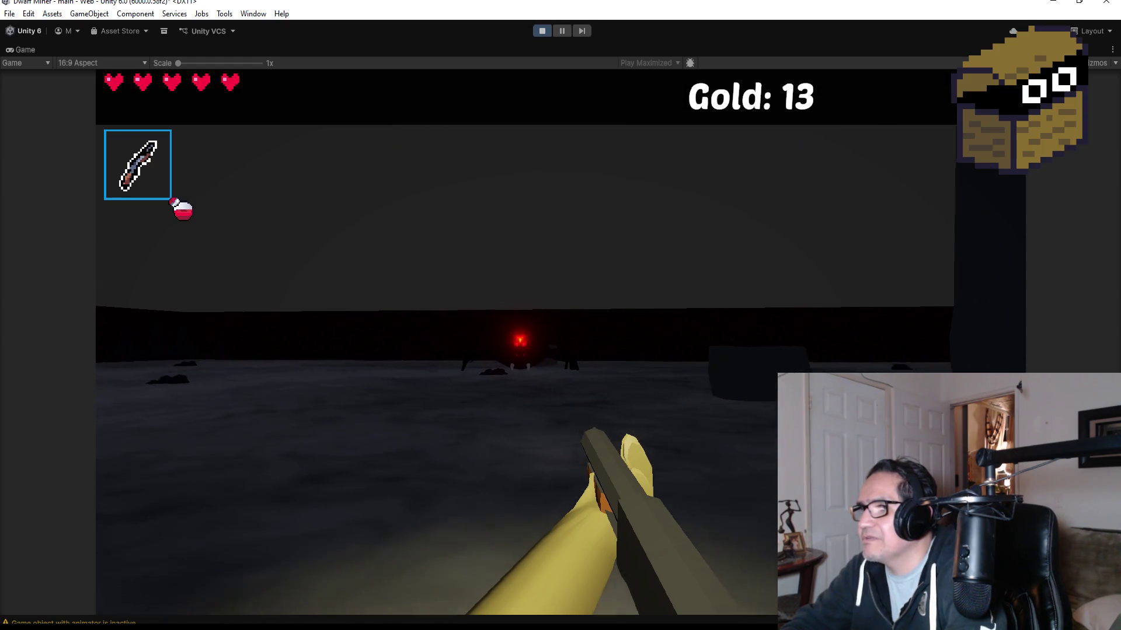
key(a)
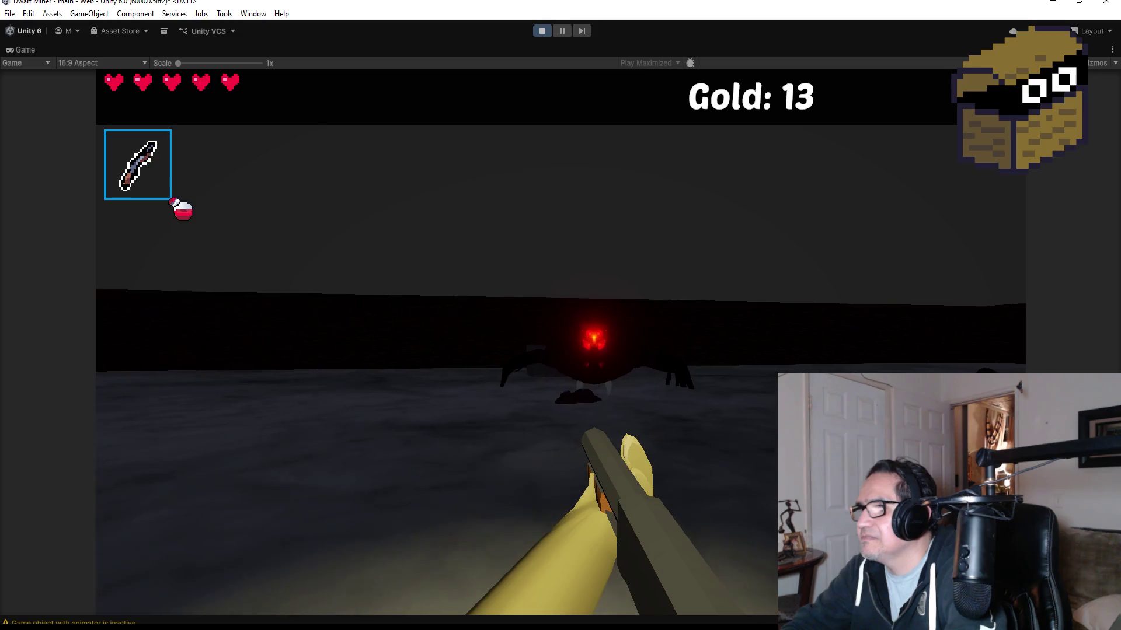
click(560, 315)
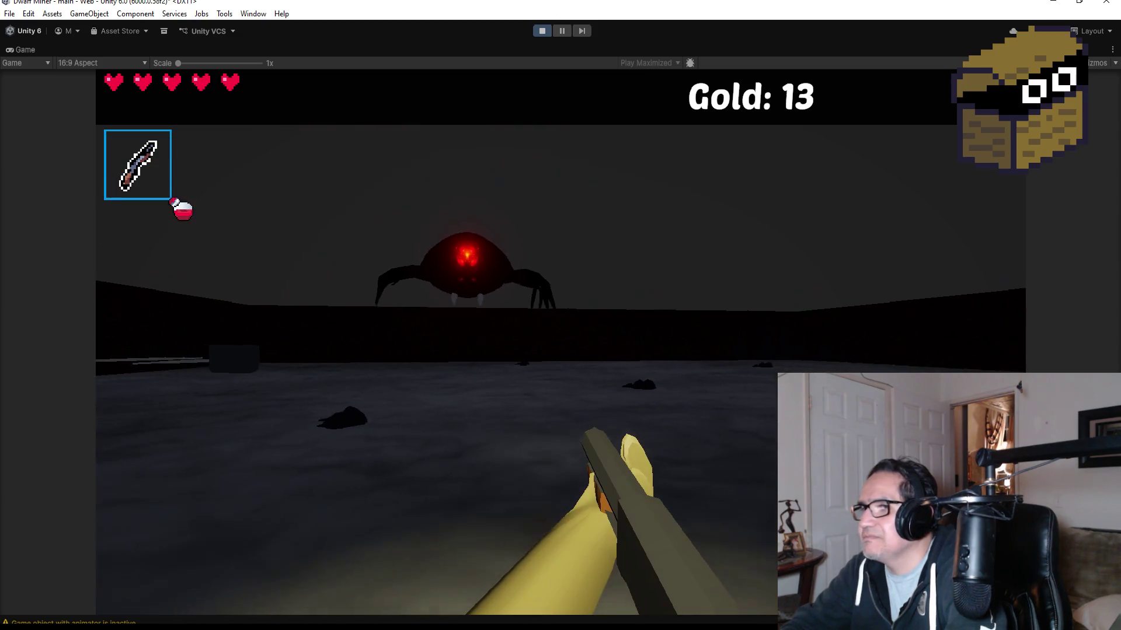
key(a)
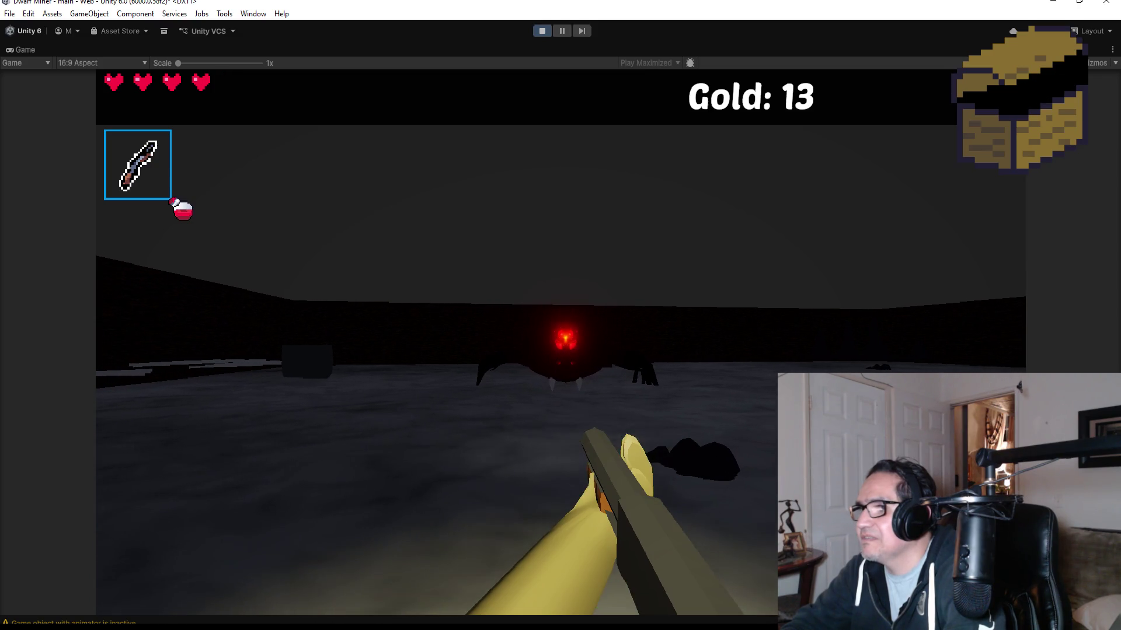
key(a)
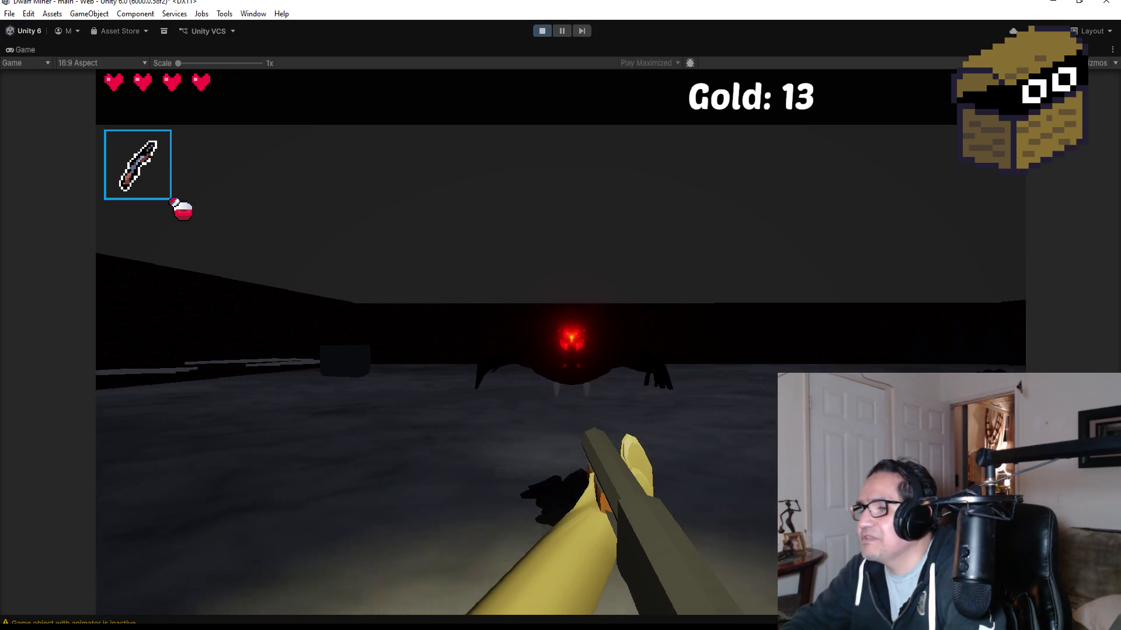
key(d)
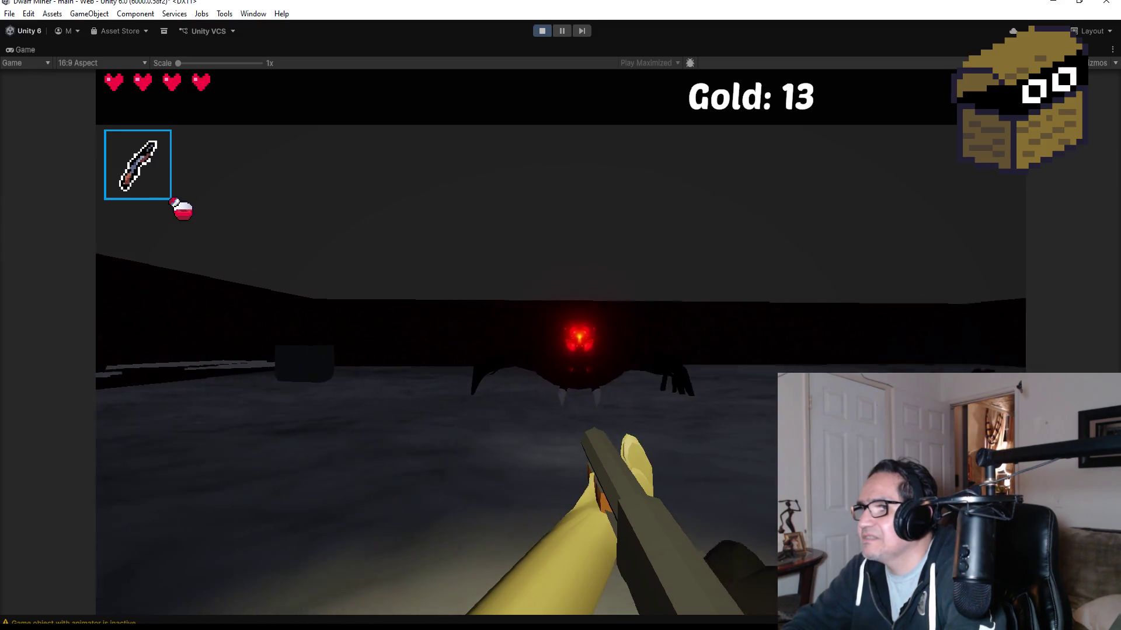
key(a)
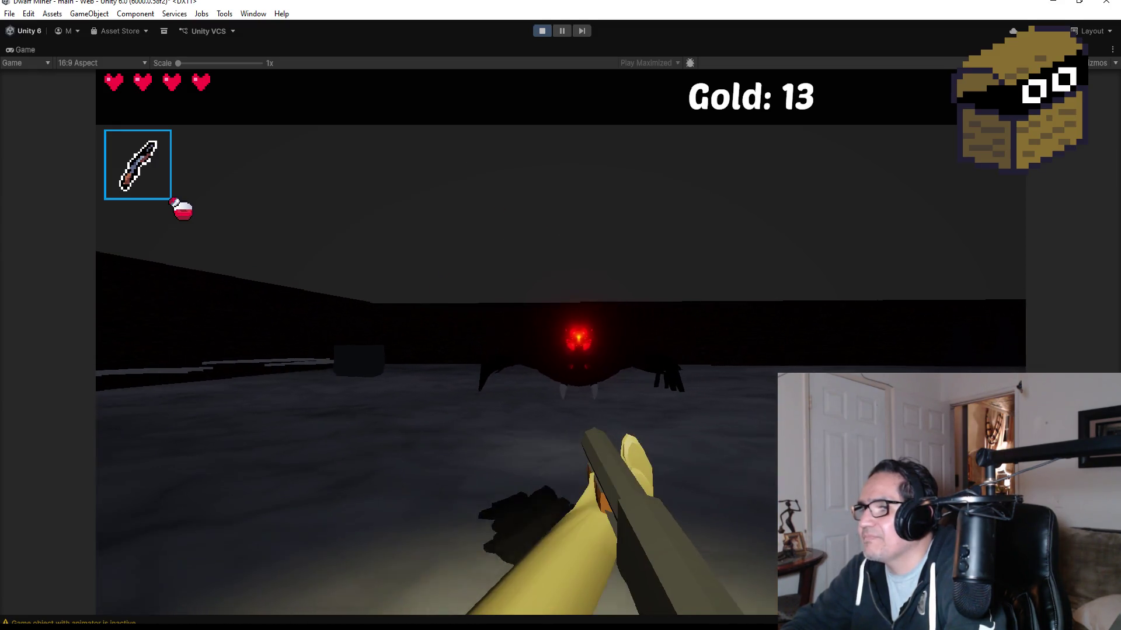
key(a)
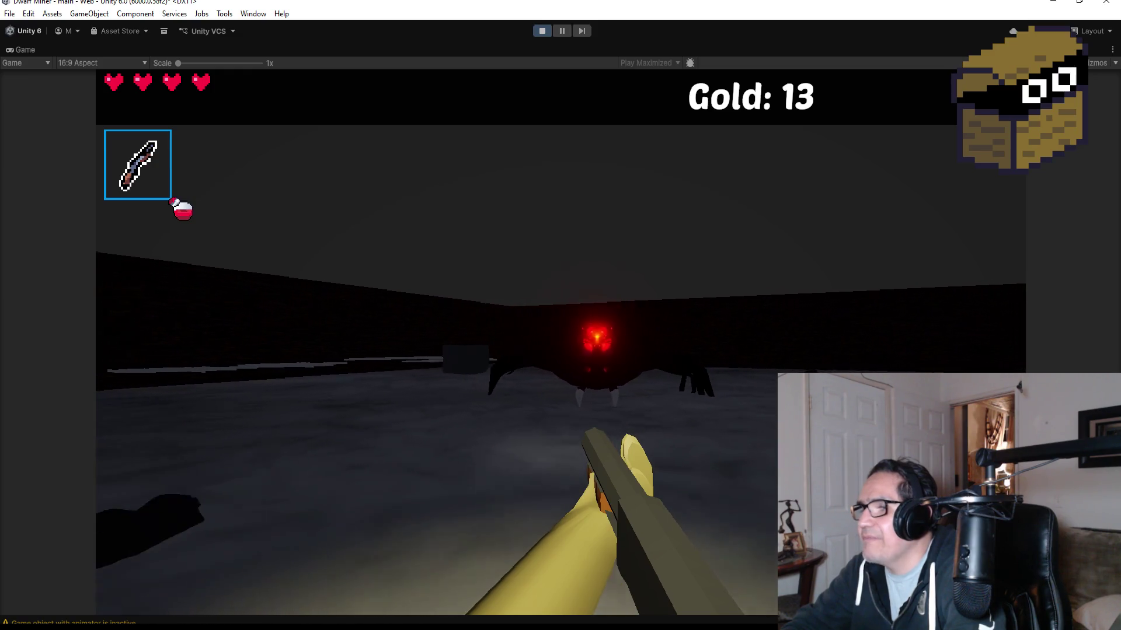
key(w)
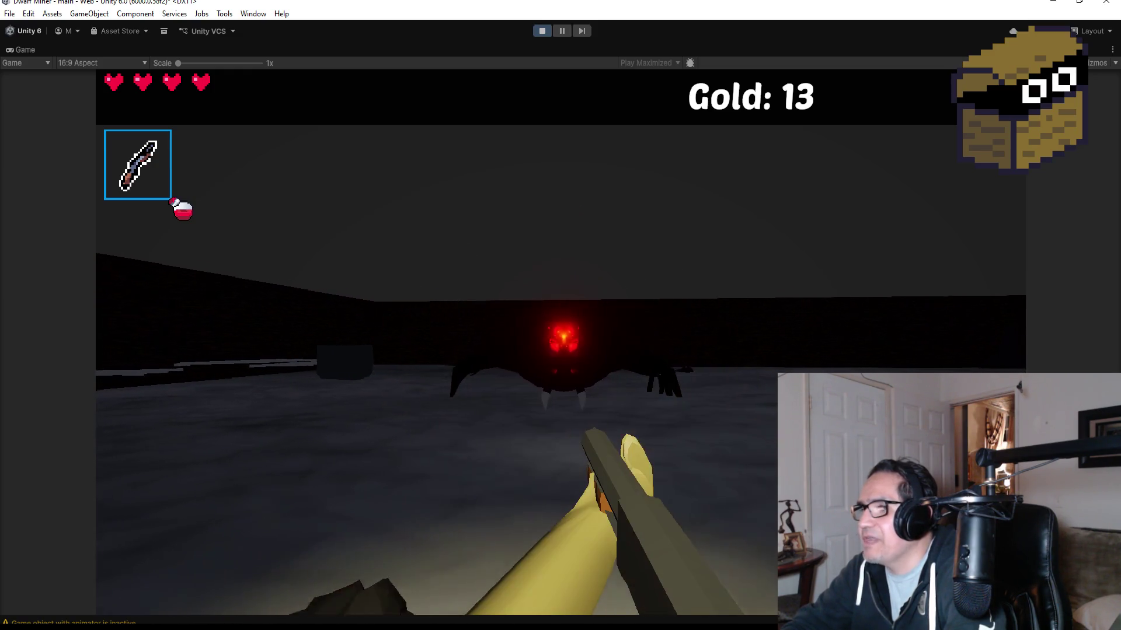
key(w)
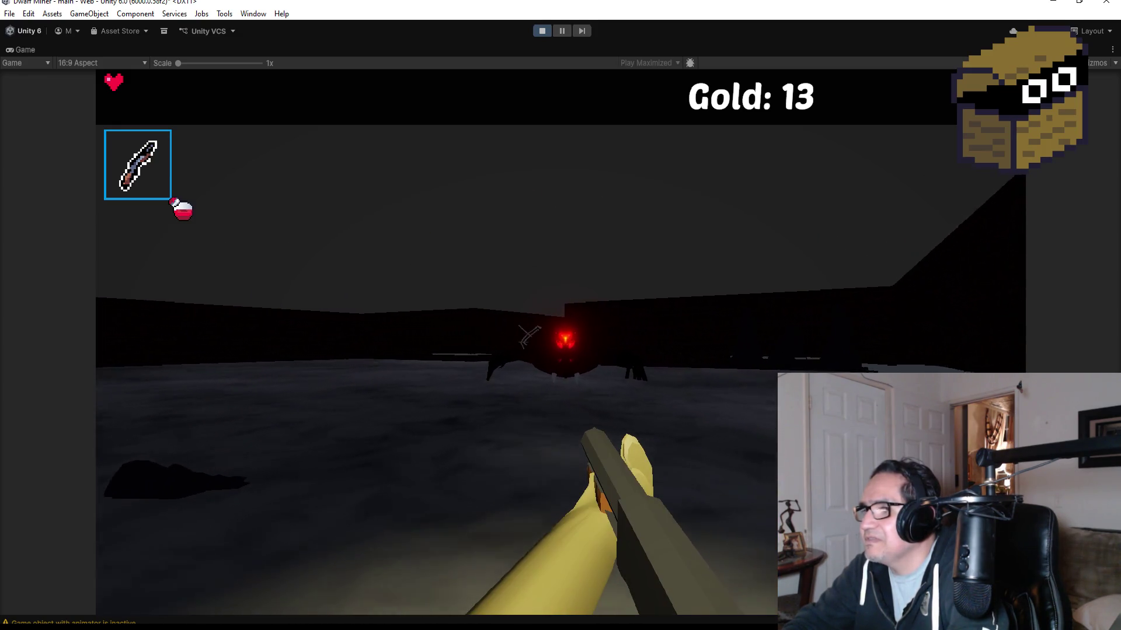
Step: Drink the potion to restore health, then pause and stop the playtest
key(q)
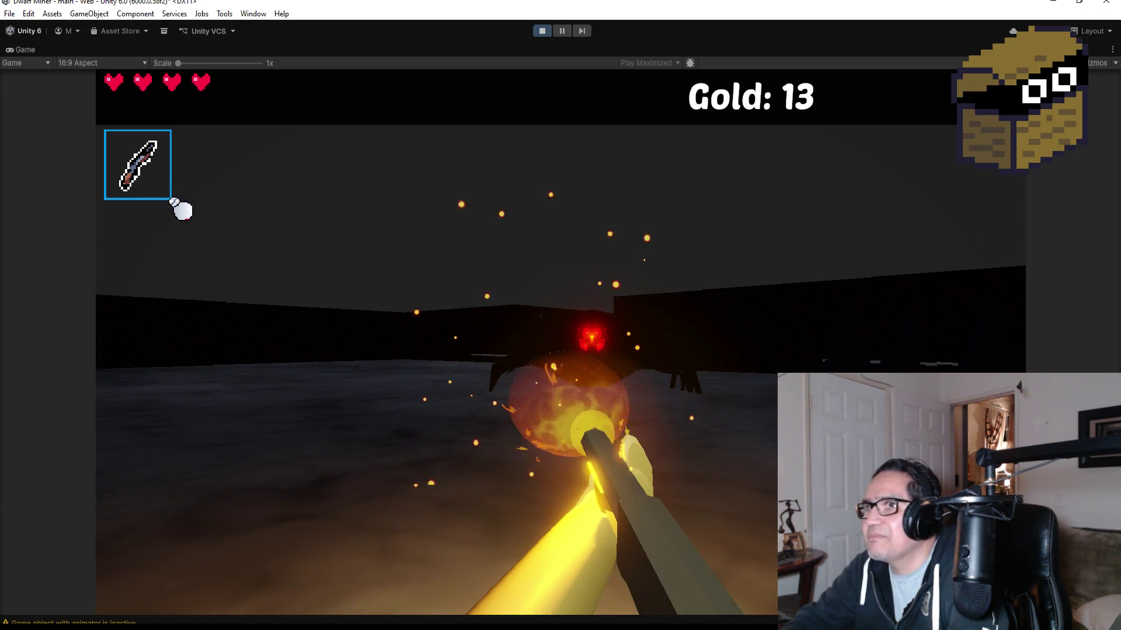
key(Escape)
click(541, 33)
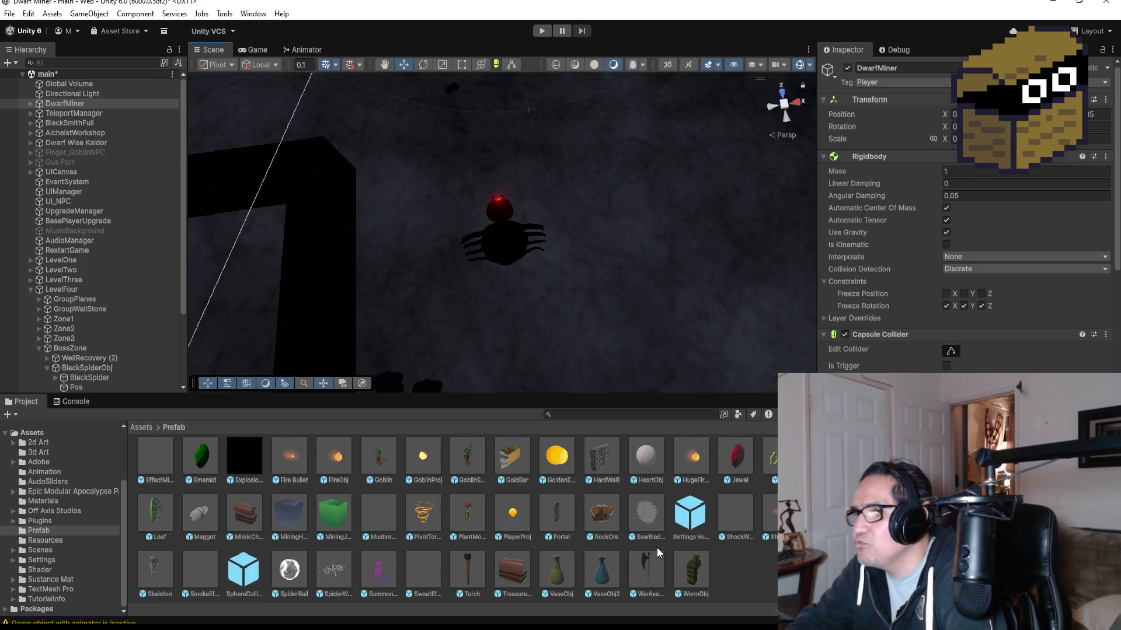
Step: Change the SpiderBall prefab's tag from DragonProj to Untagged
click(300, 578)
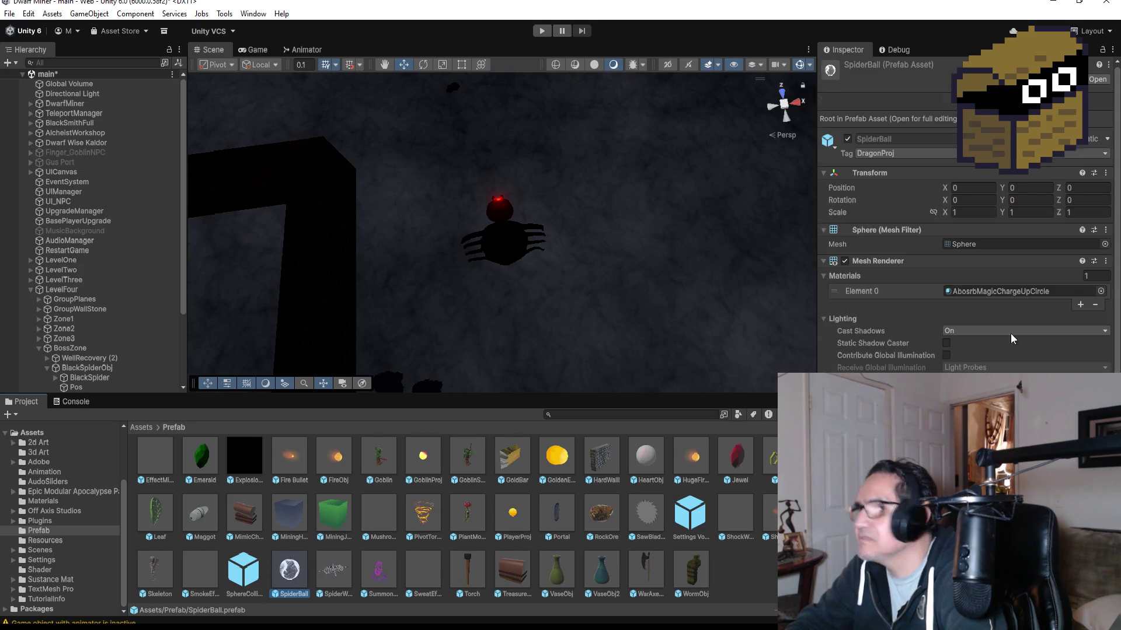
click(927, 154)
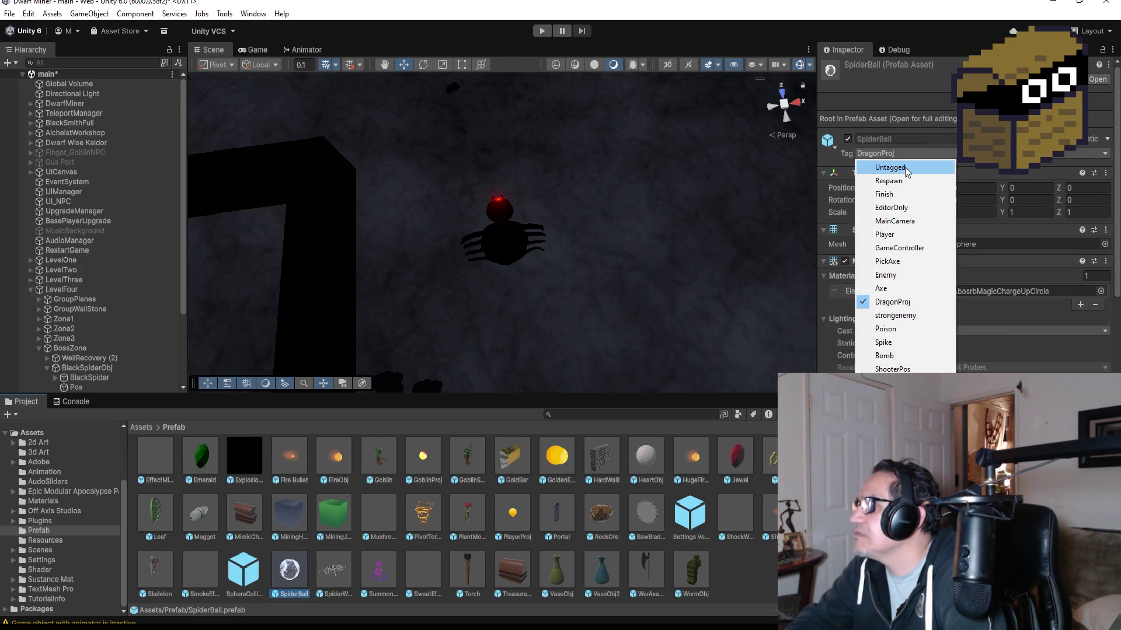
click(885, 168)
scroll(1011, 356, down, 10)
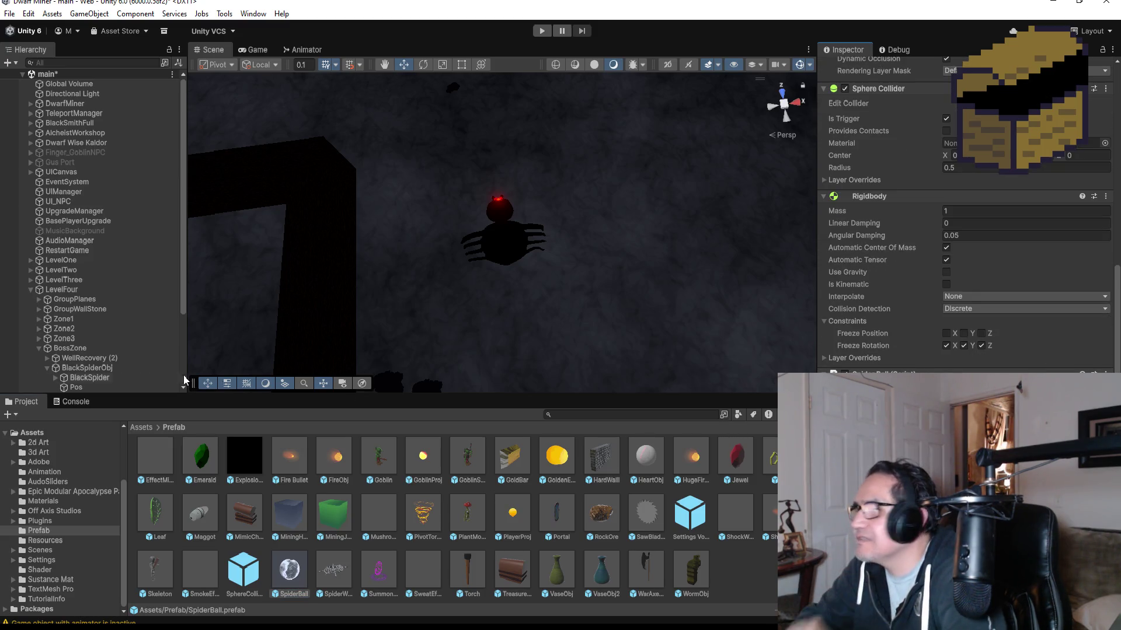
Step: Collapse the LevelFour group in the Hierarchy and save the scene
click(32, 289)
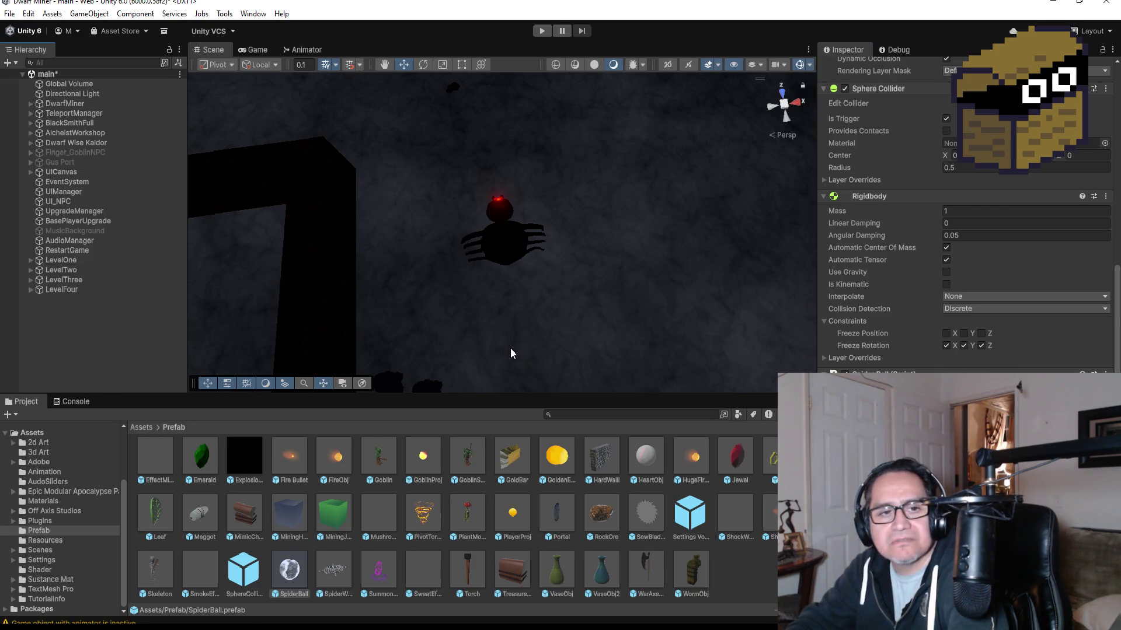
click(9, 14)
click(63, 73)
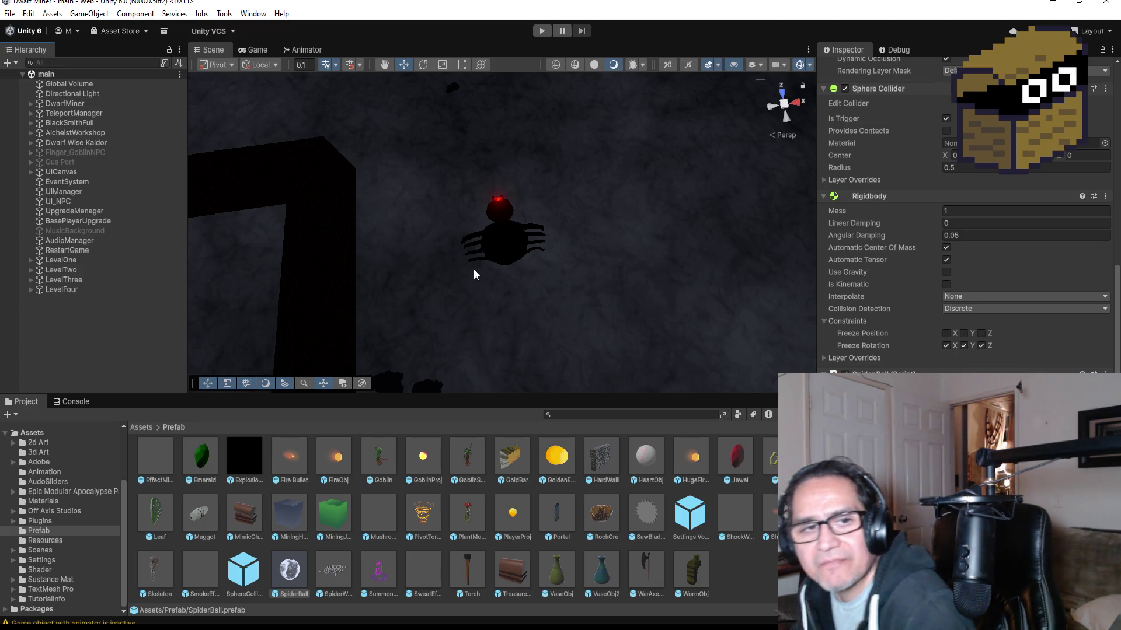
Step: Select the BlackSpider object, show its Boss Black Spider script settings, and save
click(500, 232)
scroll(110, 346, down, 4)
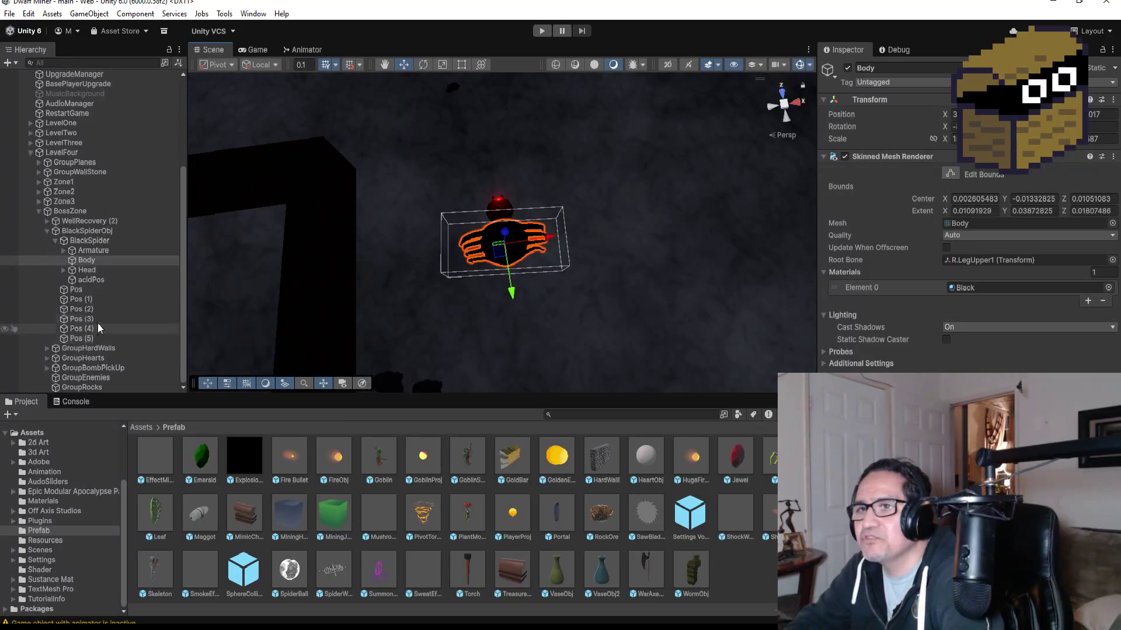
click(82, 243)
scroll(969, 234, down, 5)
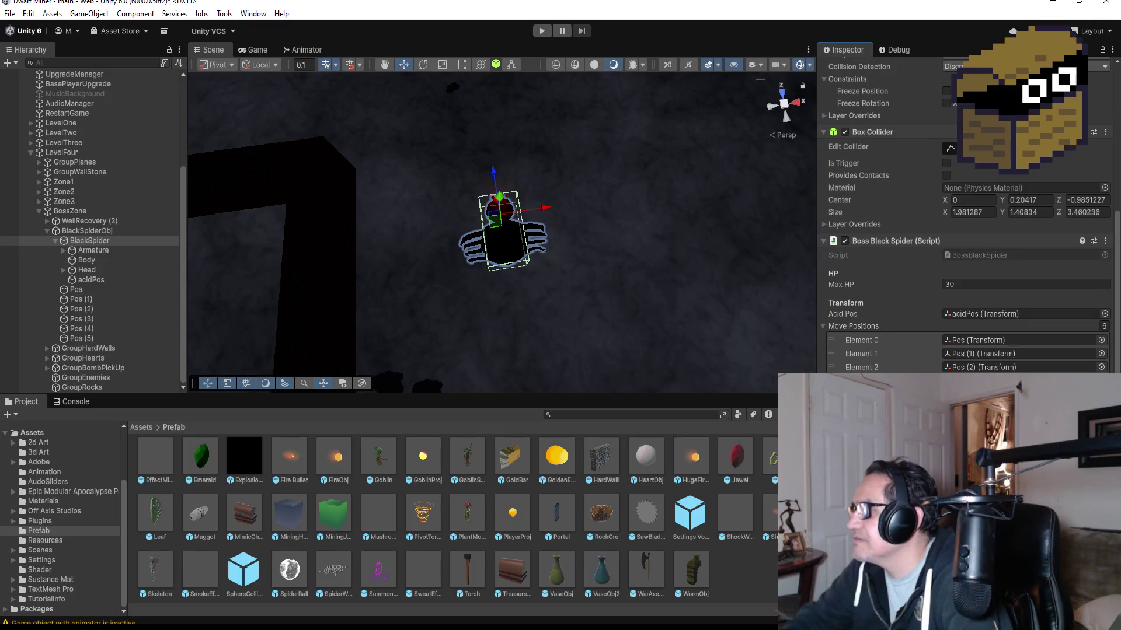
click(9, 14)
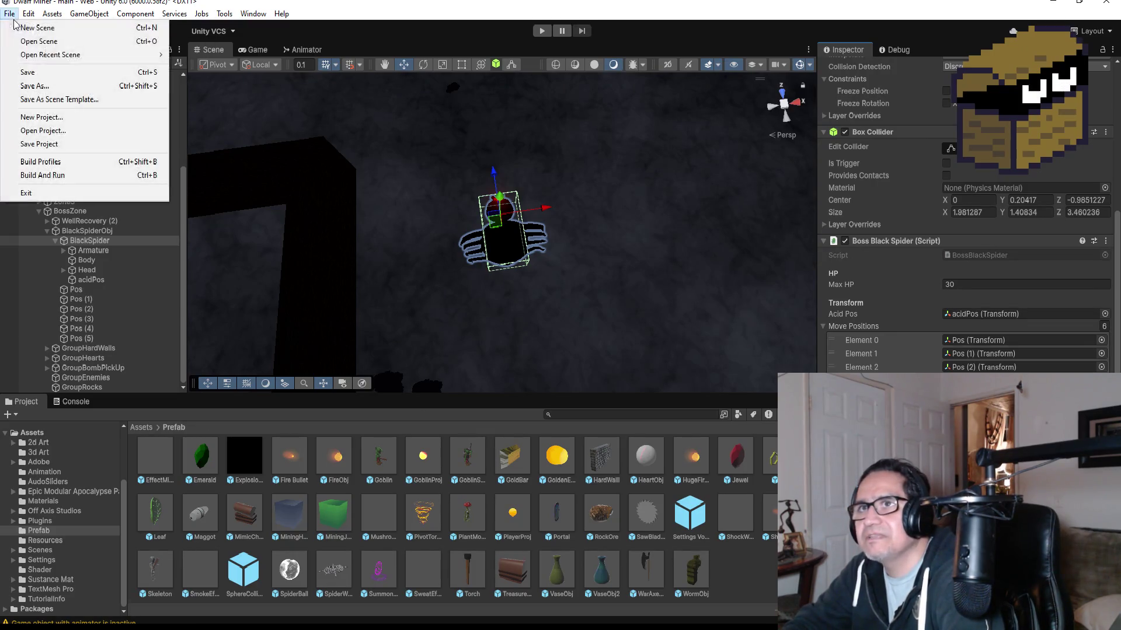
click(24, 74)
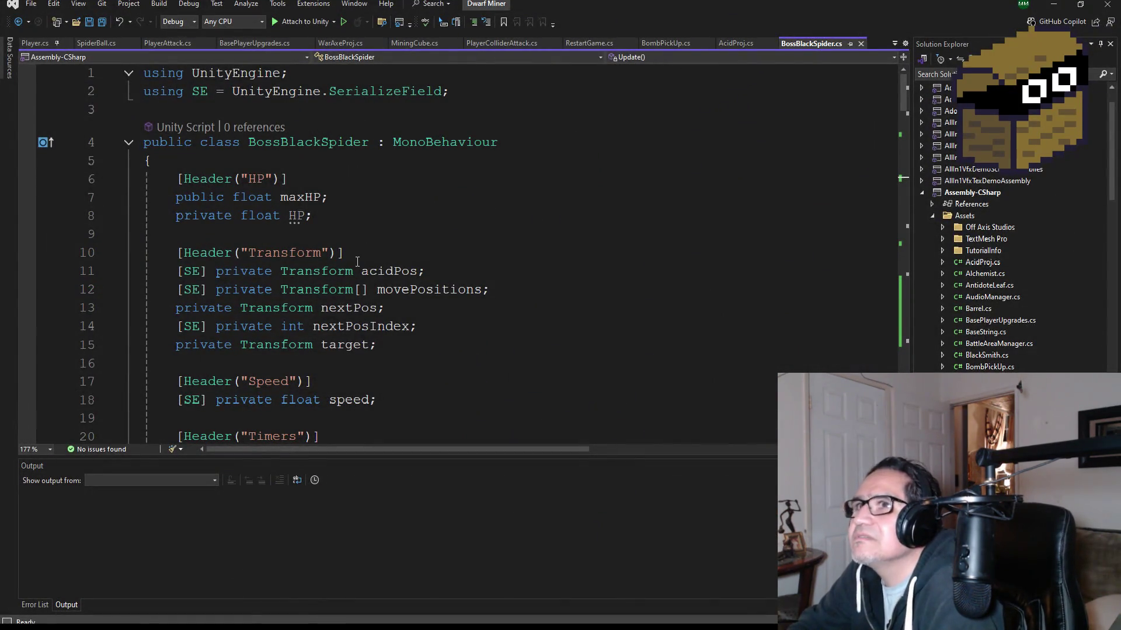
Step: Review the HP, Transform, Speed and Timers fields and delete the unused isUp declaration
scroll(354, 286, down, 1)
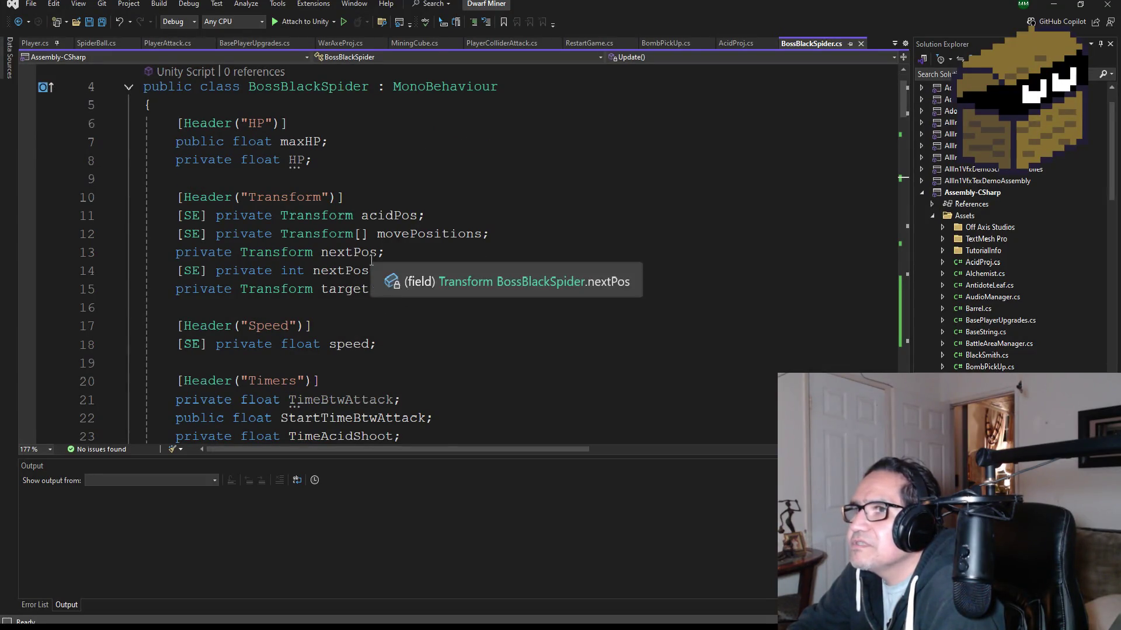
scroll(426, 282, up, 1)
scroll(411, 292, down, 4)
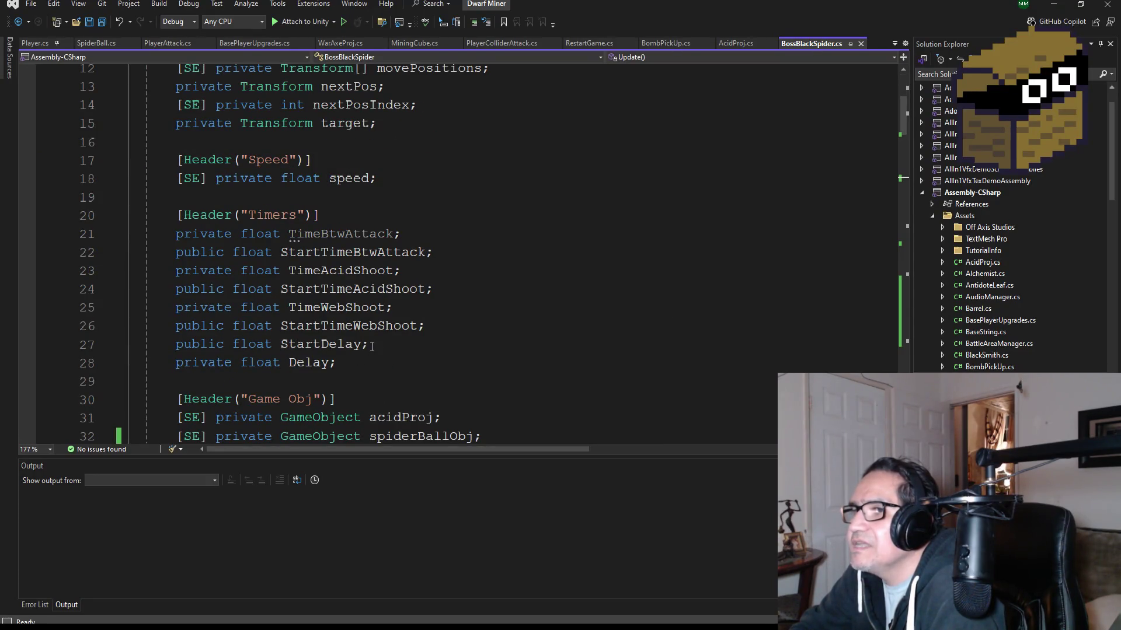
scroll(415, 357, down, 3)
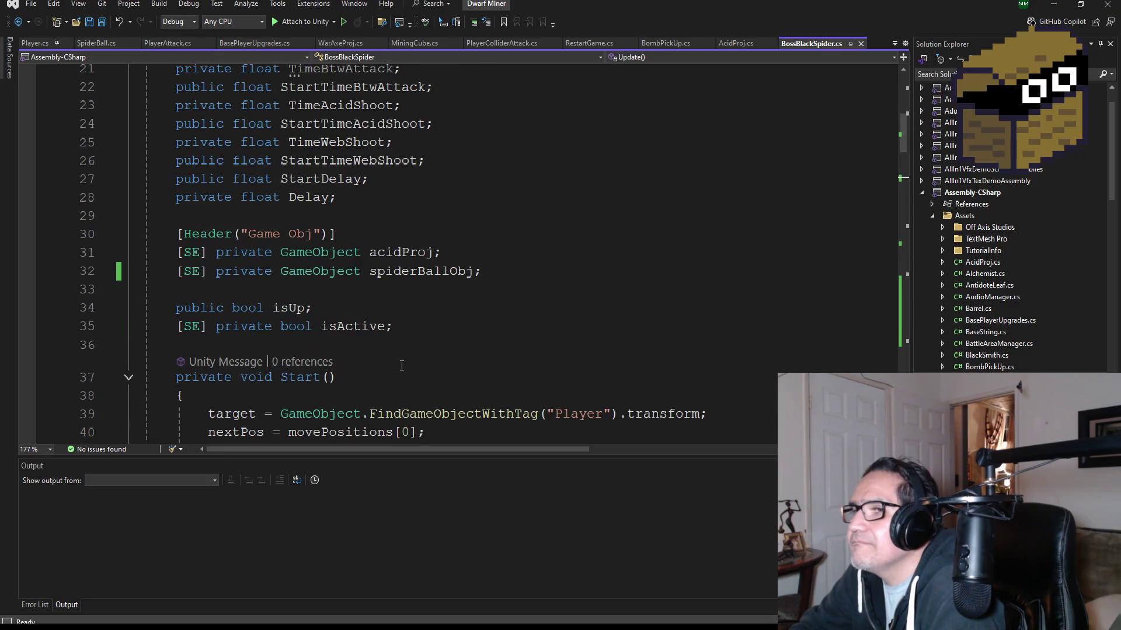
click(94, 309)
key(Delete)
key(Delete)
Step: Look through the rest of BossBlackSpider.cs, then minimize Visual Studio to return to Unity
scroll(417, 343, down, 9)
scroll(417, 343, down, 5)
scroll(417, 343, up, 6)
scroll(467, 333, down, 5)
scroll(470, 332, down, 20)
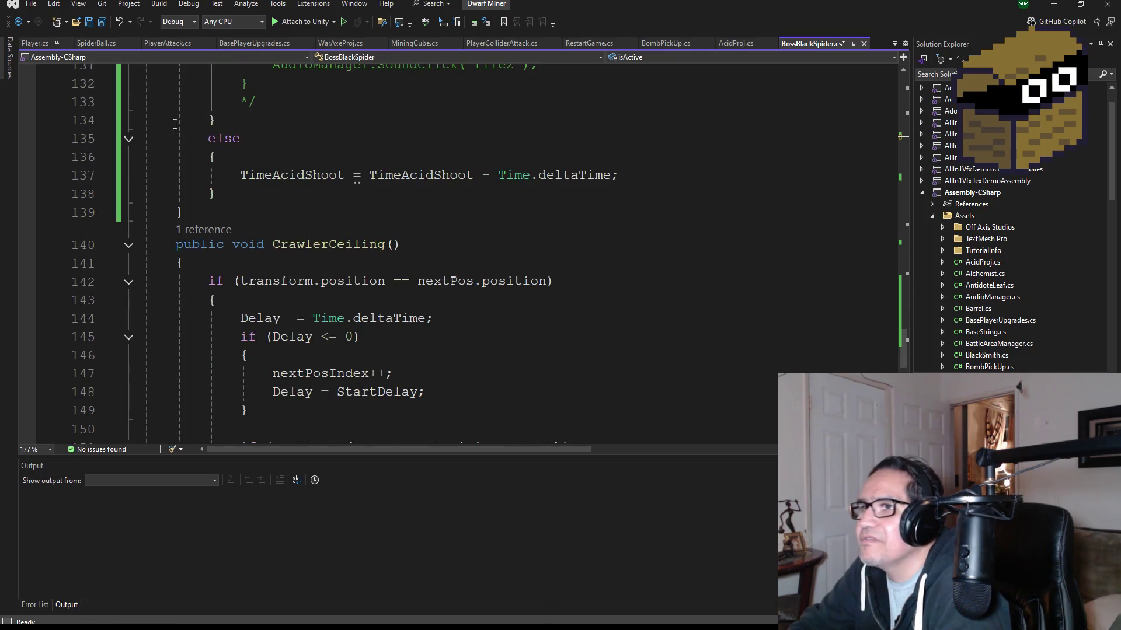
scroll(426, 251, down, 7)
scroll(426, 251, up, 11)
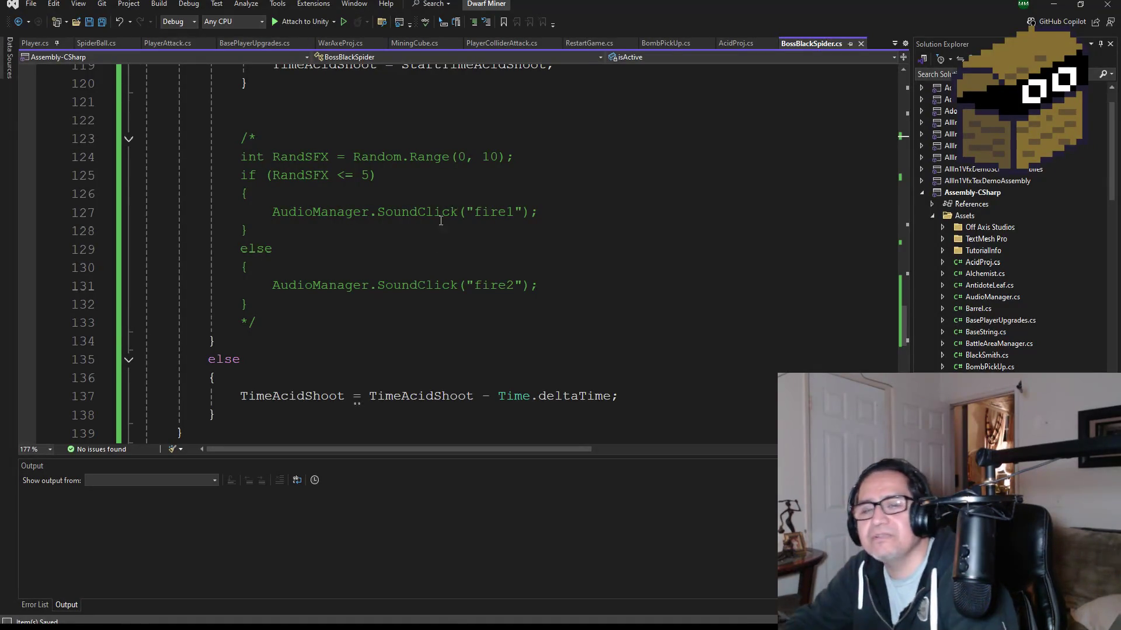
scroll(441, 221, up, 20)
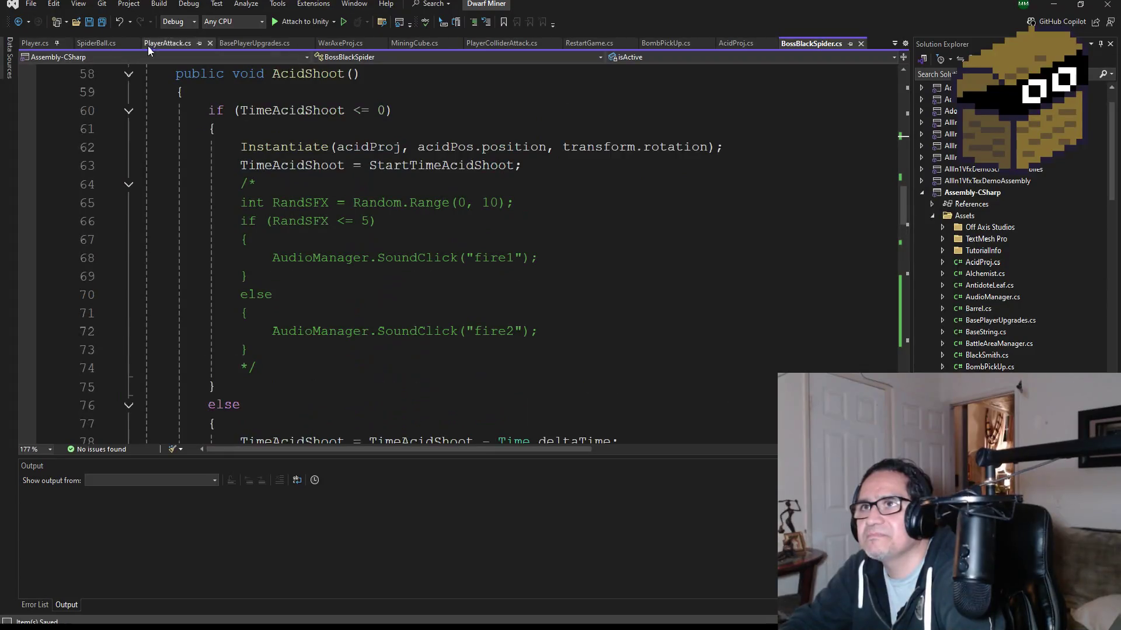
scroll(148, 46, up, 18)
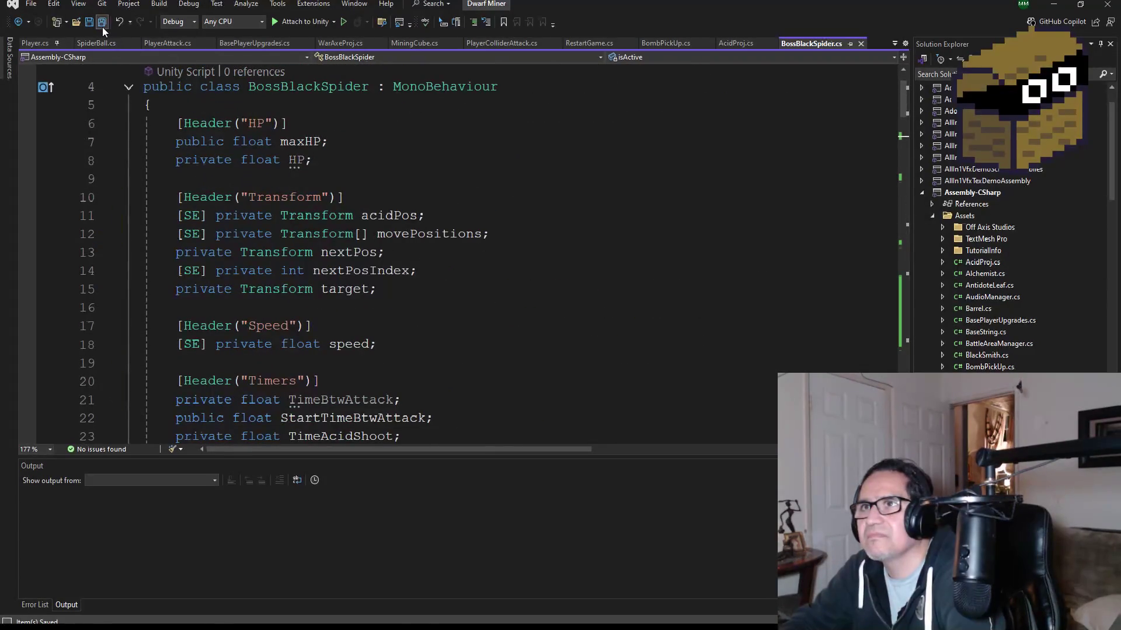
click(1061, 3)
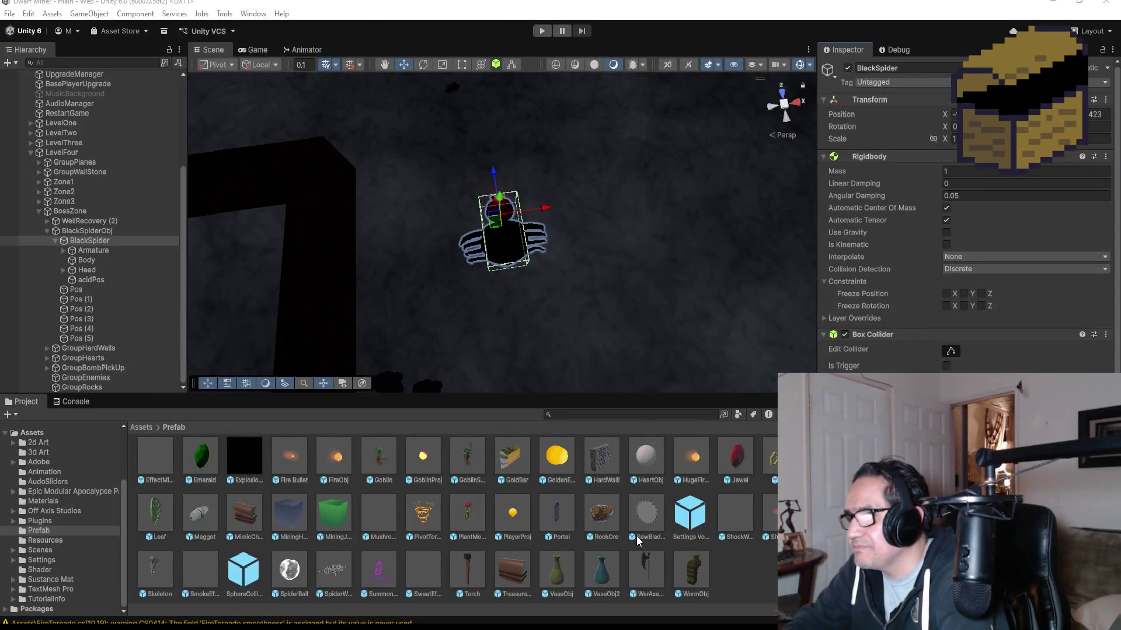
scroll(654, 526, up, 1)
scroll(666, 520, down, 1)
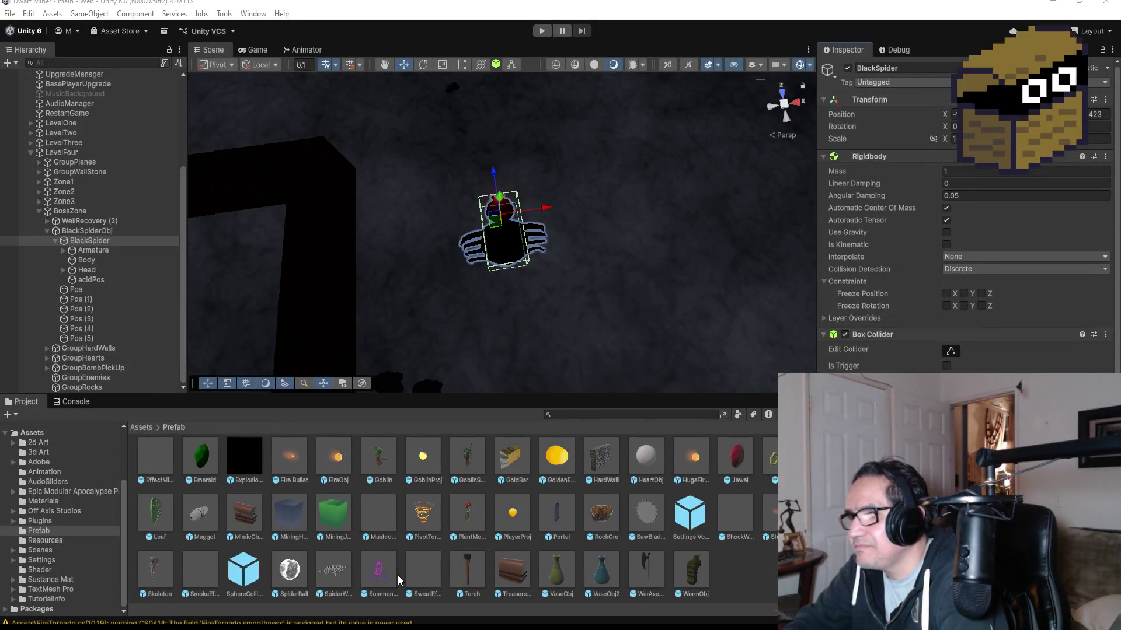
scroll(408, 569, up, 1)
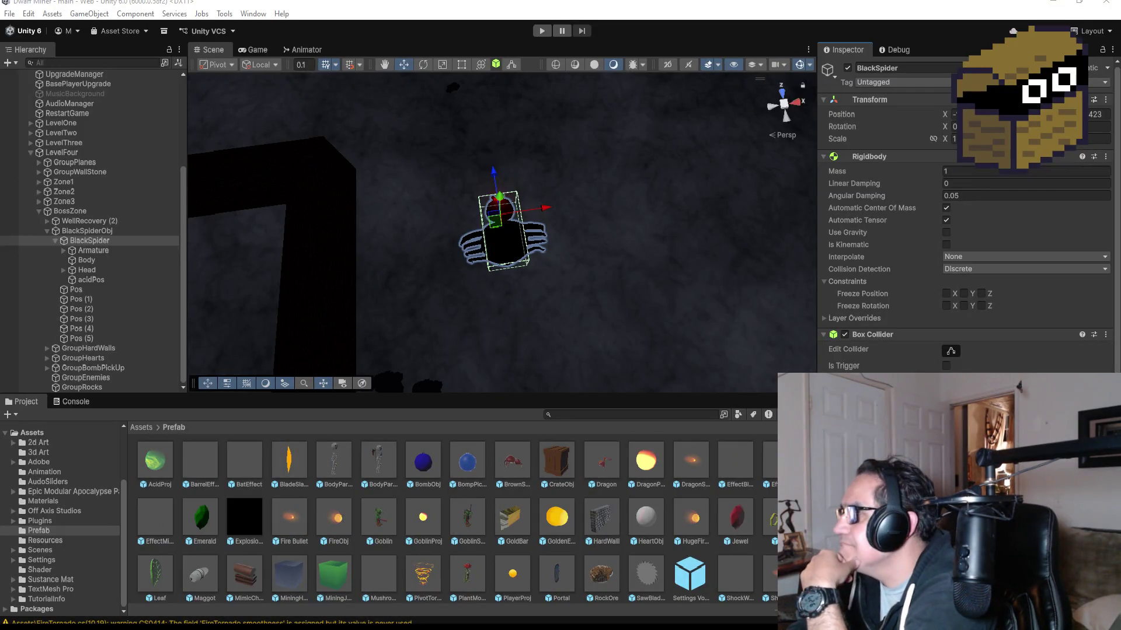
scroll(966, 222, down, 5)
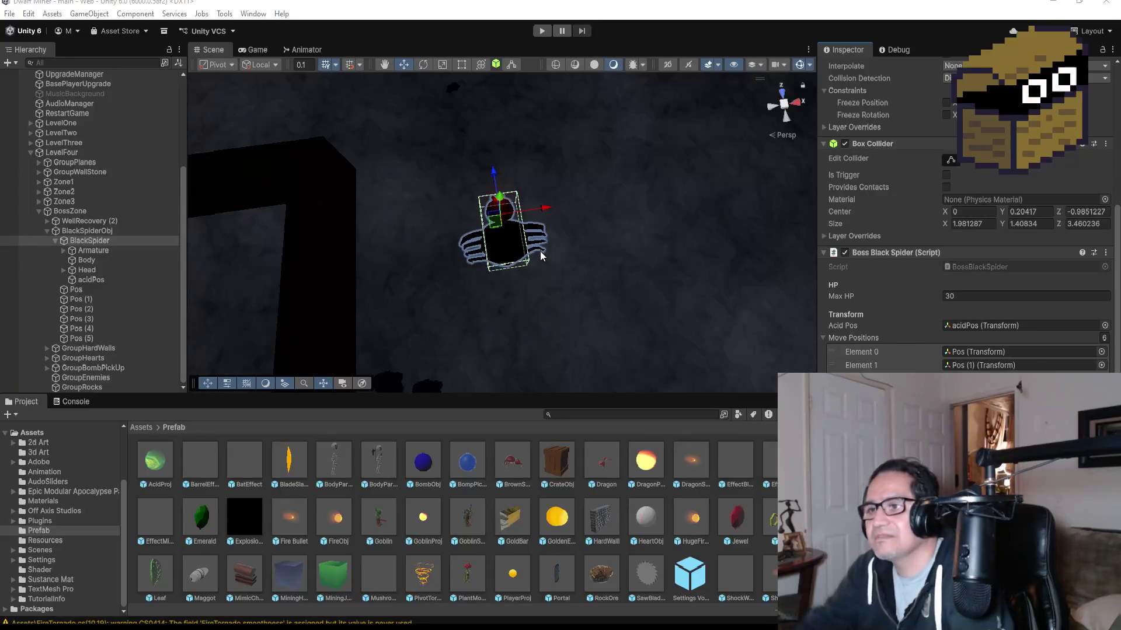
Step: Add an AcidProj prefab instance to the scene and unpack it from its prefab
click(37, 211)
click(73, 373)
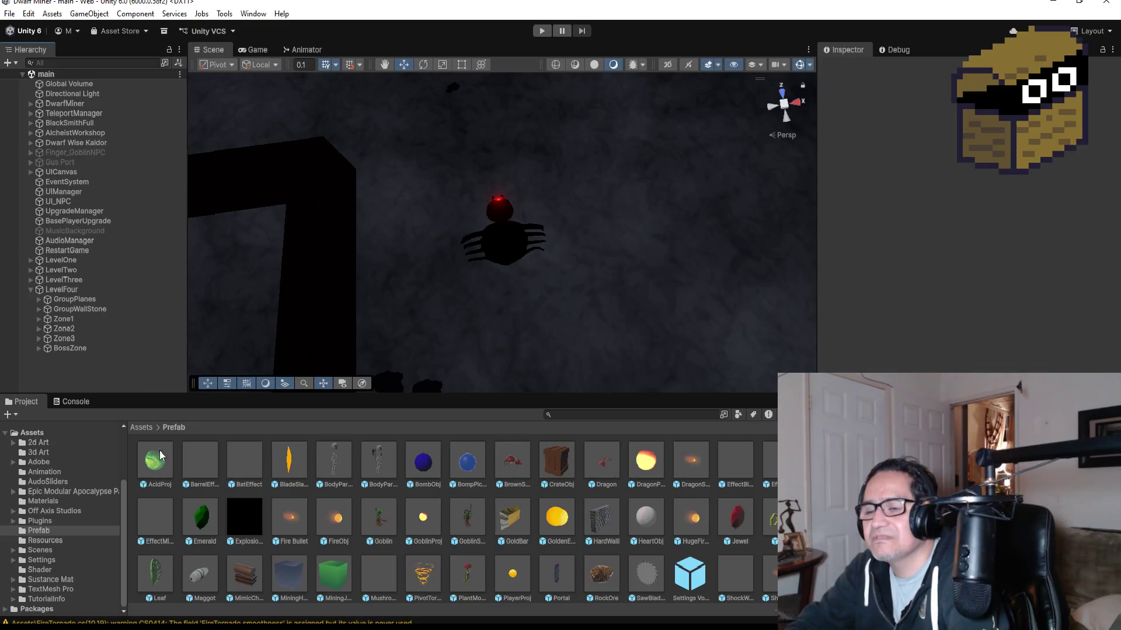
click(30, 290)
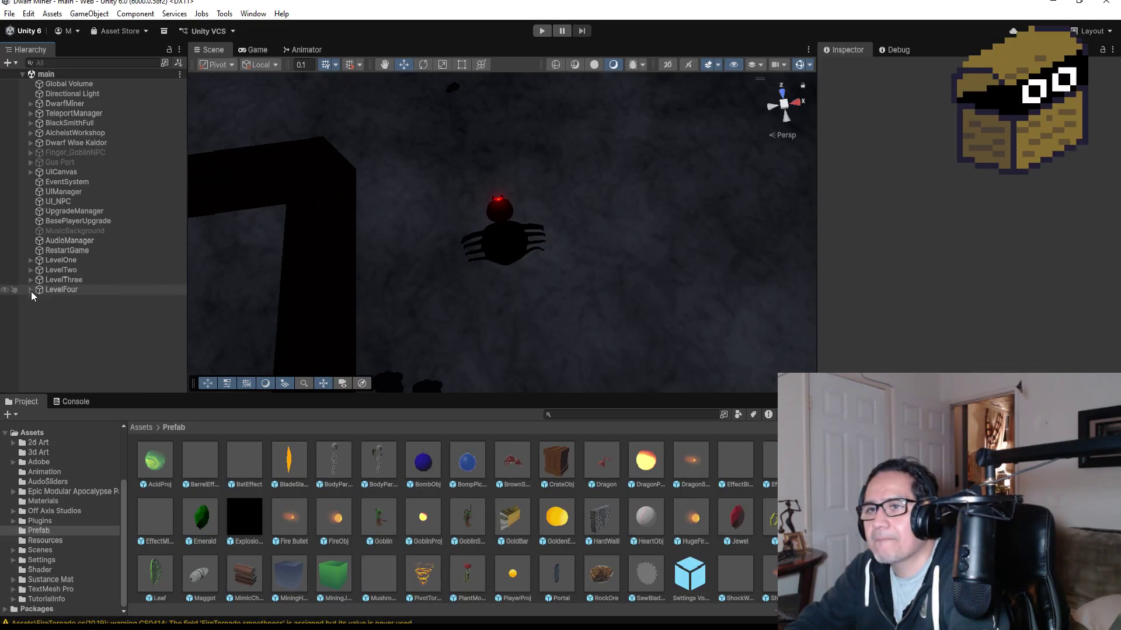
click(170, 454)
click(70, 324)
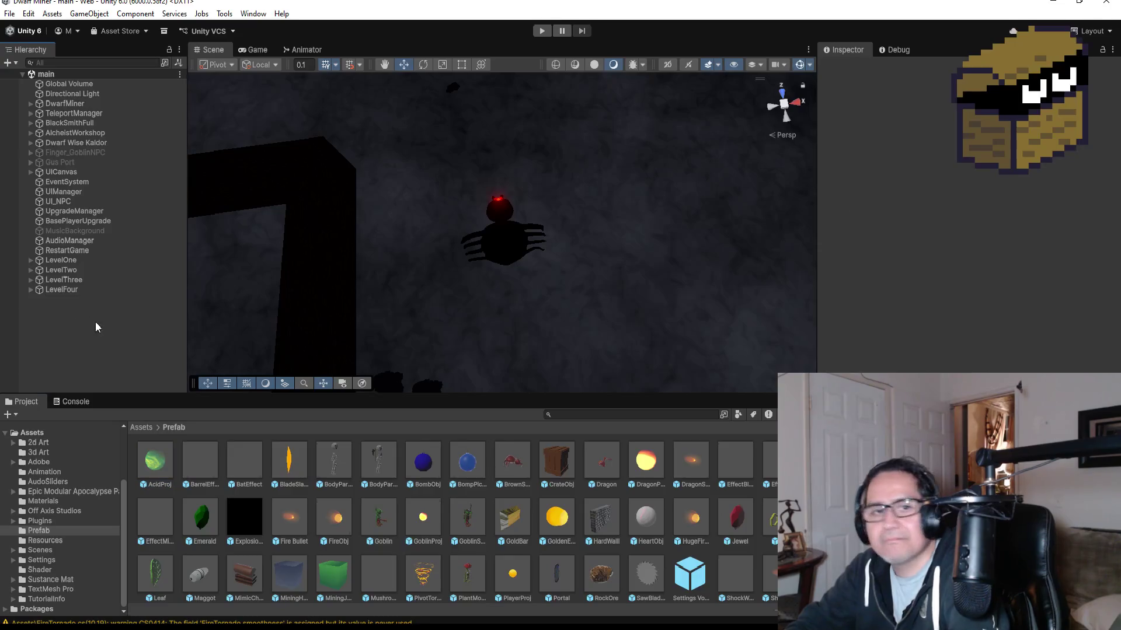
mouse_move(156, 465)
mouse_down()
mouse_move(73, 329)
mouse_move(103, 359)
mouse_up()
right_click(89, 300)
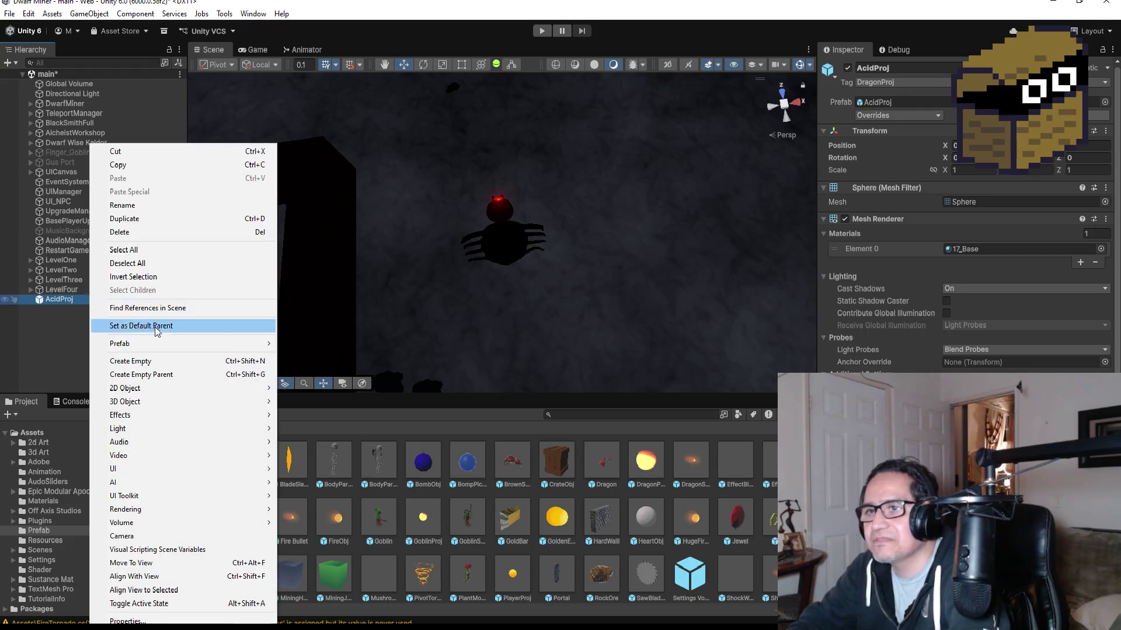
mouse_move(233, 343)
click(320, 450)
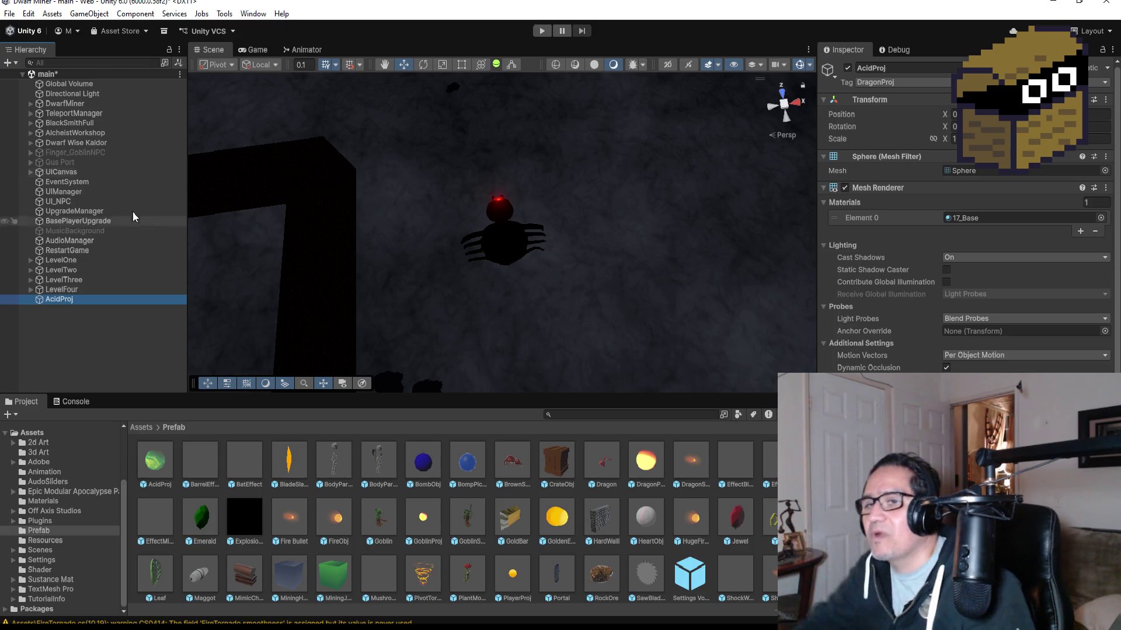
Step: Inspect the AcidProj, HeartObj and SpiderBall prefabs' colliders and rigidbodies
click(172, 470)
scroll(964, 233, down, 10)
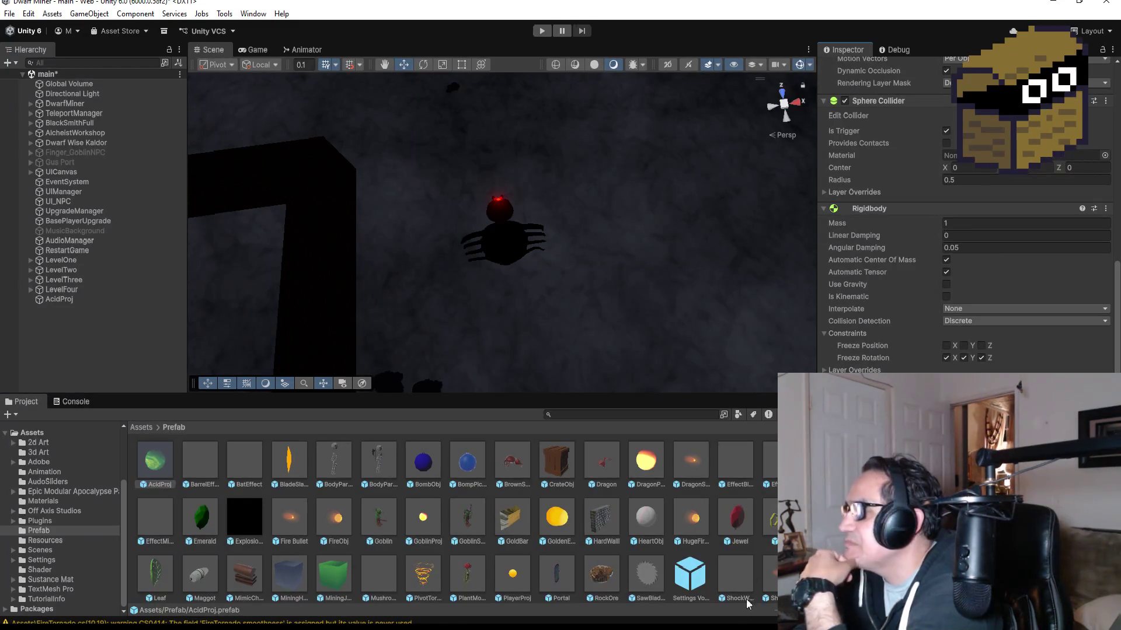
click(653, 523)
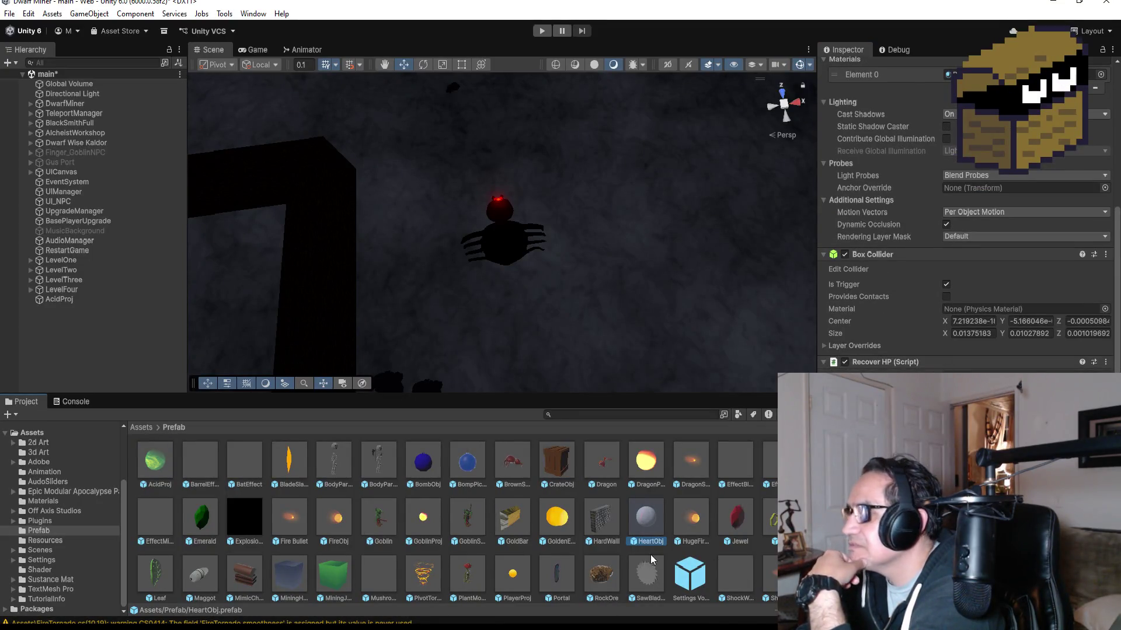
scroll(650, 554, down, 2)
click(287, 577)
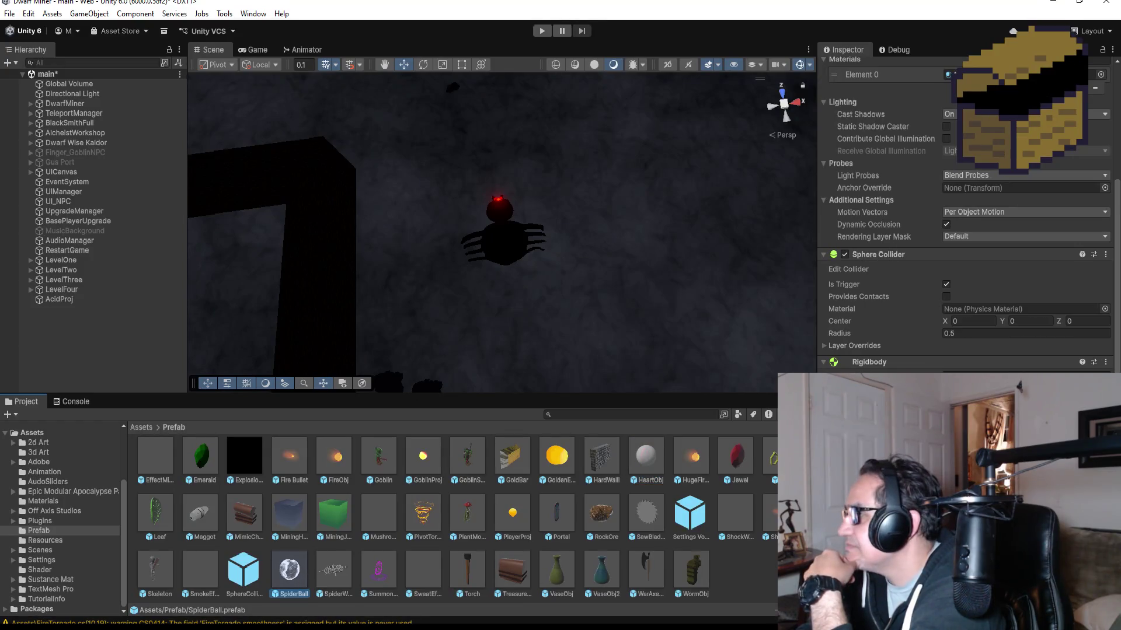
scroll(966, 233, down, 3)
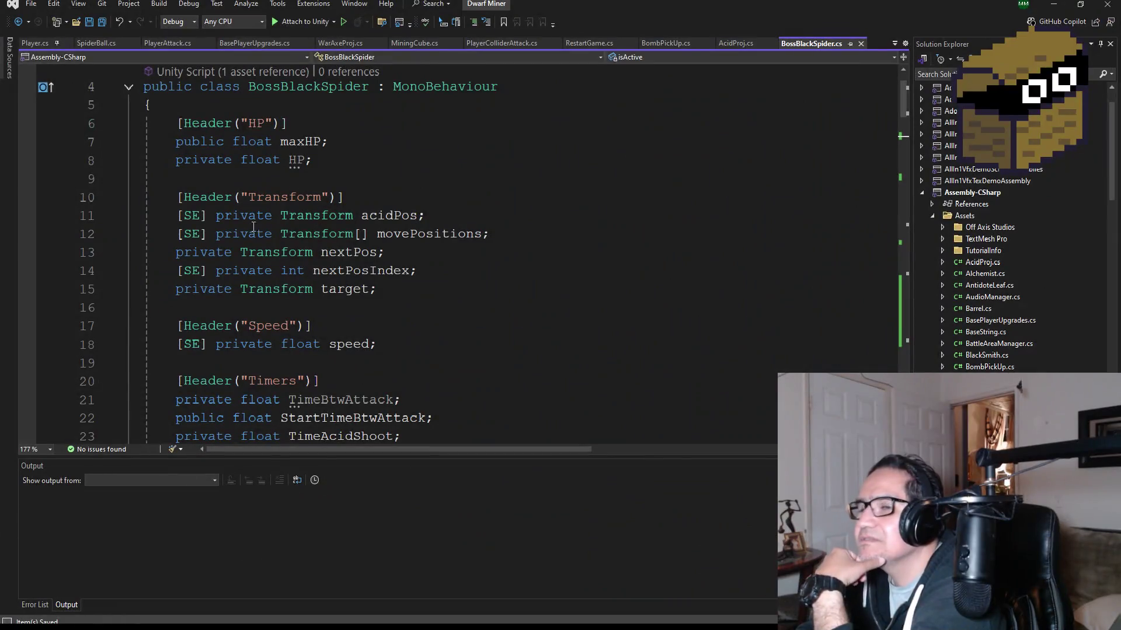
Step: Open AcidProj.cs and read its Start and Update aiming code
scroll(484, 292, up, 1)
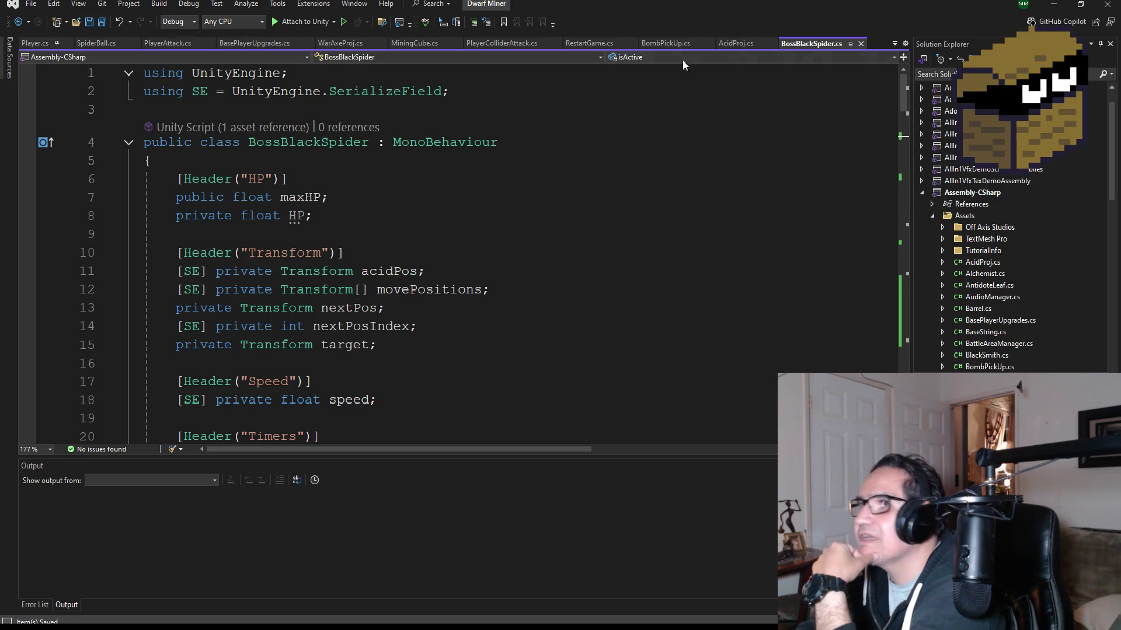
click(727, 49)
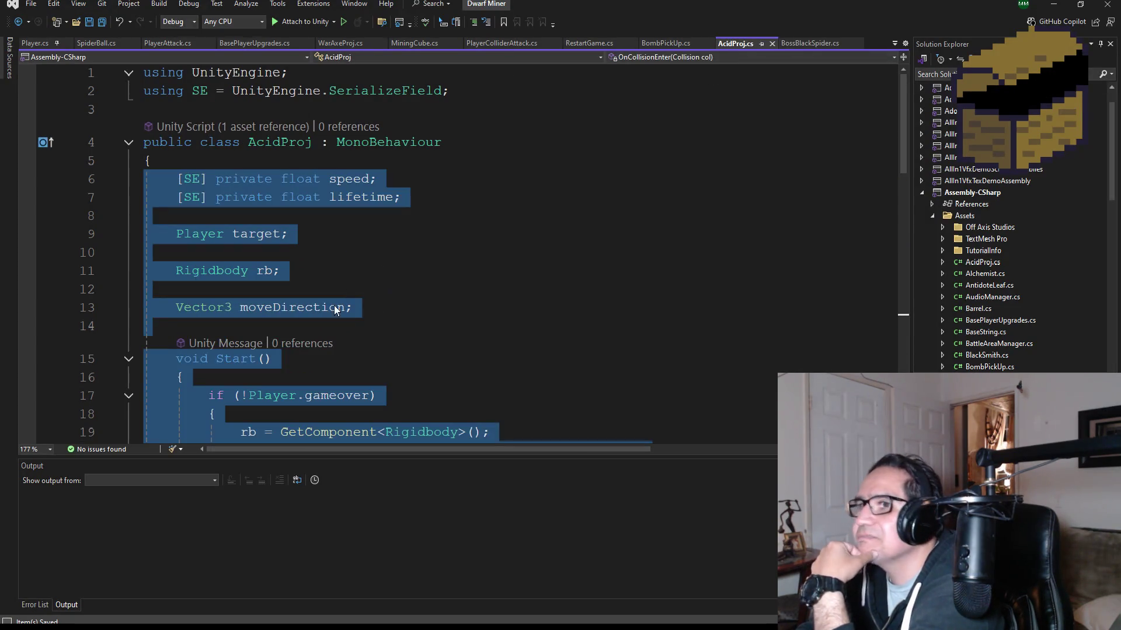
scroll(406, 312, down, 4)
scroll(391, 295, down, 2)
scroll(397, 292, up, 4)
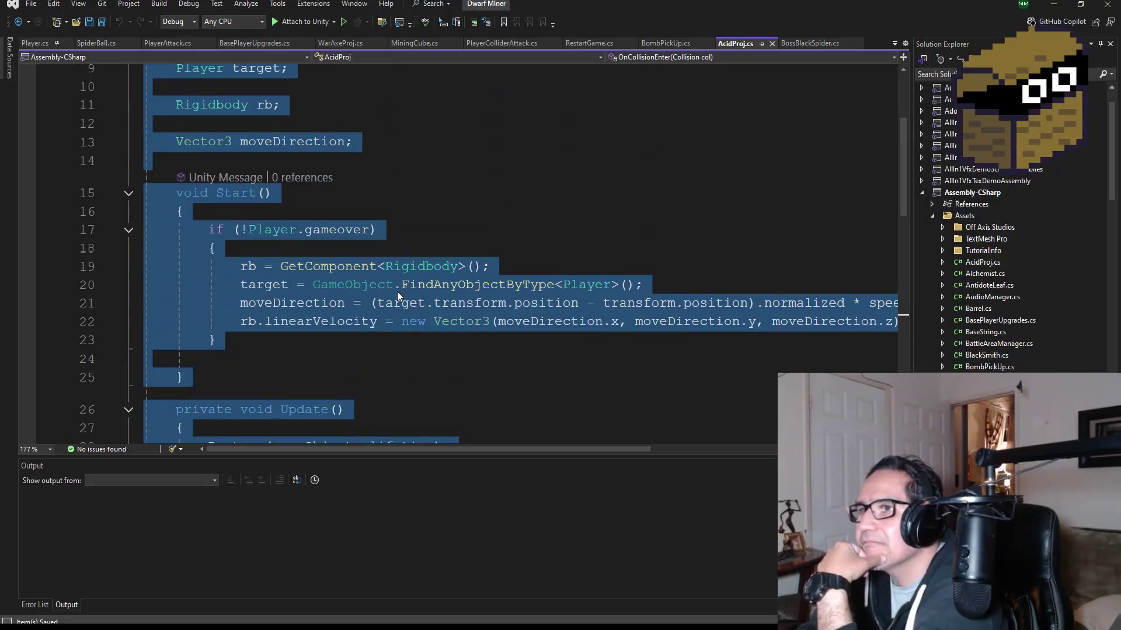
scroll(325, 297, down, 1)
scroll(340, 327, up, 1)
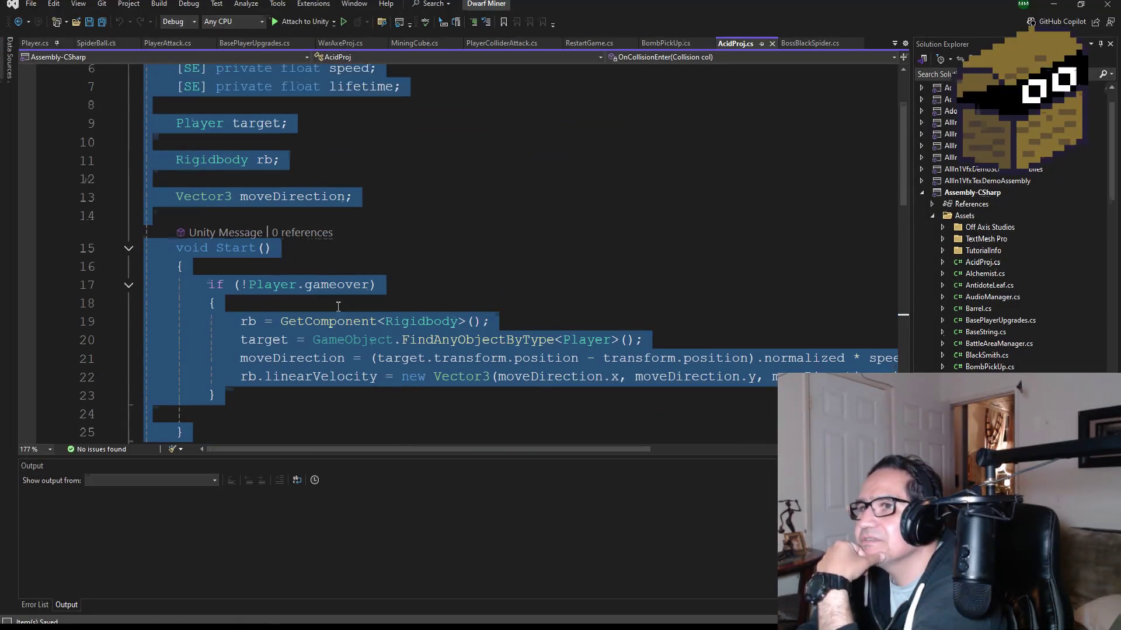
scroll(336, 306, down, 2)
Step: Highlight the Destroy(gameObject, lifetime) statement on line 28
click(299, 297)
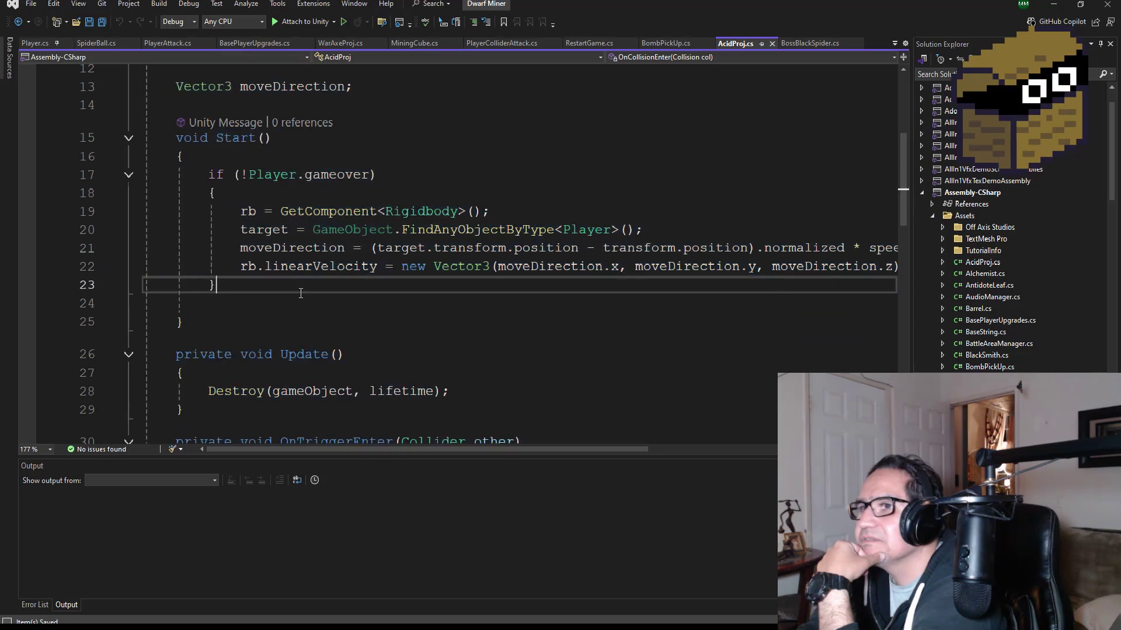
scroll(339, 309, down, 2)
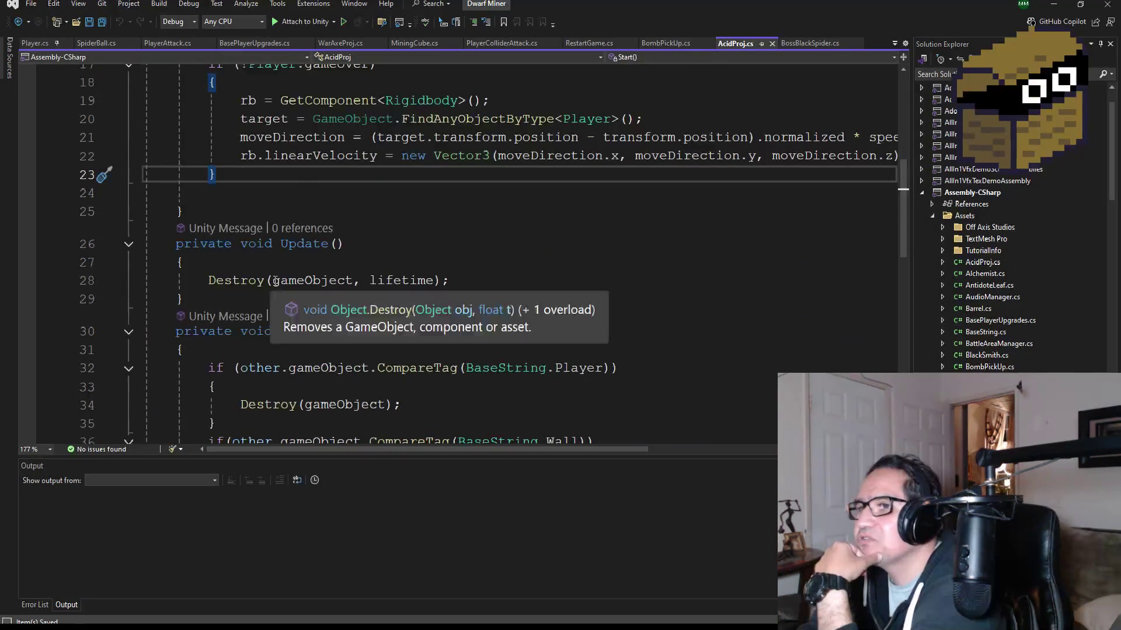
double_click(312, 280)
double_click(412, 279)
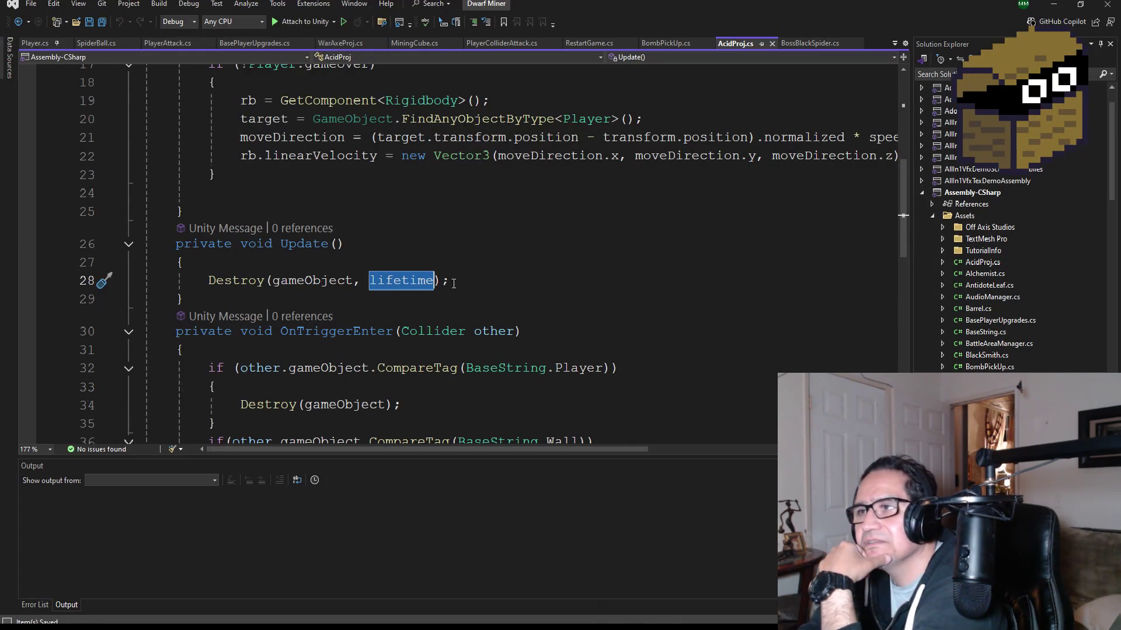
drag(465, 281, 213, 282)
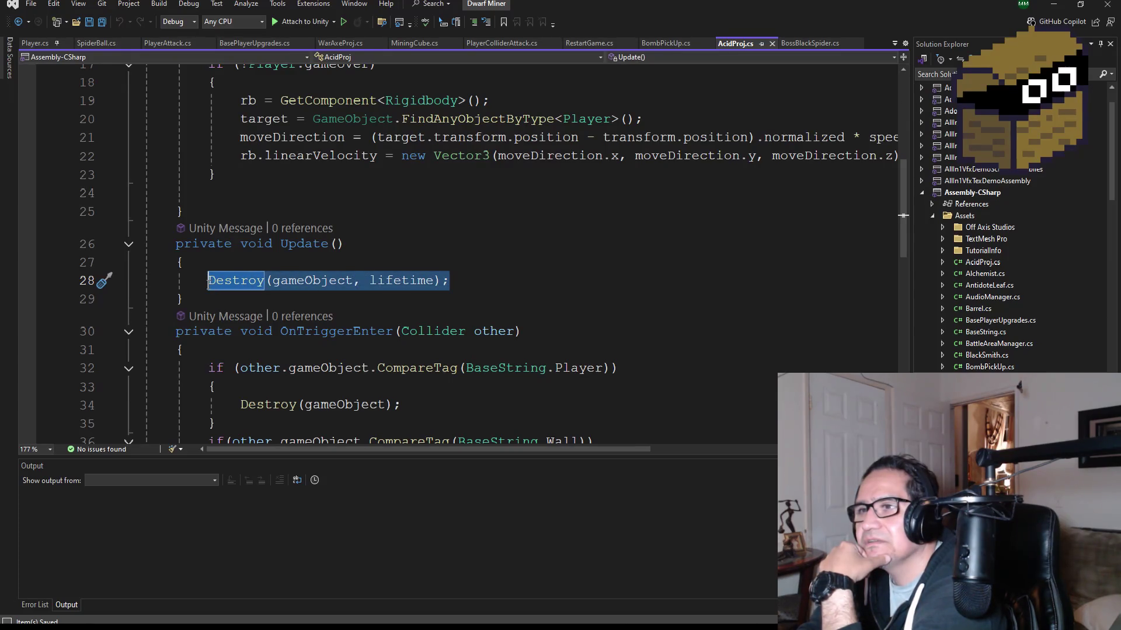
Step: Review OnTriggerEnter and OnCollisionEnter, which destroy the projectile on Player or Wall hits
scroll(467, 292, up, 3)
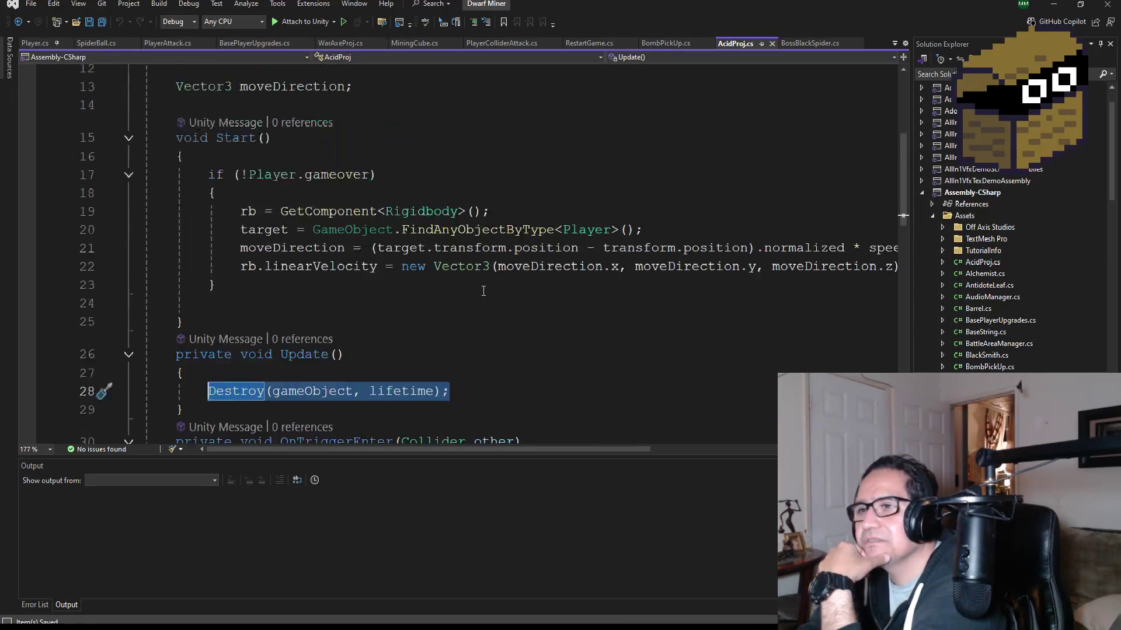
scroll(502, 295, down, 3)
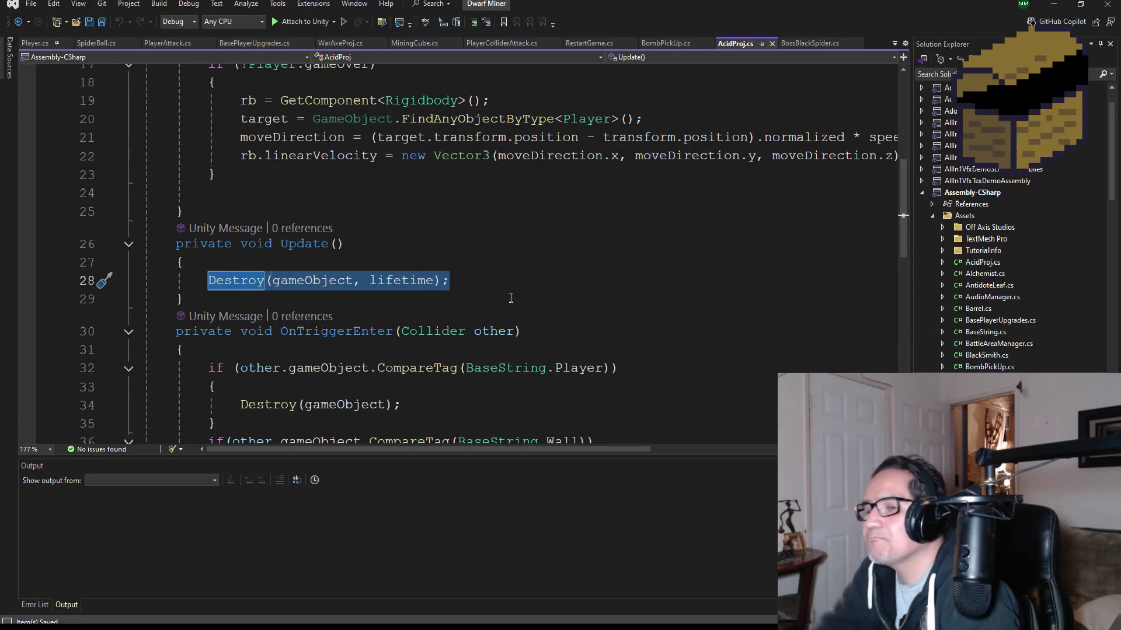
scroll(511, 298, down, 3)
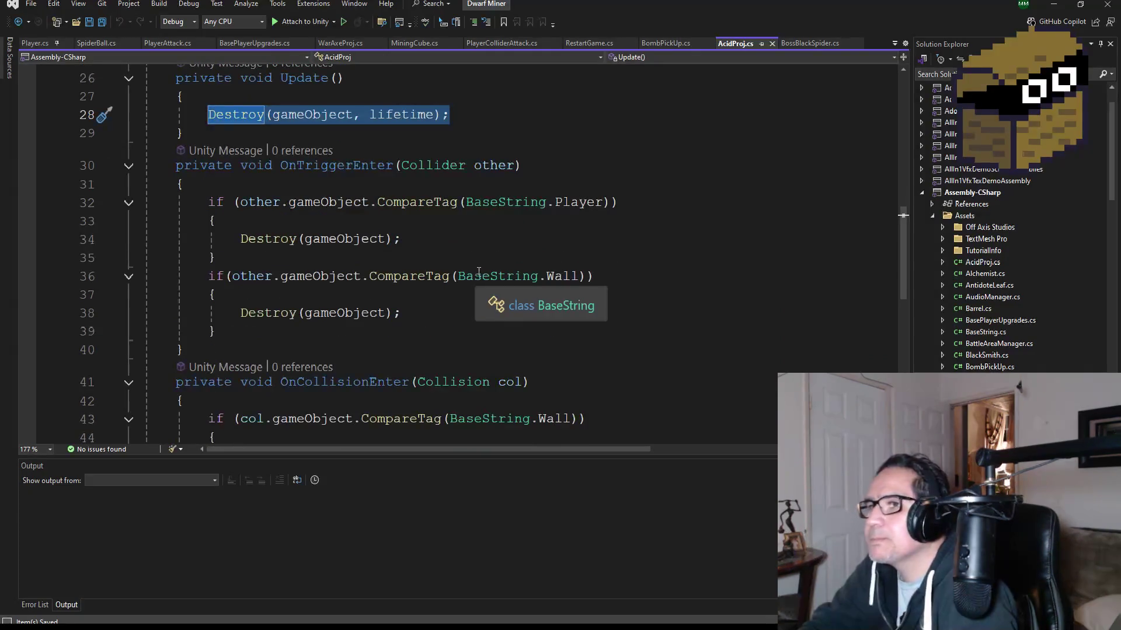
scroll(407, 275, down, 1)
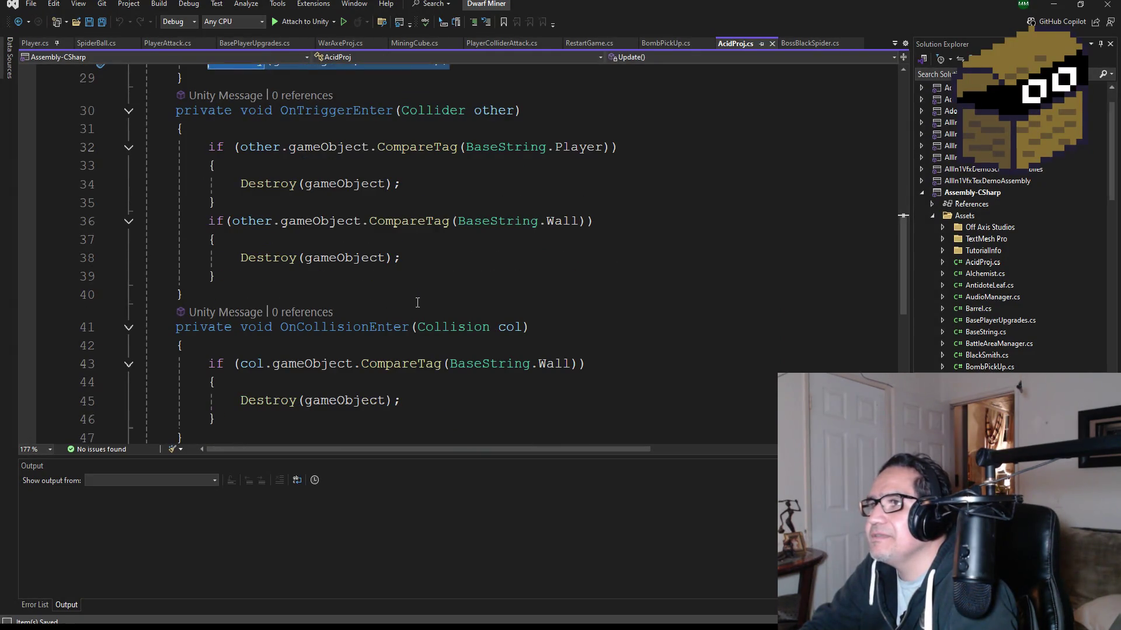
scroll(425, 295, down, 2)
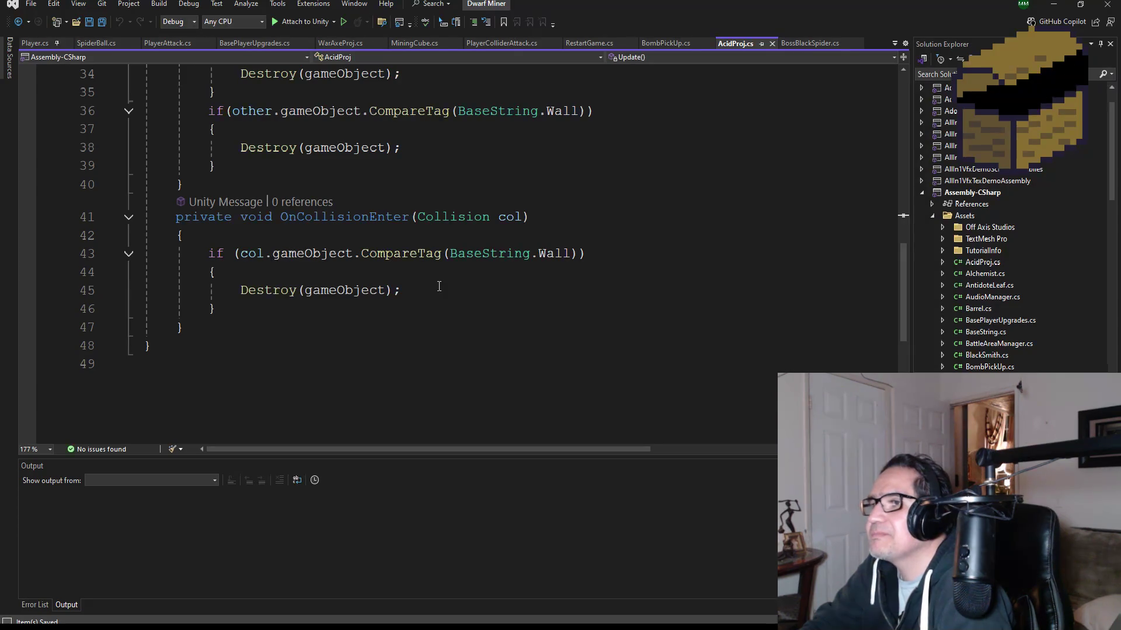
scroll(403, 294, up, 2)
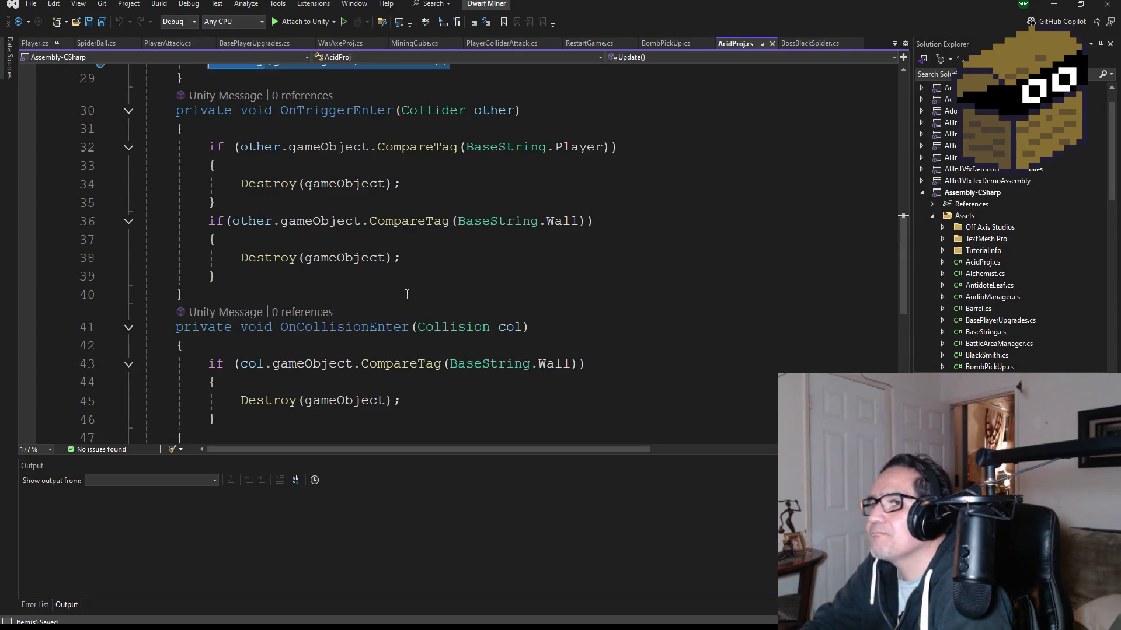
scroll(405, 310, down, 3)
scroll(423, 318, up, 3)
scroll(455, 321, up, 2)
scroll(467, 339, down, 3)
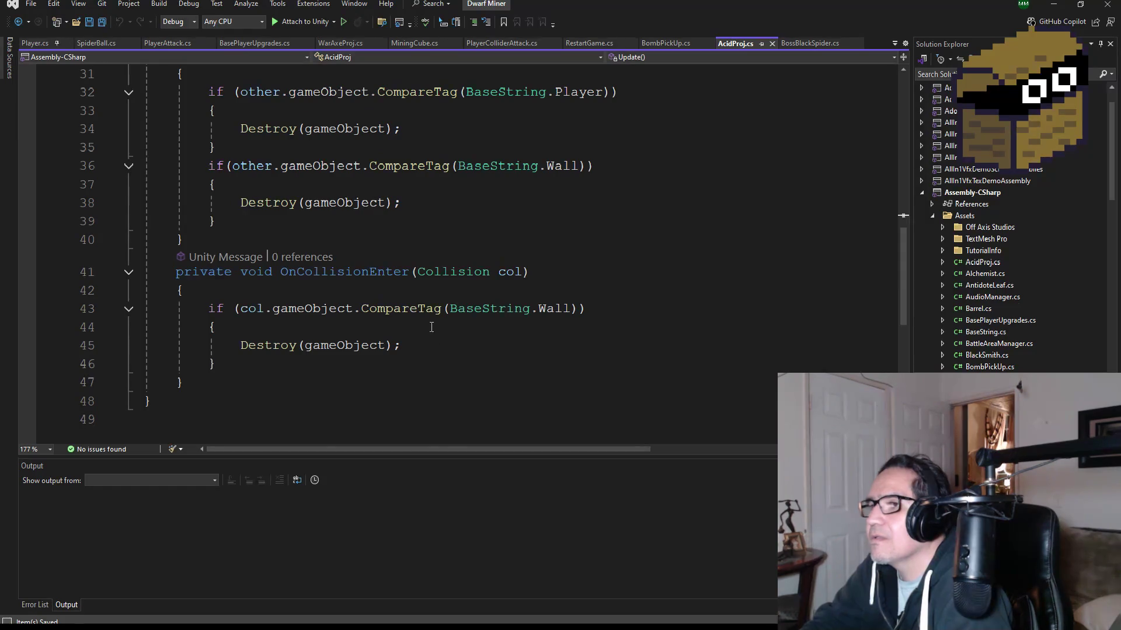